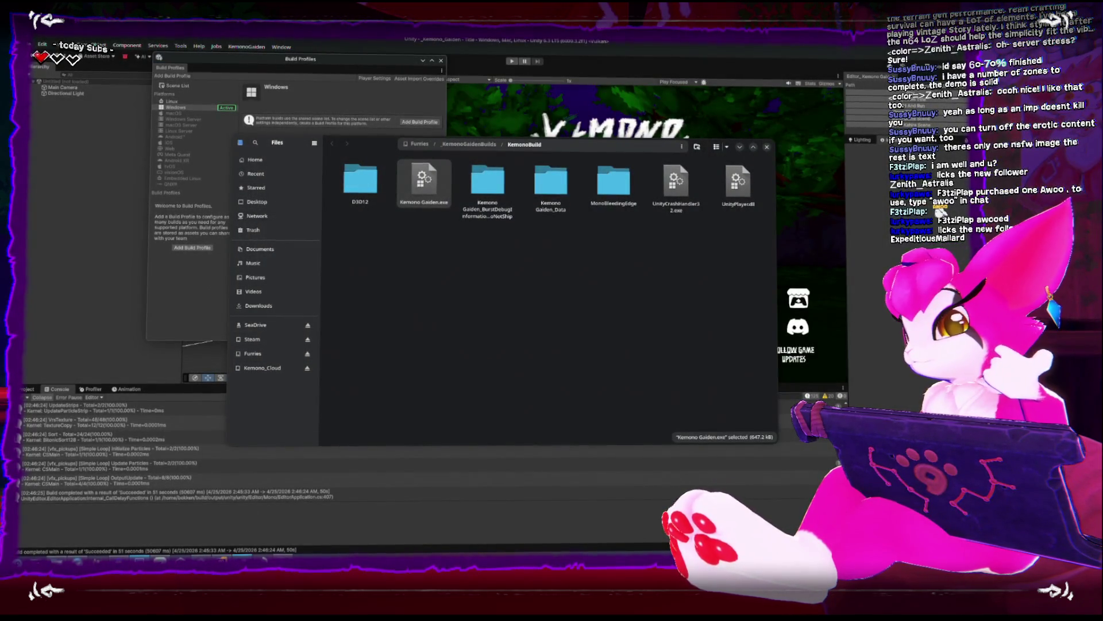
Select Kemono Gaiden.exe in the Steam library and launch it to its title screen
left_click(241, 556)
scroll(391, 327, "down", 5)
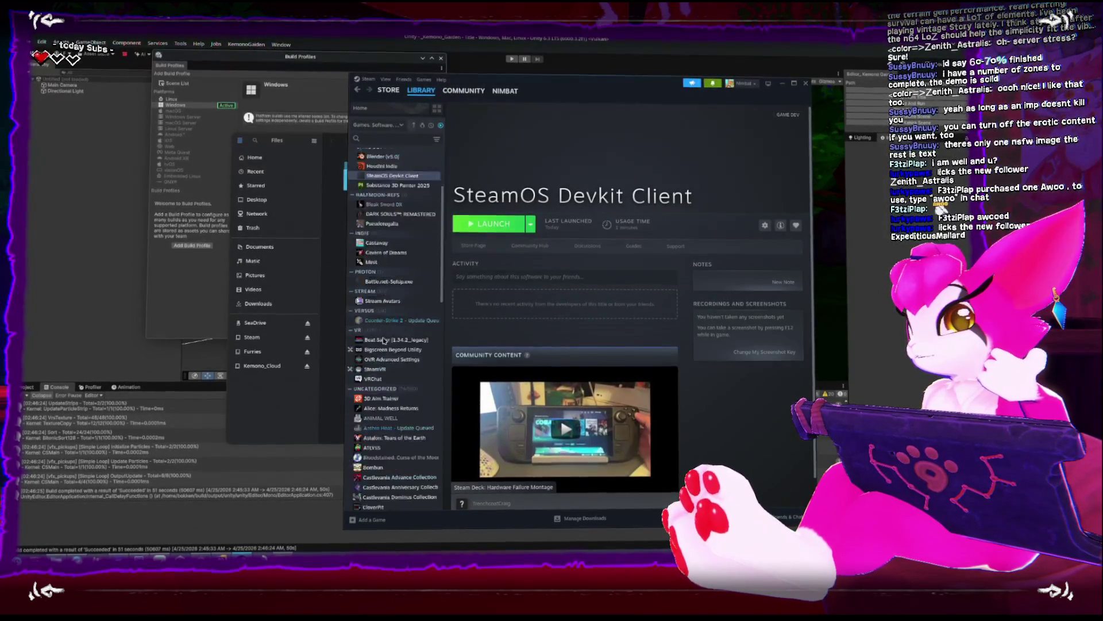
scroll(390, 327, "down", 10)
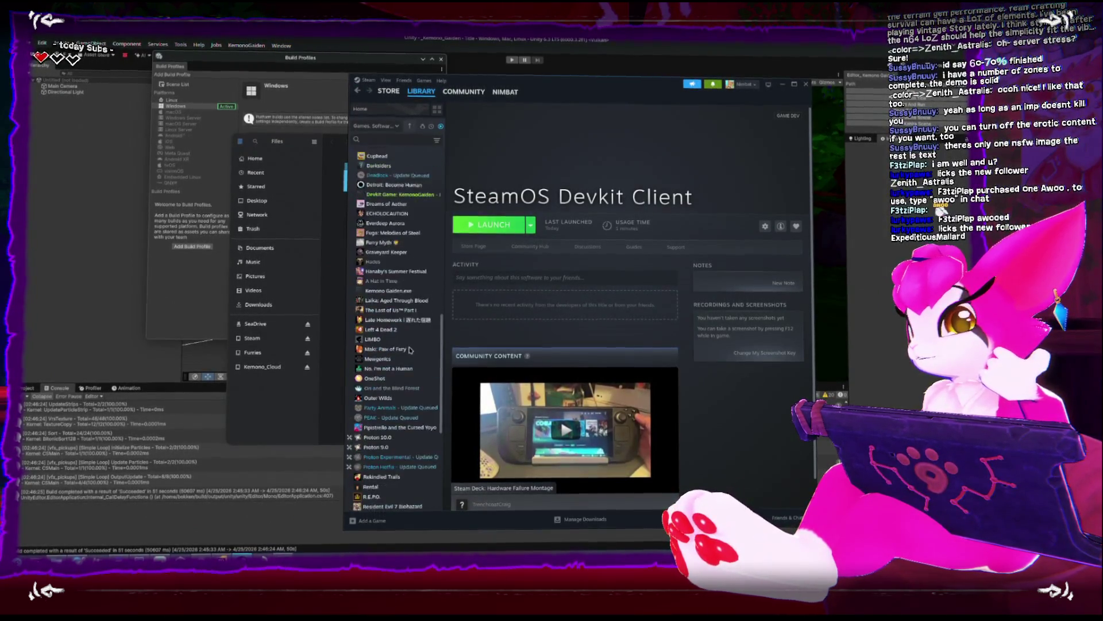
scroll(405, 355, "down", 2)
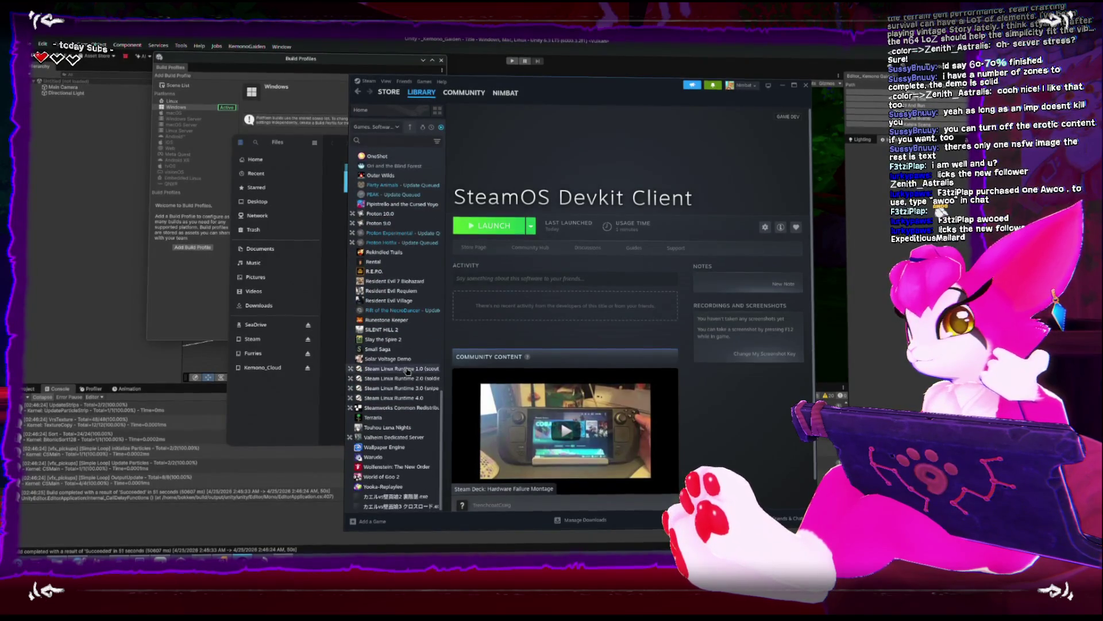
scroll(401, 350, "up", 5)
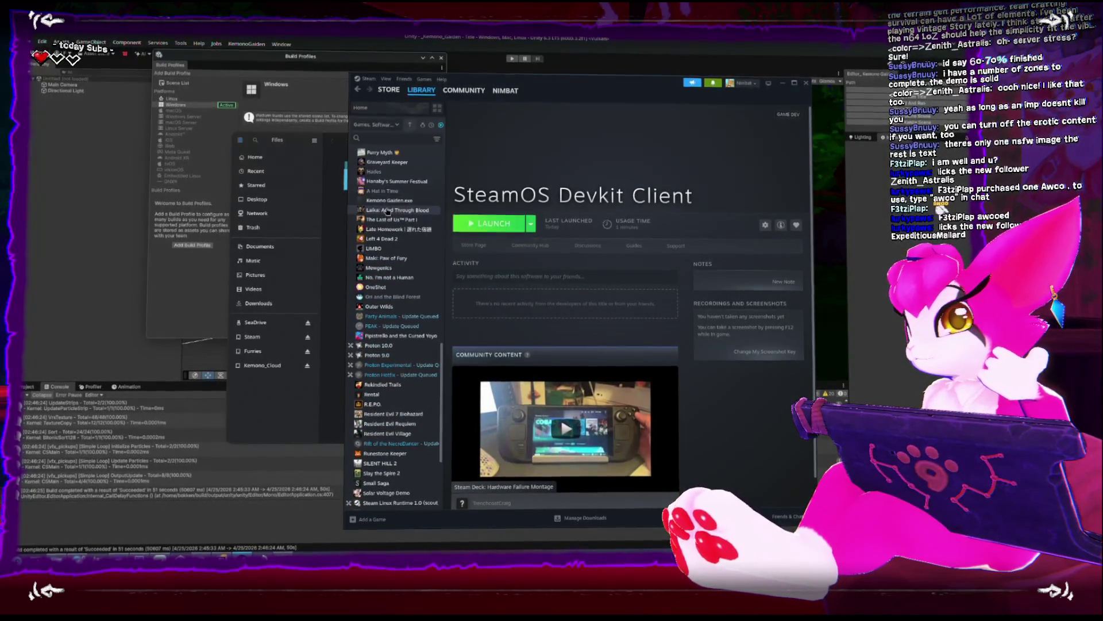
left_click(383, 202)
left_click(482, 225)
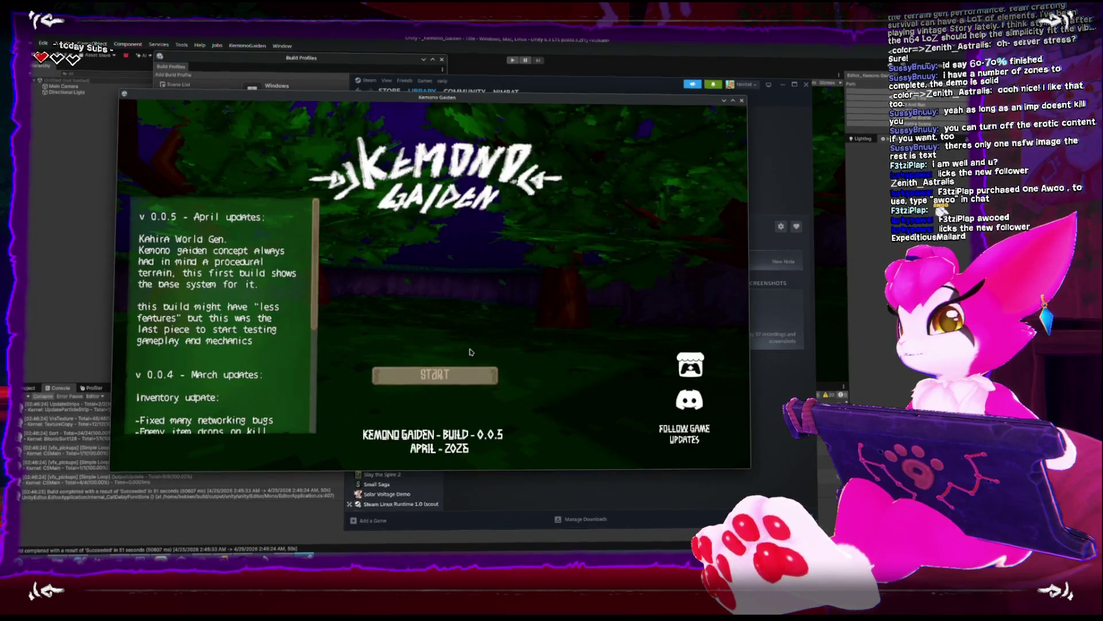
Host a new game with world seed 555555
left_click(467, 374)
left_click(454, 289)
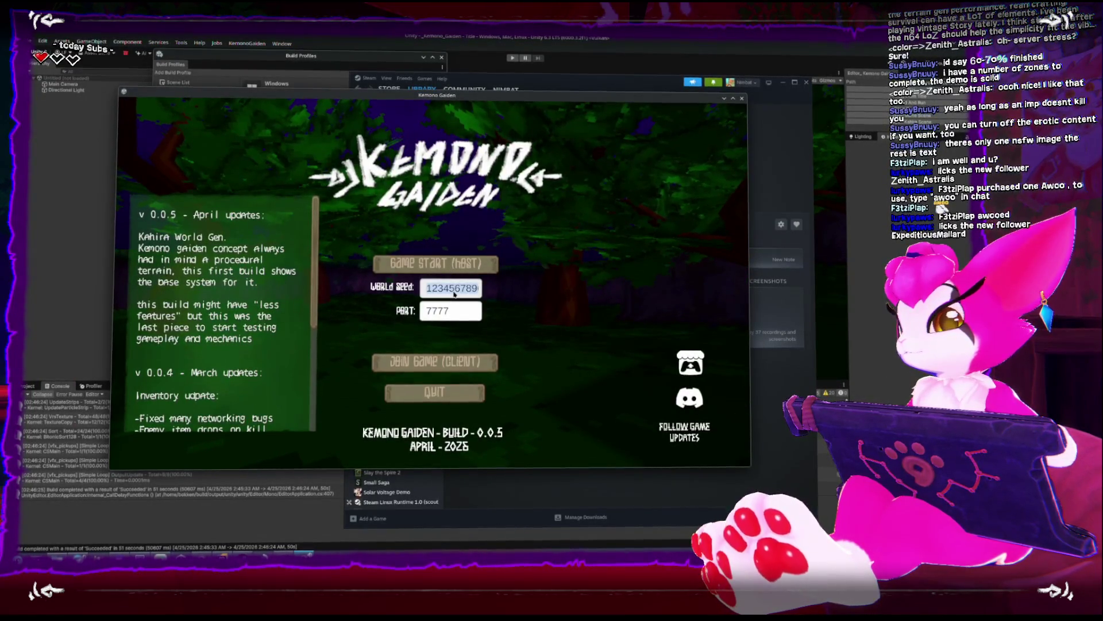
type("555555")
left_click(436, 264)
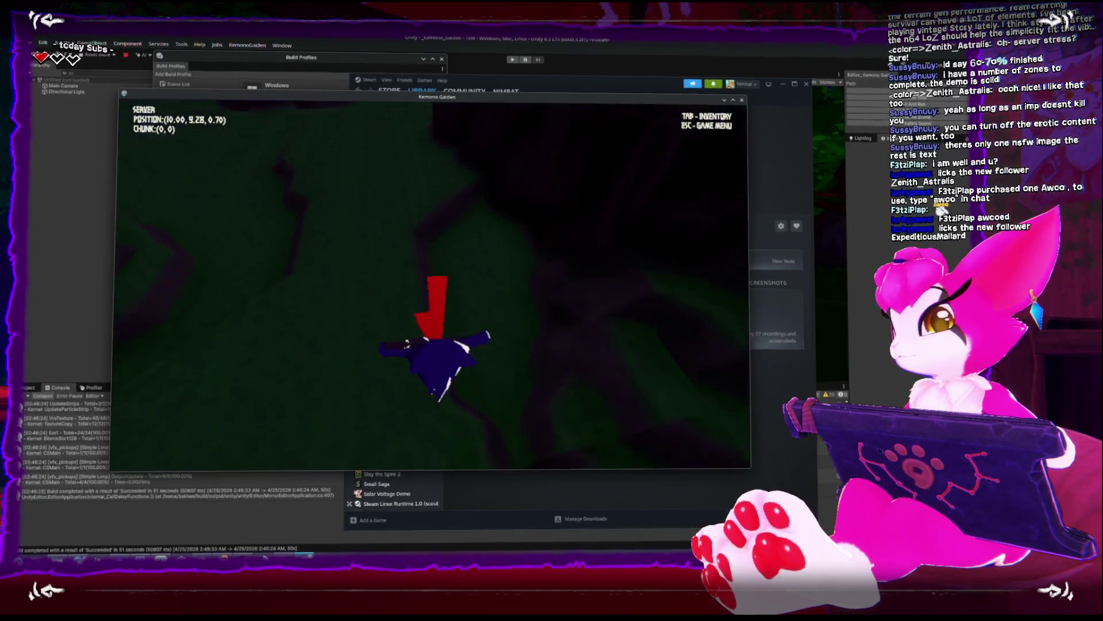
Walk the character out to chunk (6,-2), then back south to chunk (1,-5)
key("w")
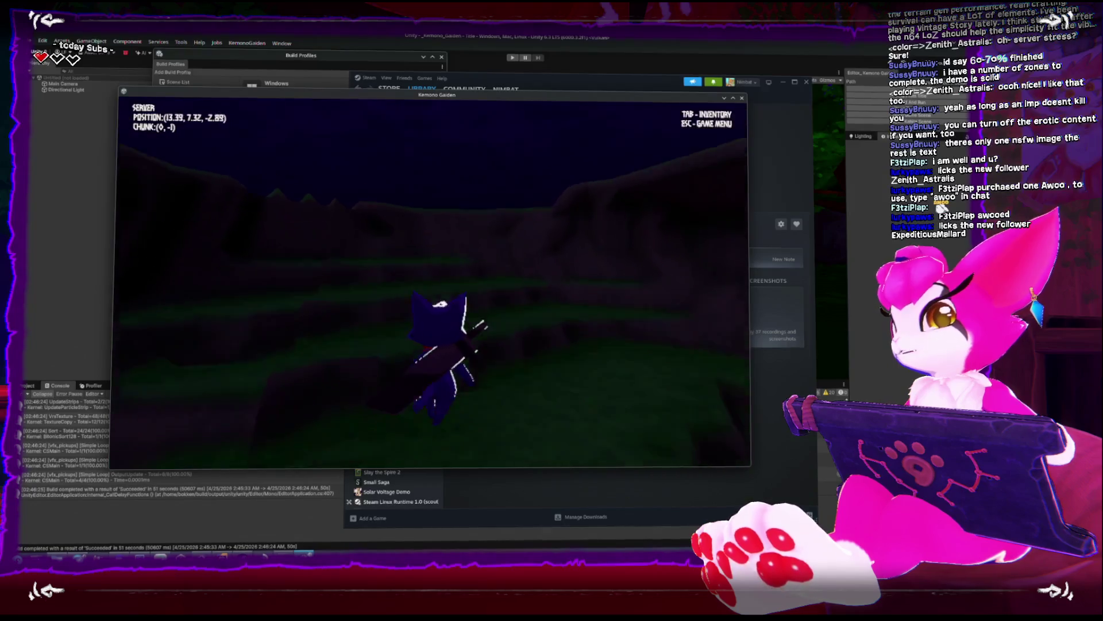
key("w")
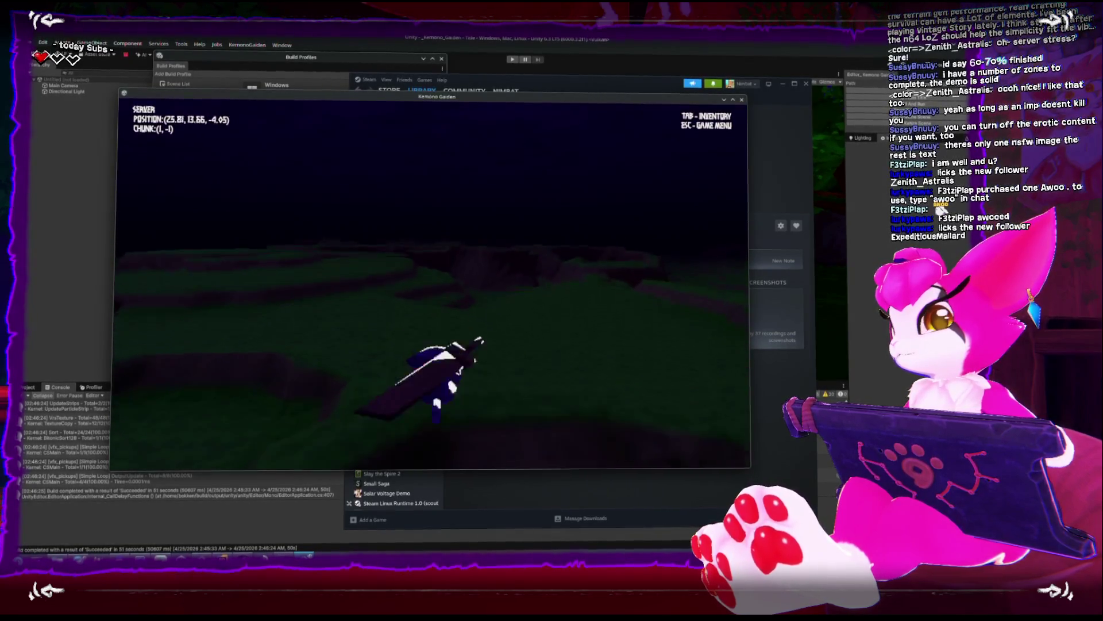
key("w")
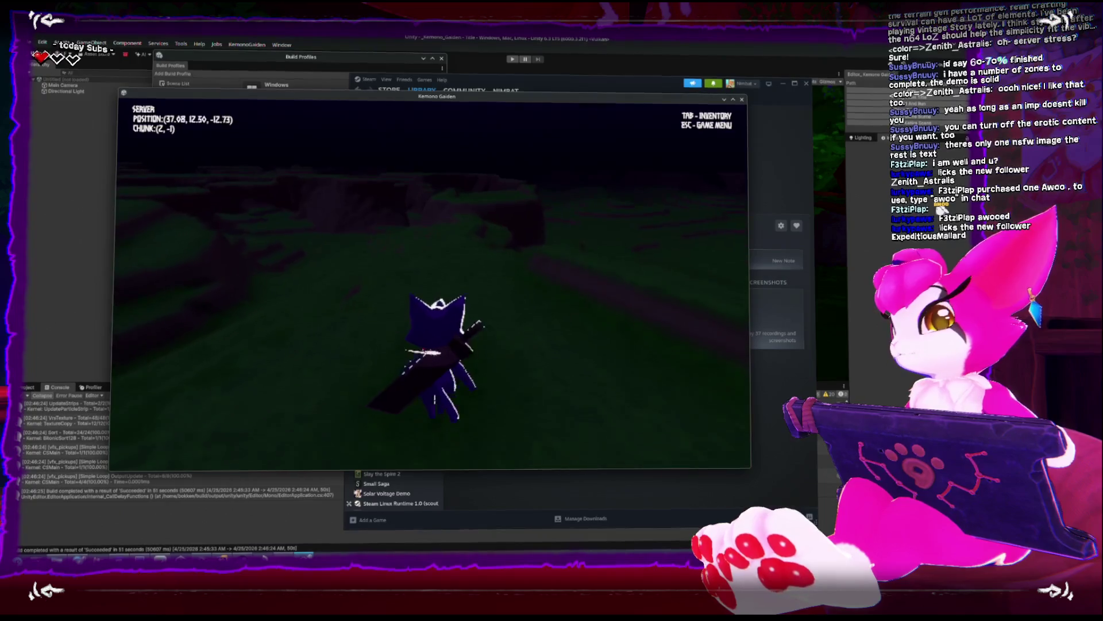
key("w")
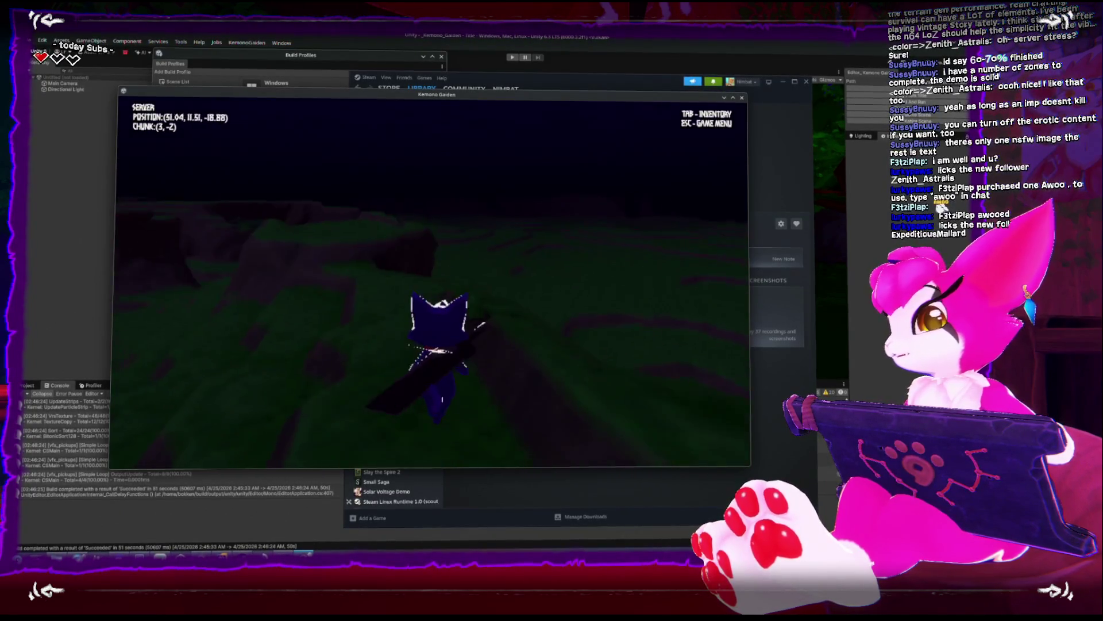
key("w")
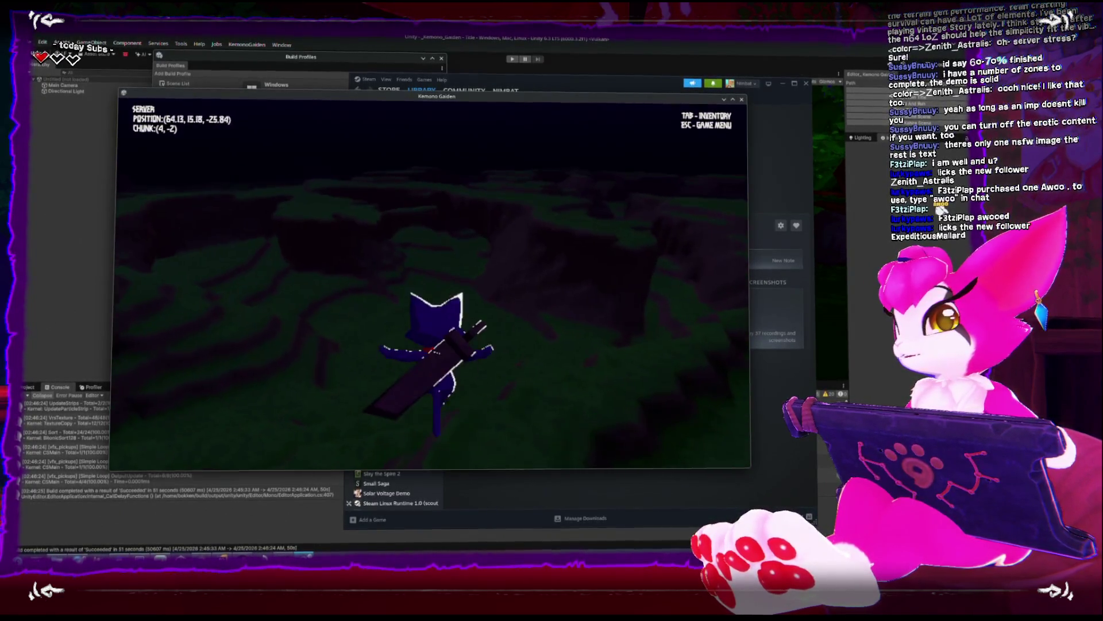
key("w")
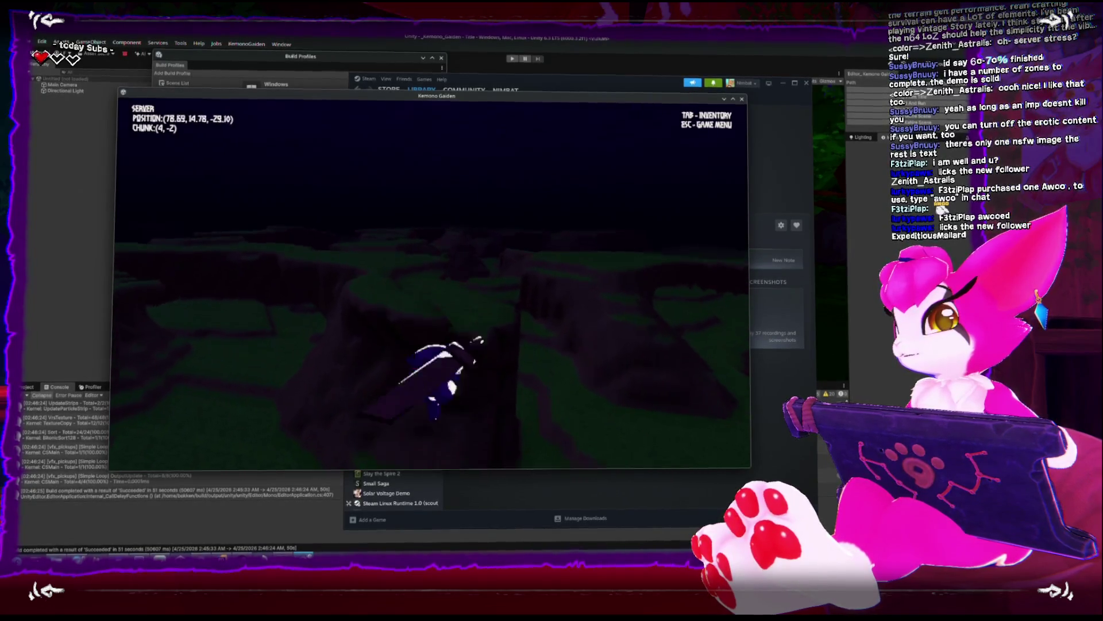
key("w")
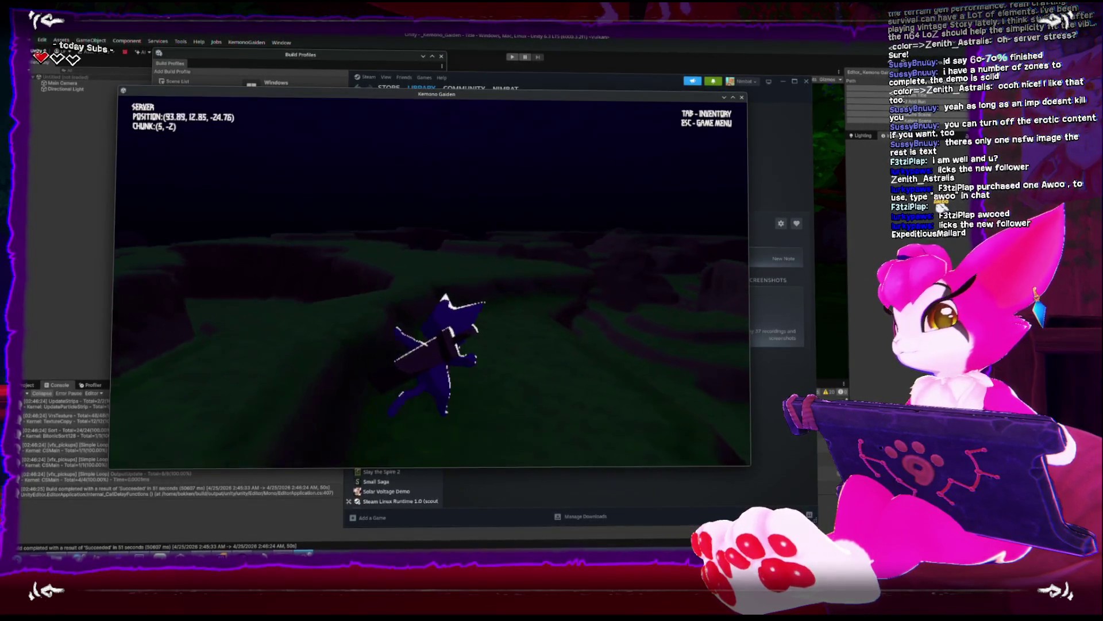
key("w")
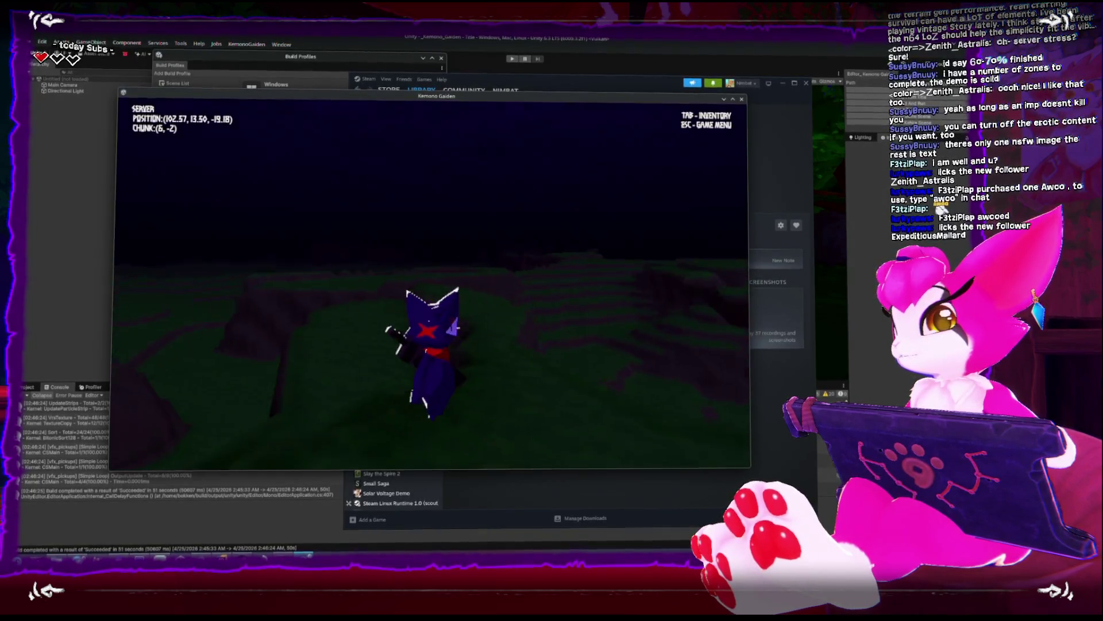
key("w")
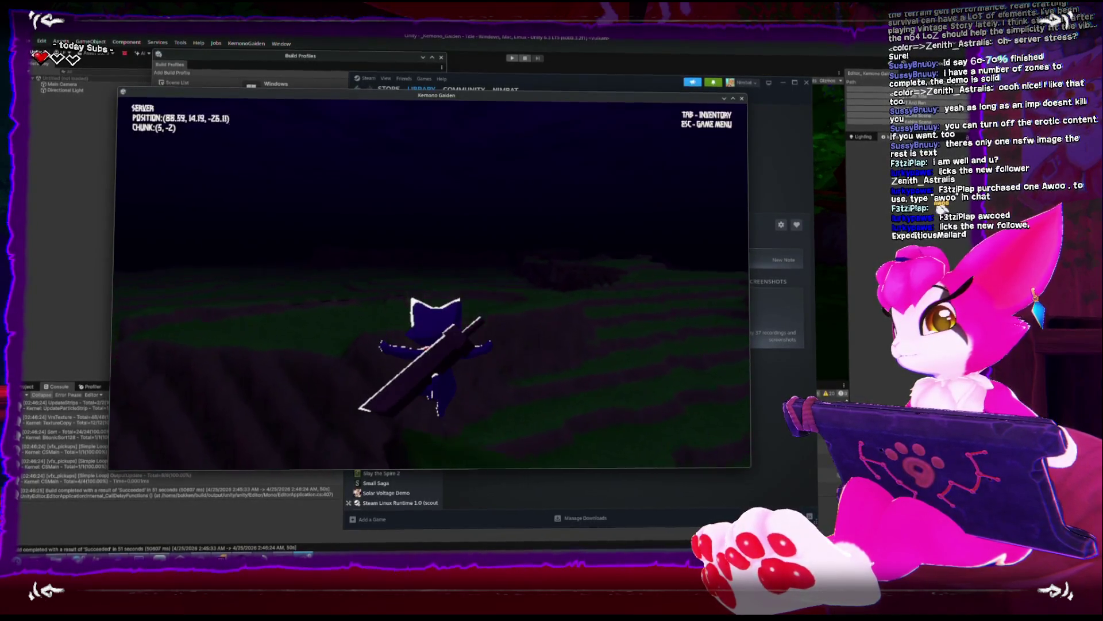
key("w")
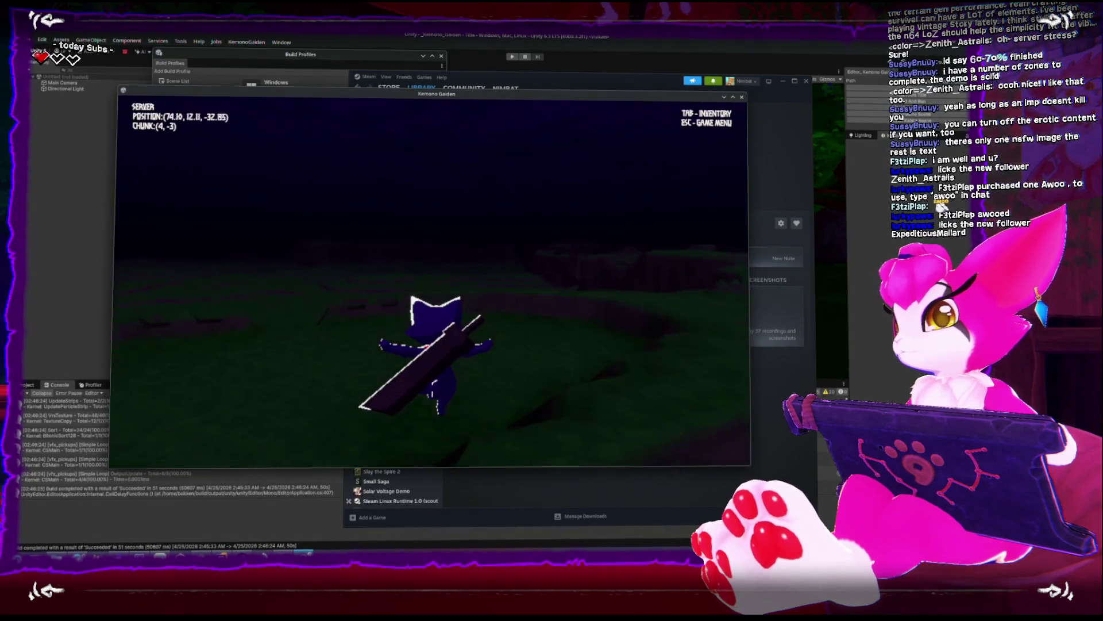
key("w")
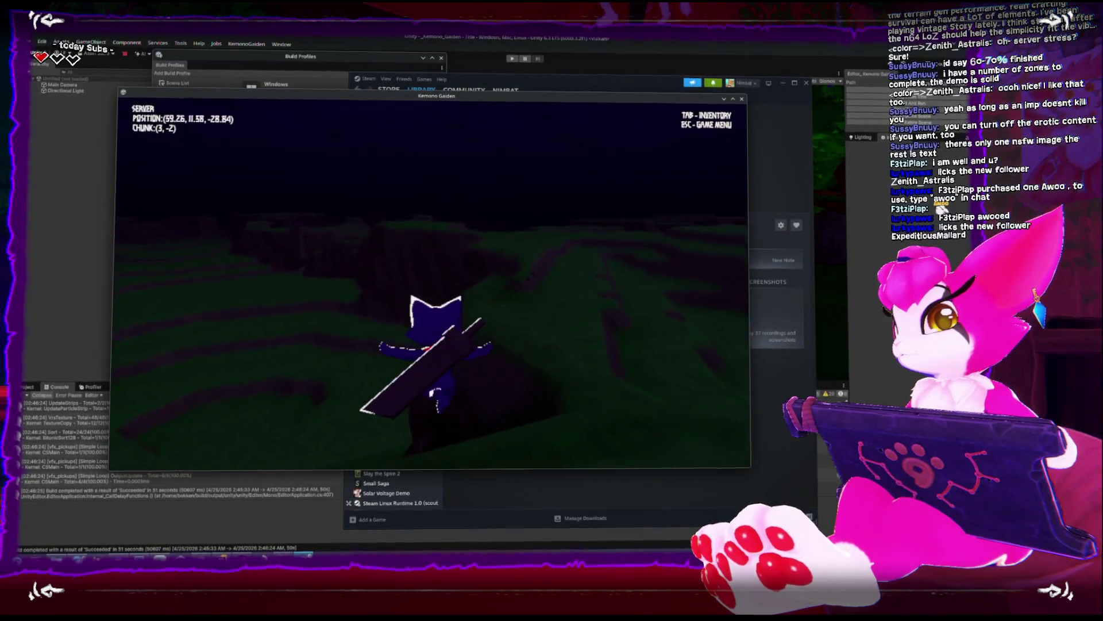
key("w")
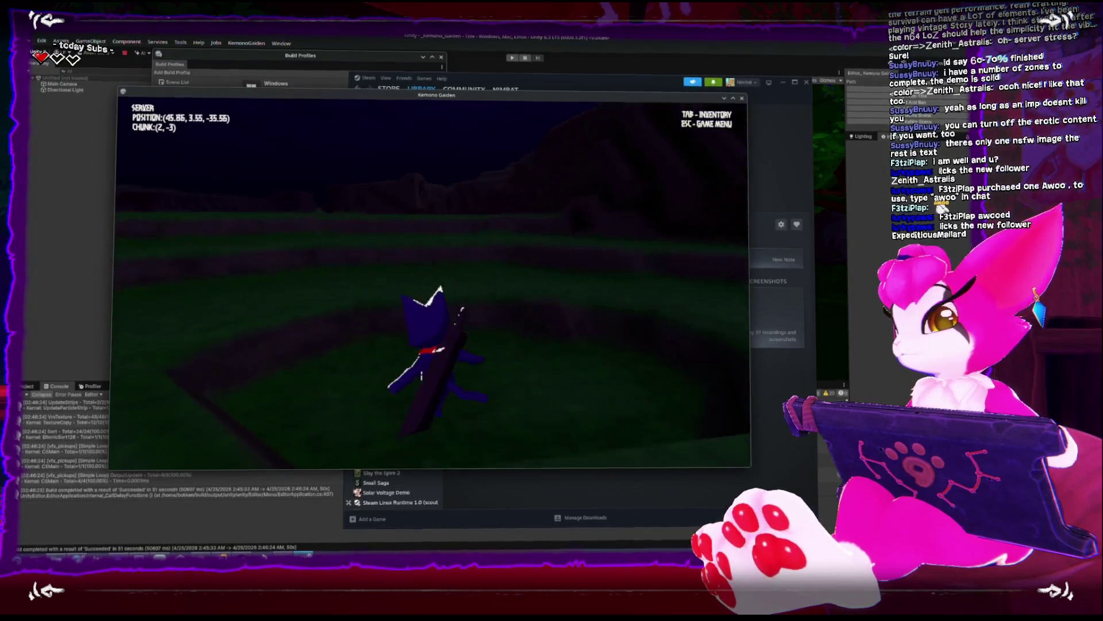
key("w")
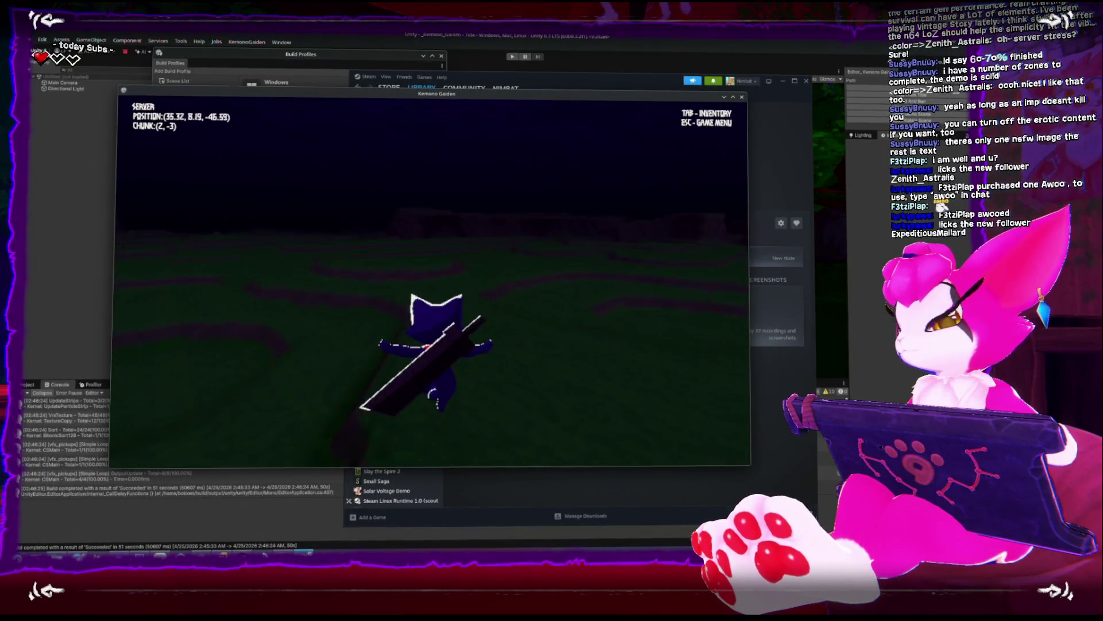
key("w")
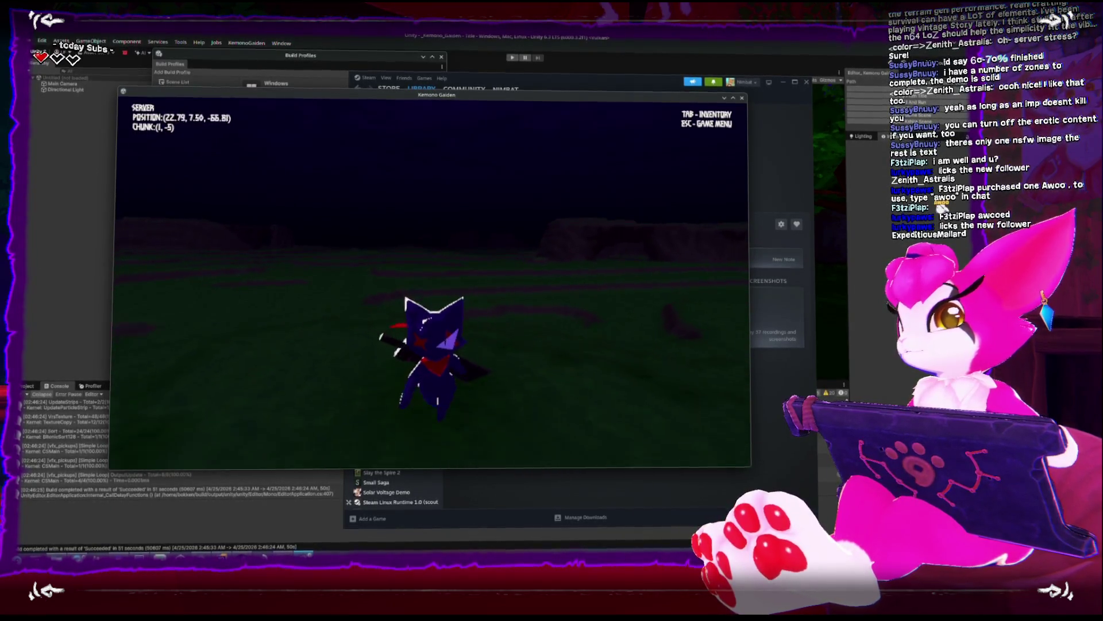
Exit the session to the title screen and stop the game from Steam
key("Escape")
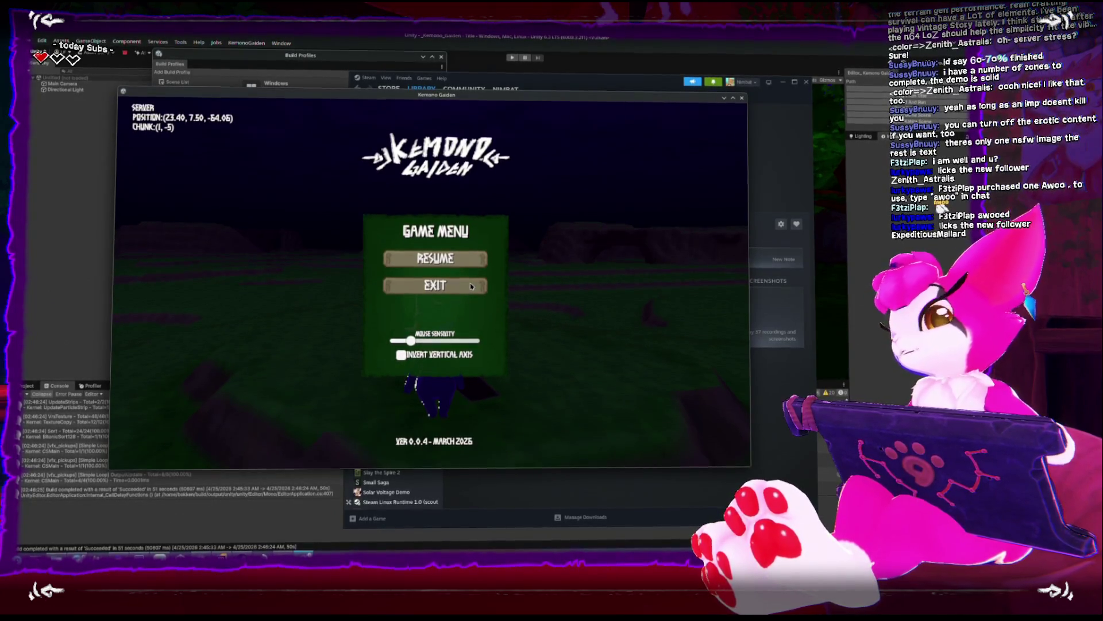
left_click(445, 289)
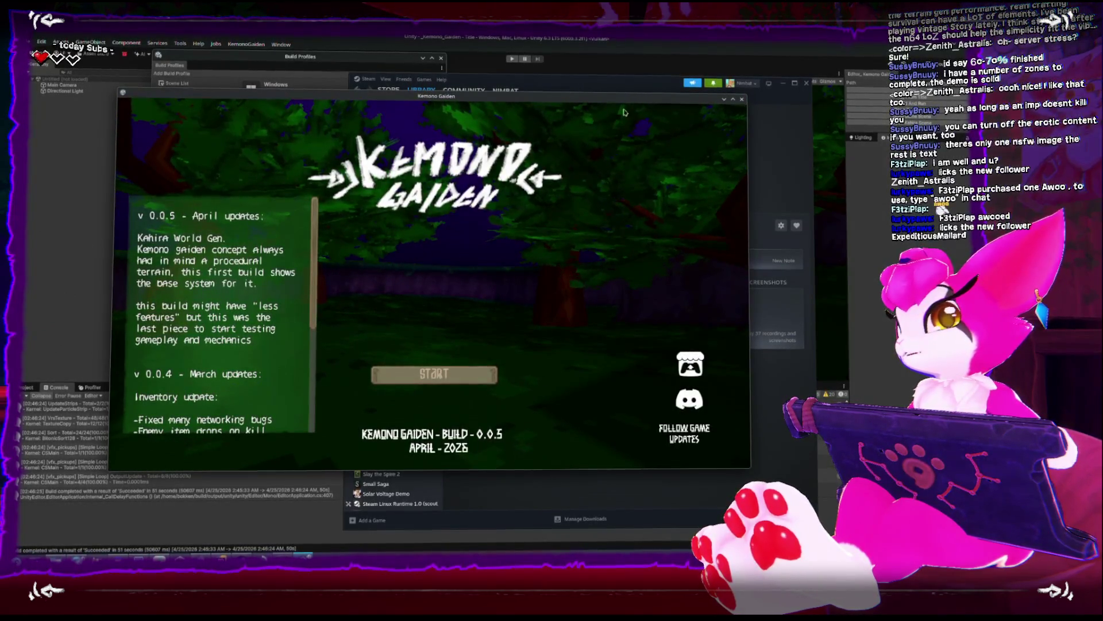
left_click(743, 100)
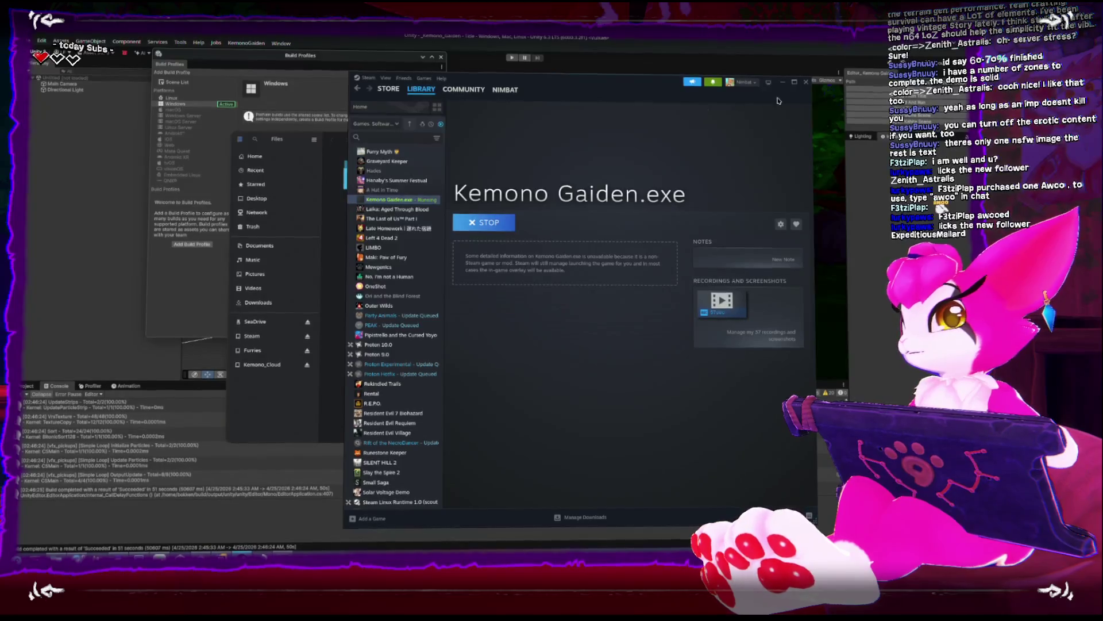
left_click(511, 220)
left_click(512, 220)
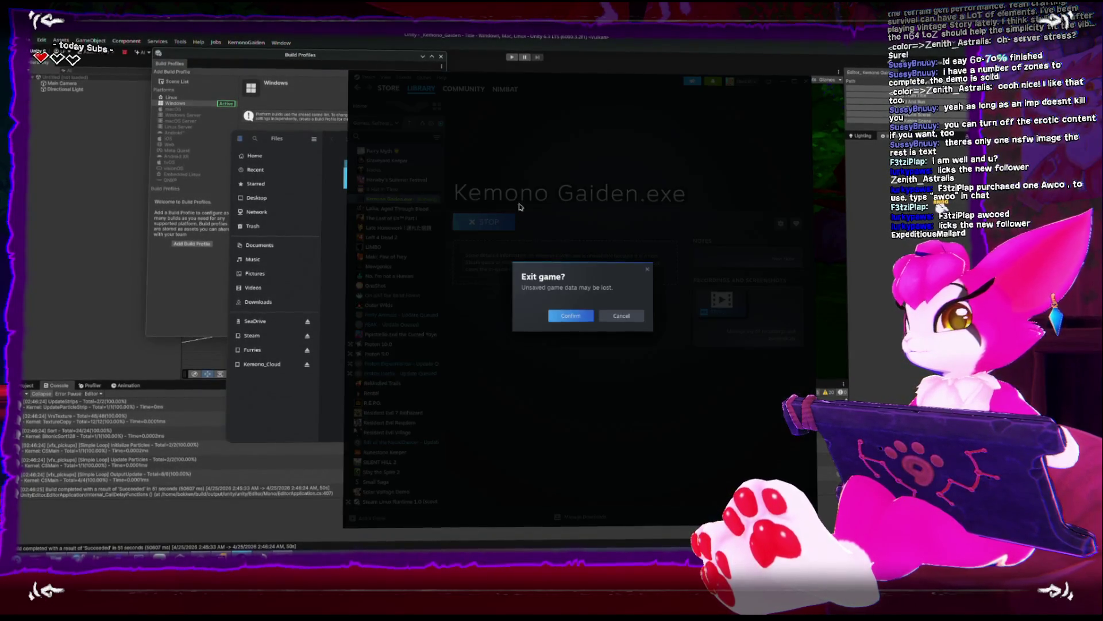
left_click(569, 315)
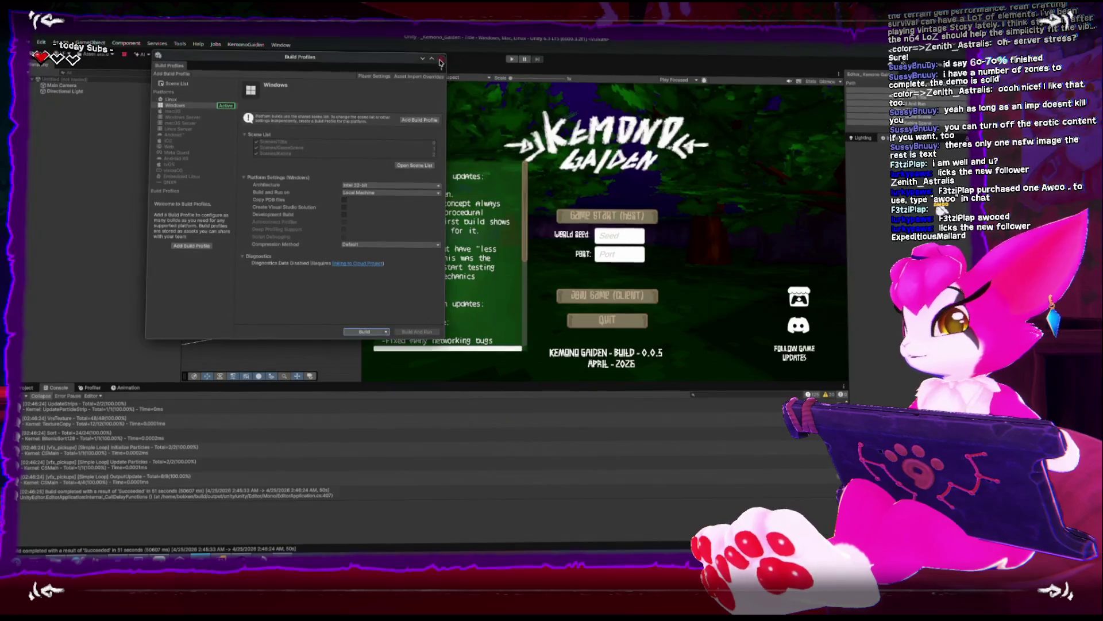
Close Build Profiles and browse the Gameplay prefabs in the Project panel
left_click(132, 319)
left_click(24, 388)
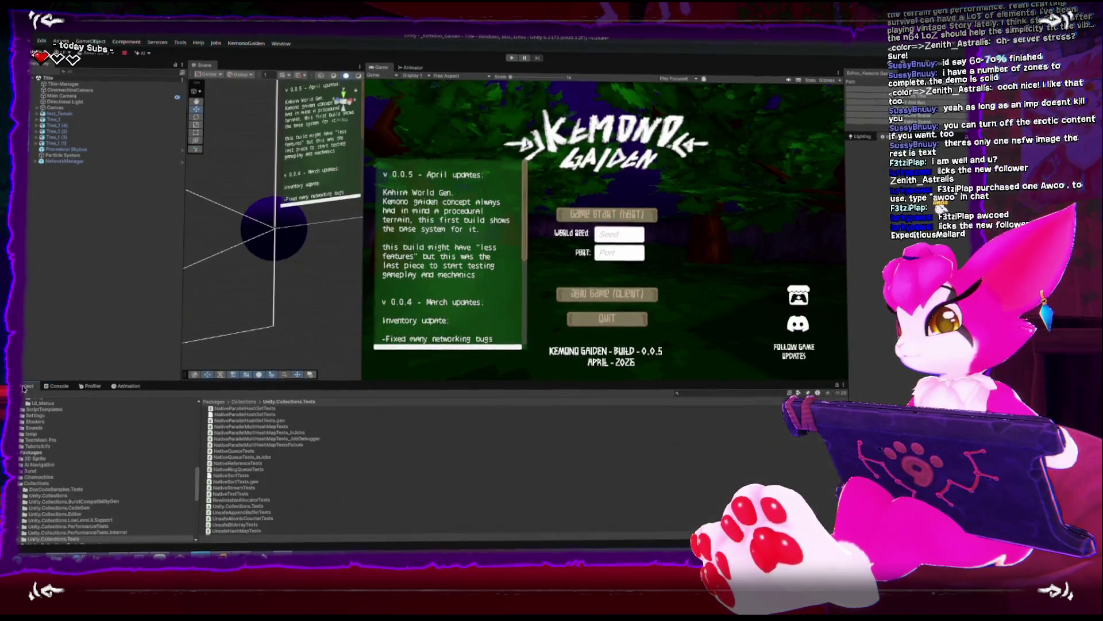
scroll(51, 460, "up", 5)
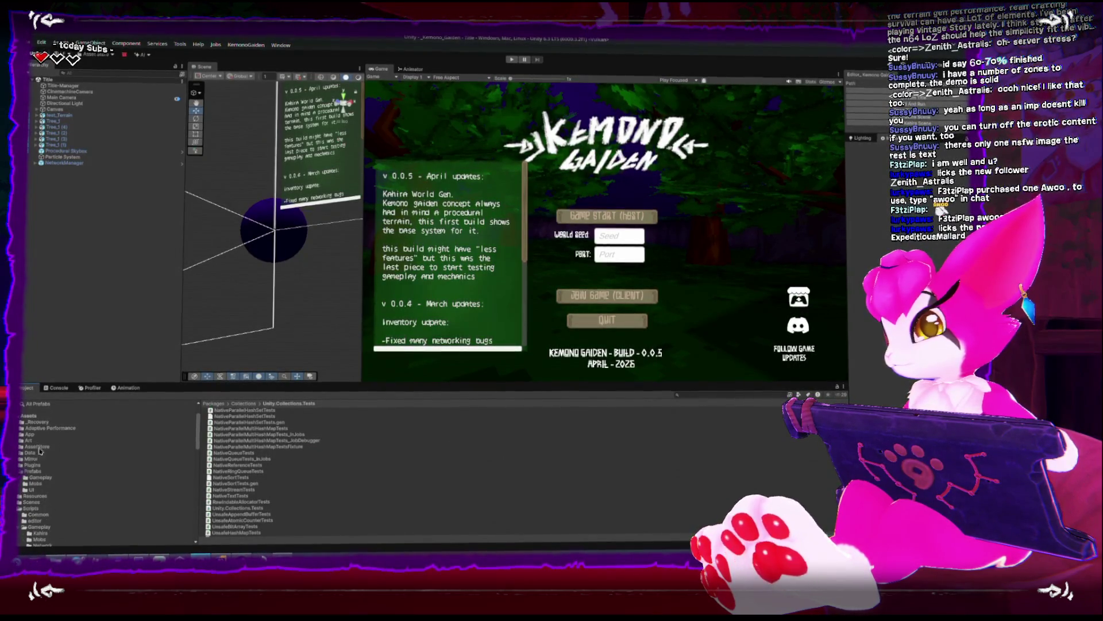
left_click(41, 477)
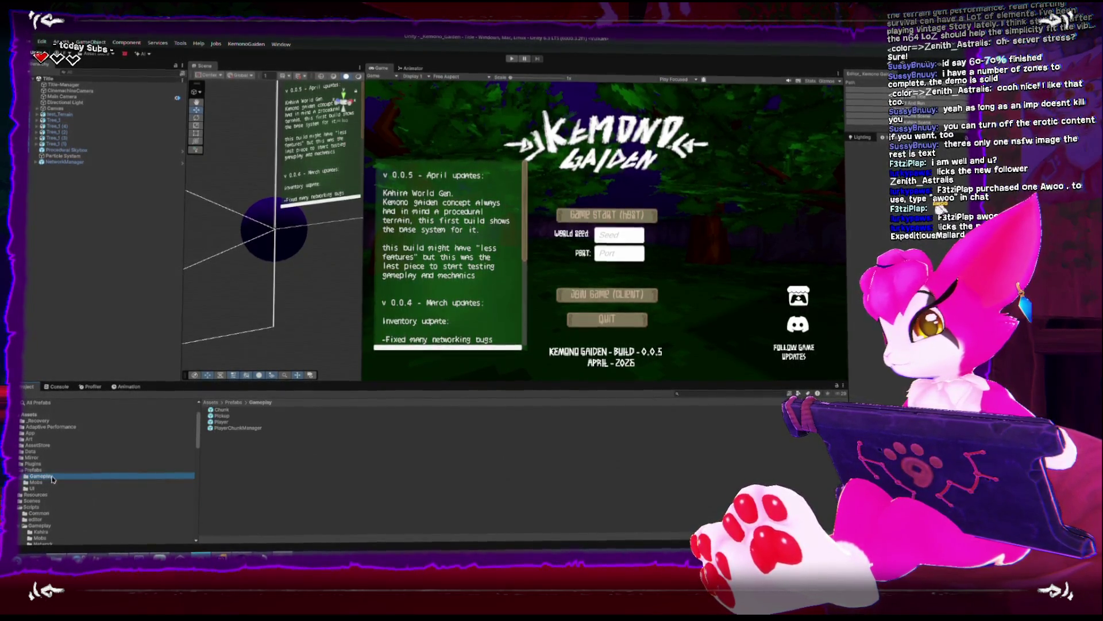
left_click(217, 410)
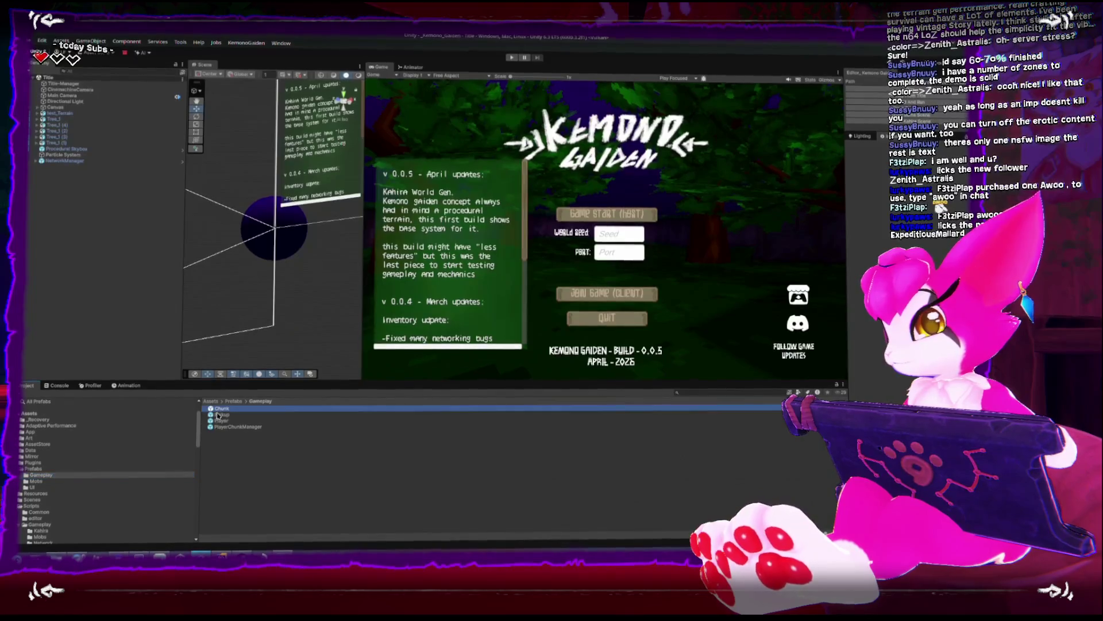
left_click(35, 495)
double_click(221, 435)
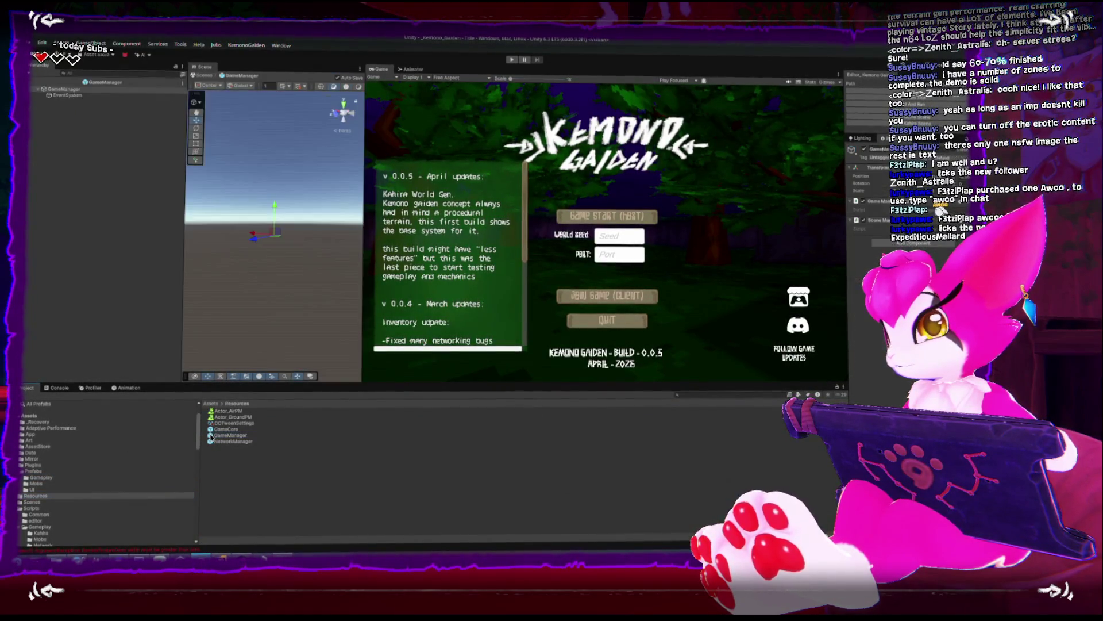
Open the GameCore prefab and change the version text from March to April
double_click(210, 429)
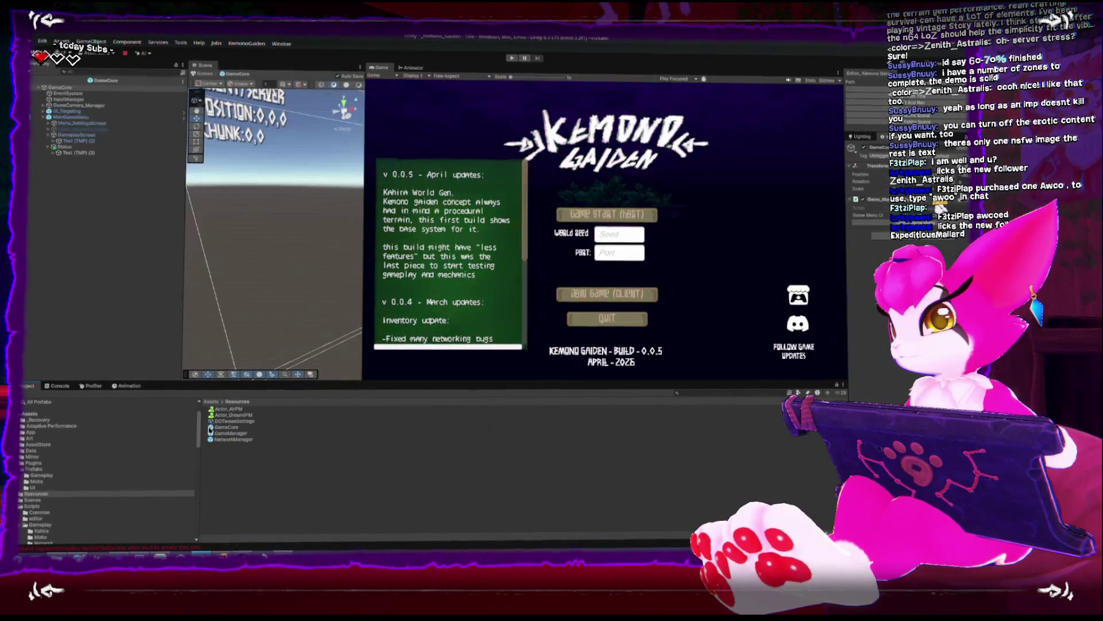
left_click_drag(325, 315, 274, 286)
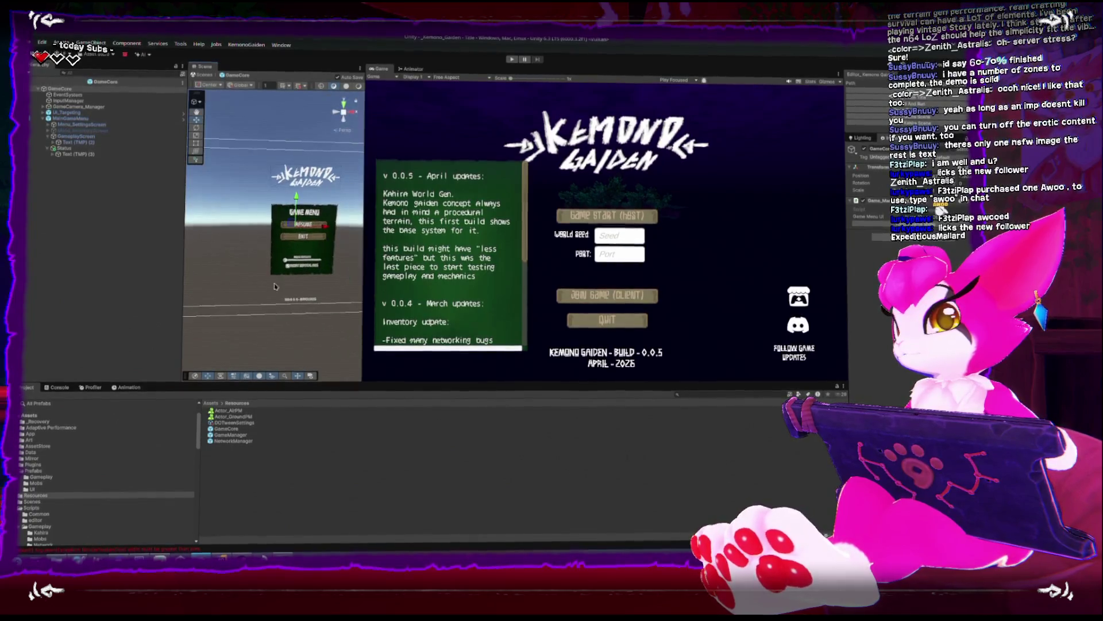
left_click(297, 300)
key("f")
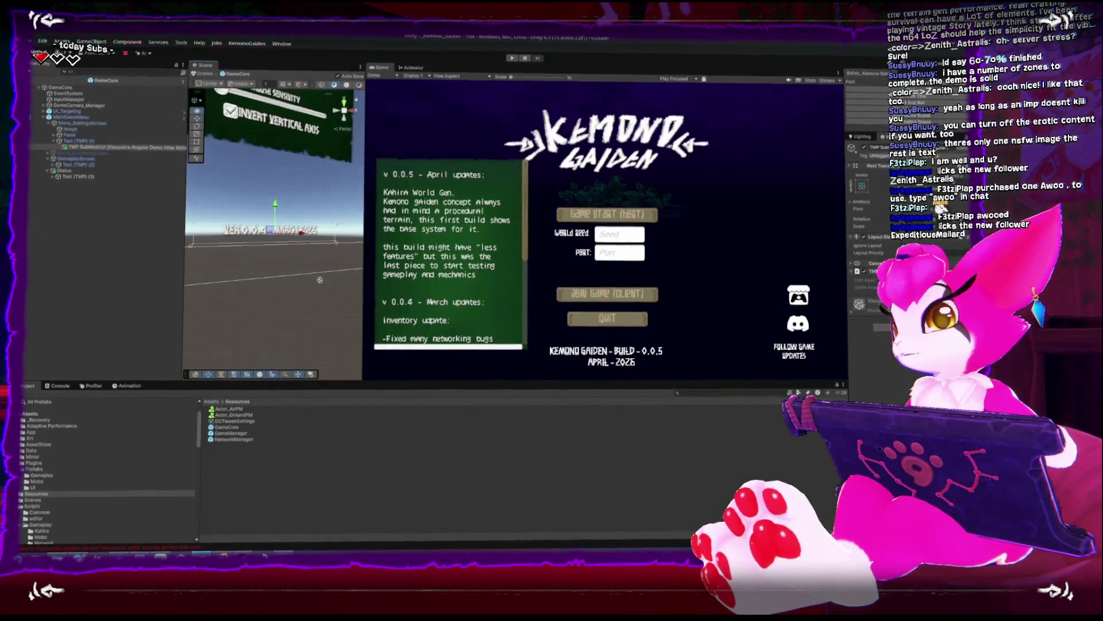
left_click(73, 143)
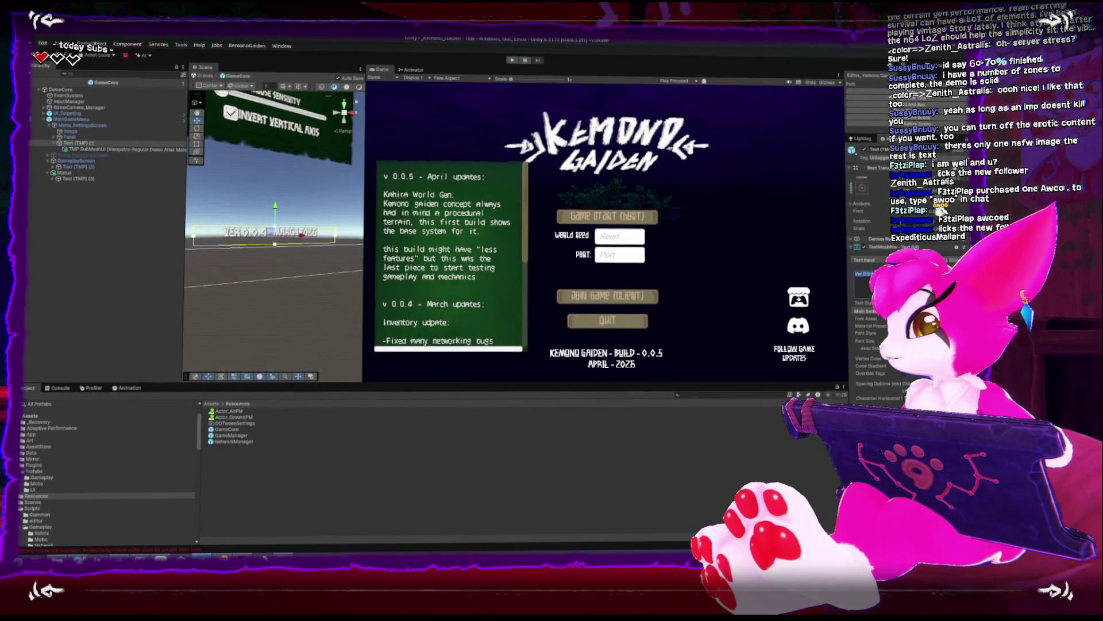
type("A")
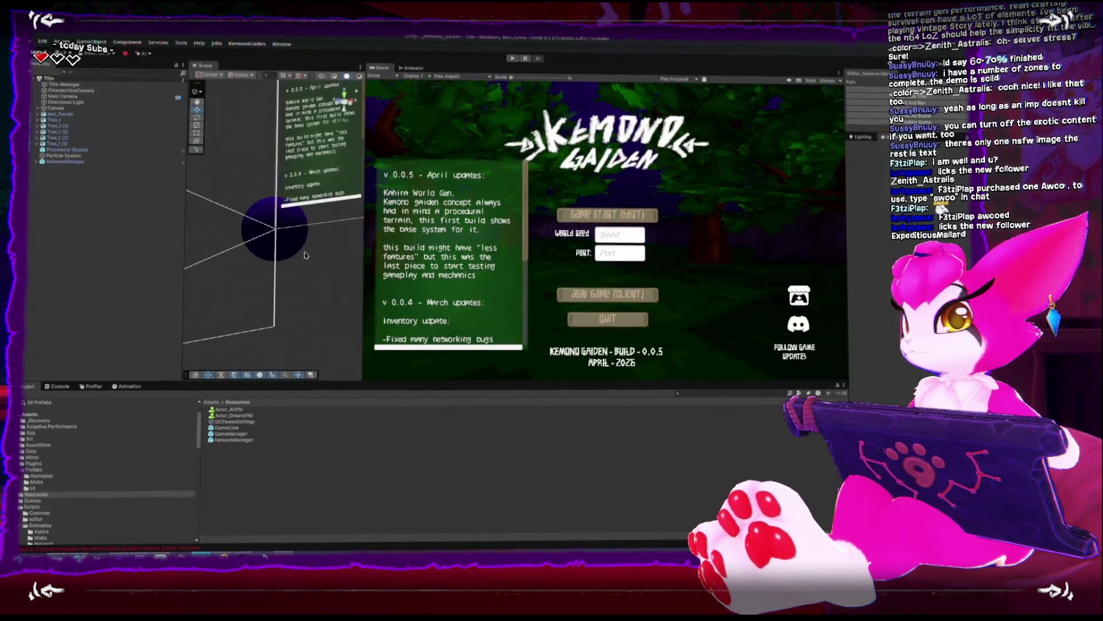
left_click(343, 103)
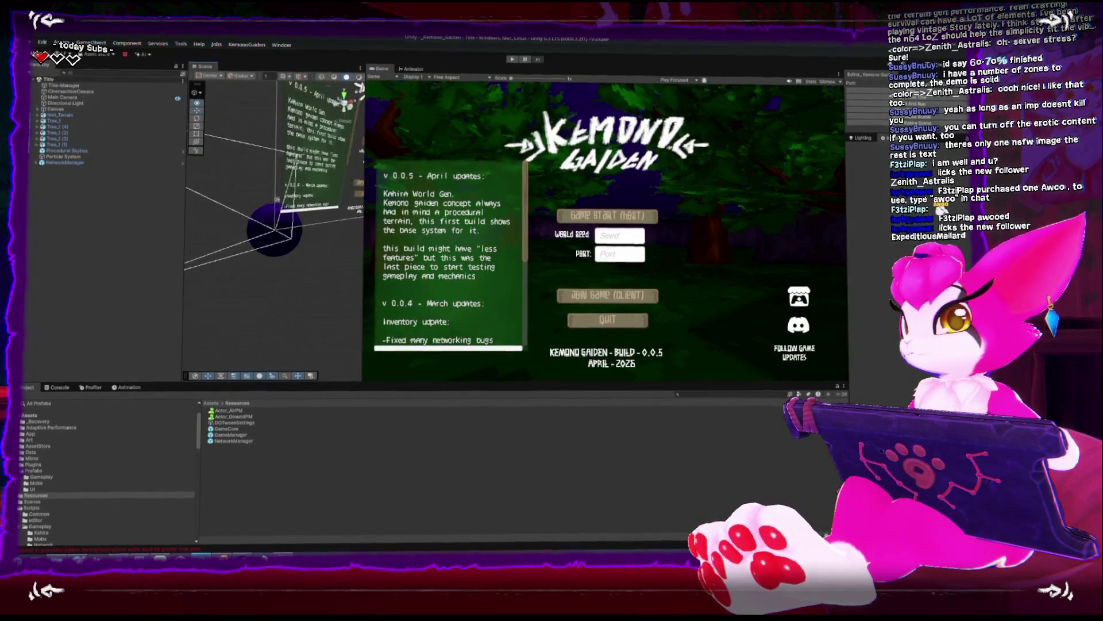
scroll(289, 263, "up", 2)
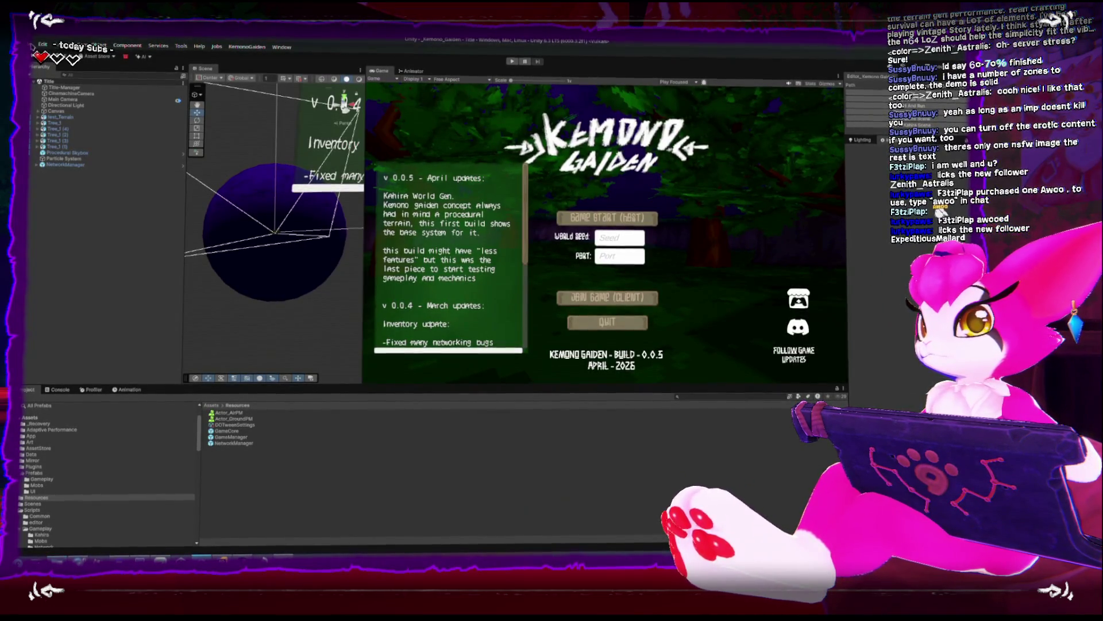
Exclude Scenes/GameScene from the build's scene list in Build Profiles
left_click(32, 43)
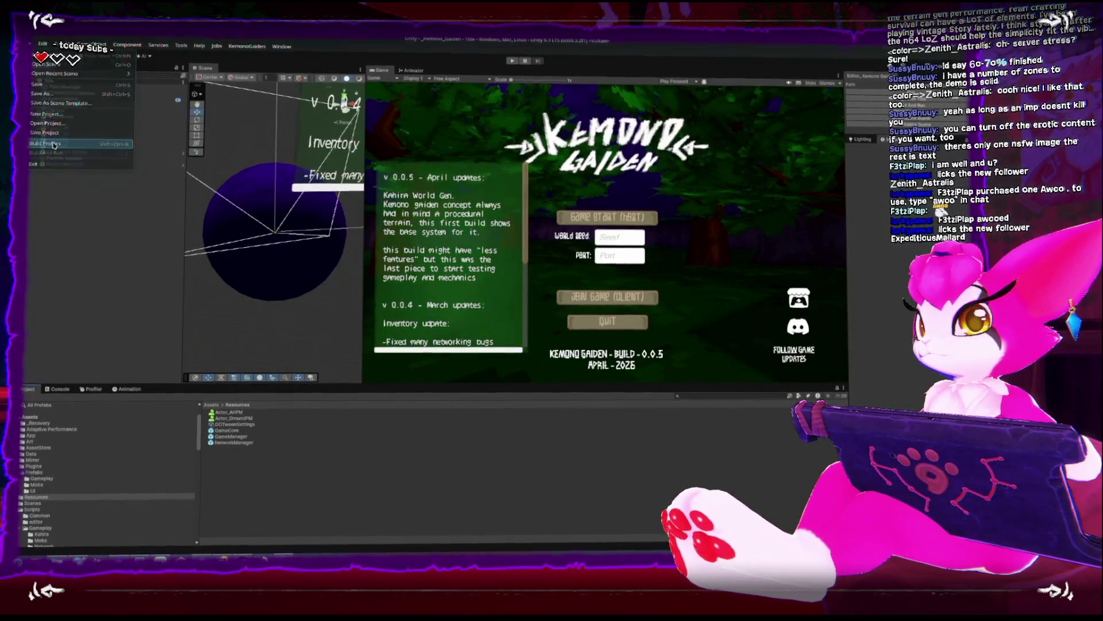
left_click(55, 146)
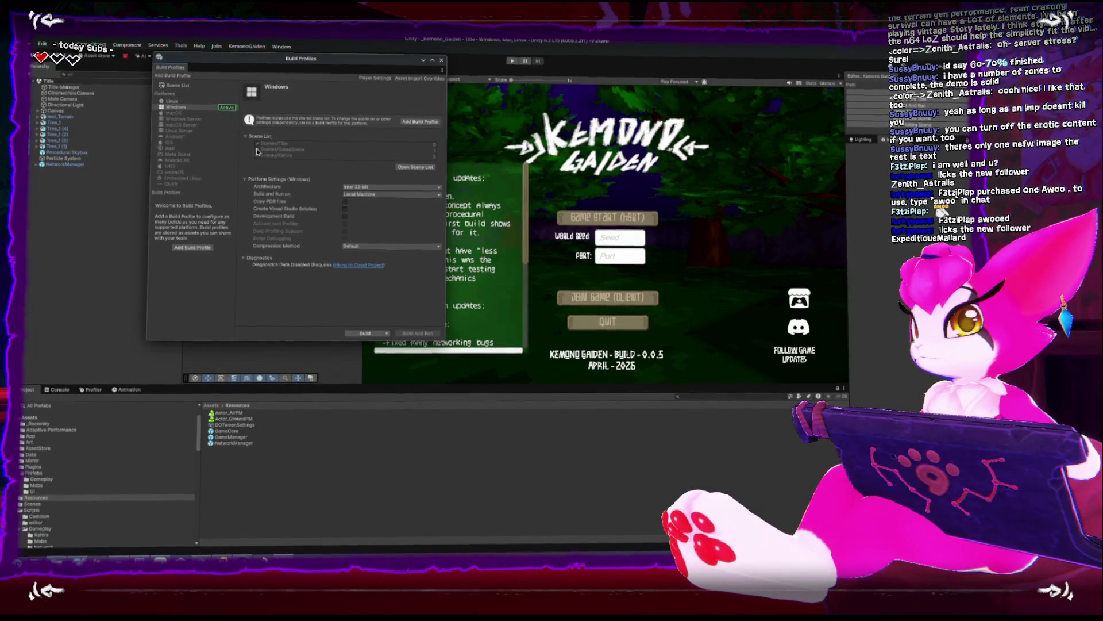
left_click(416, 165)
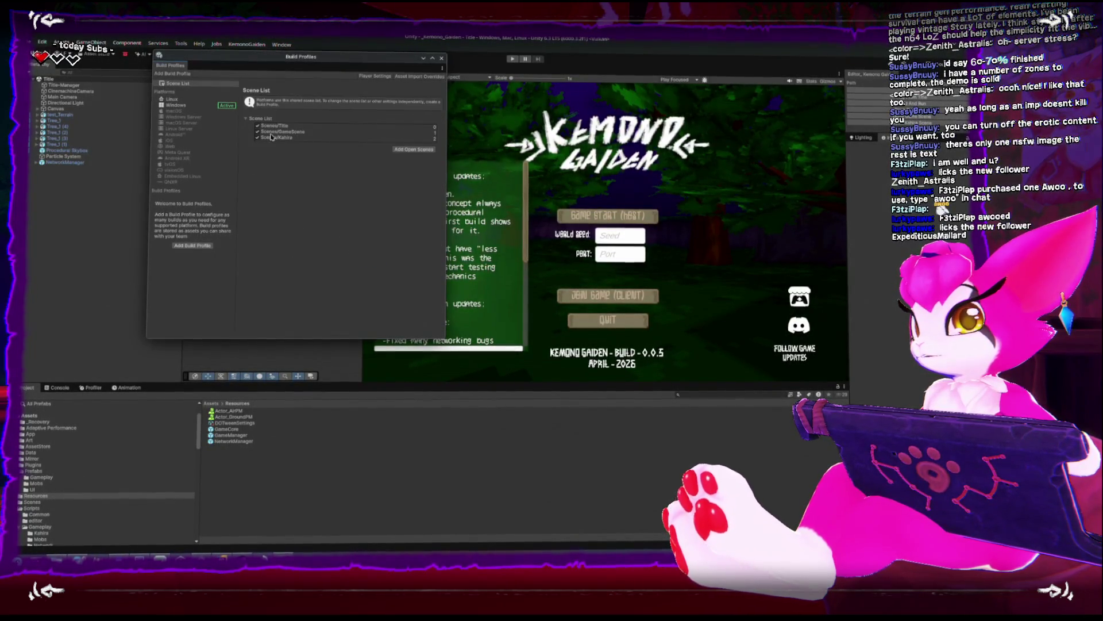
left_click(258, 132)
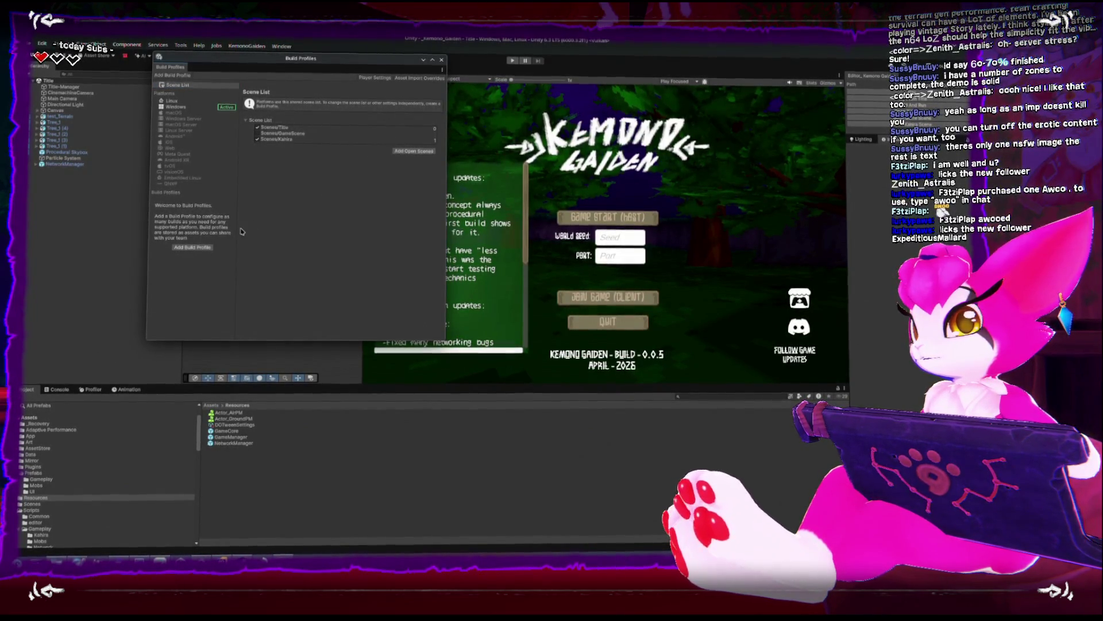
left_click(172, 106)
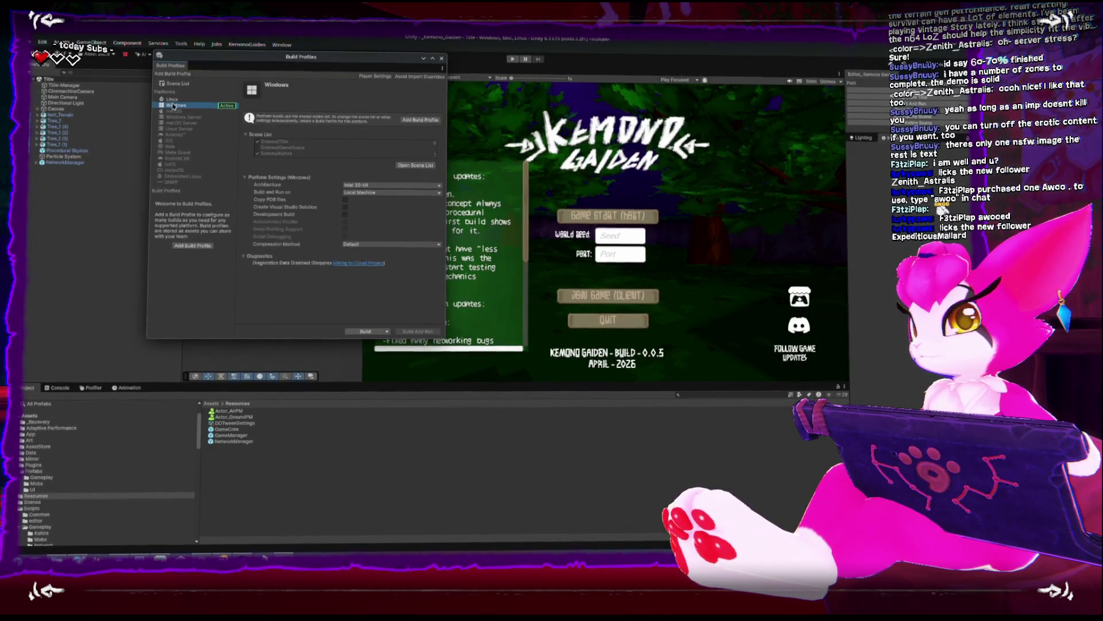
Build for Windows into the _KemonoGaidenBuilds/KemonoBuild folder
left_click(362, 334)
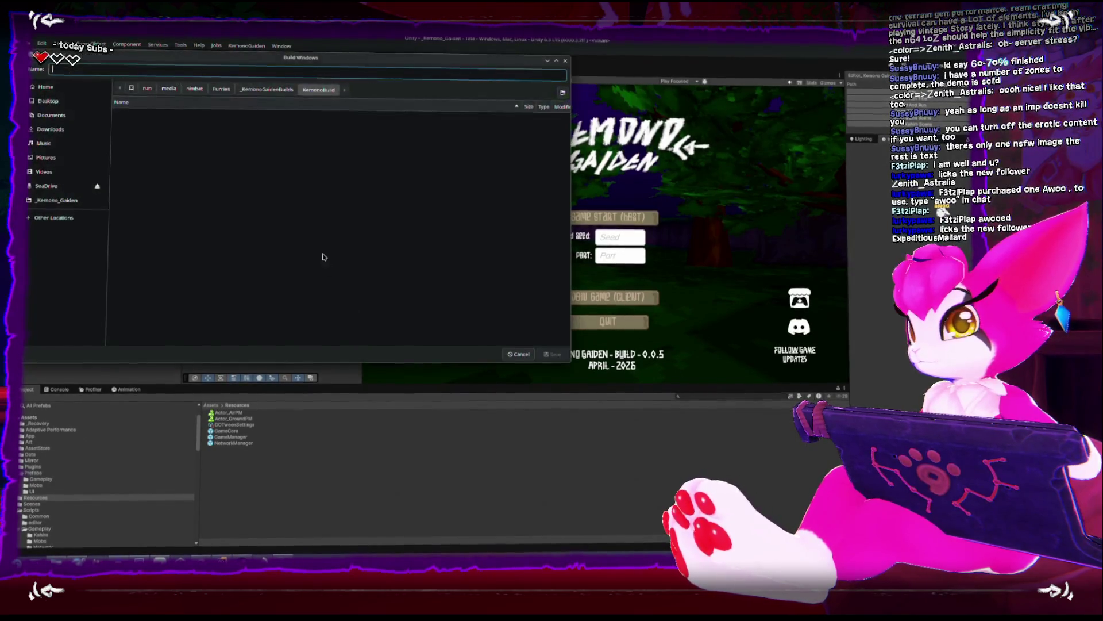
left_click(270, 89)
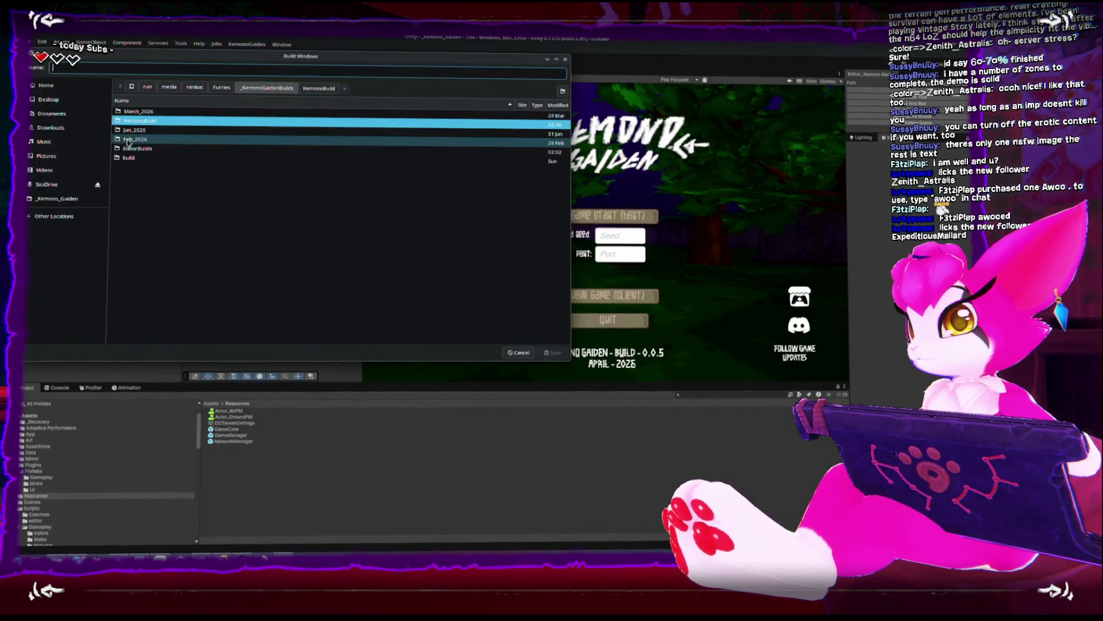
left_click(553, 355)
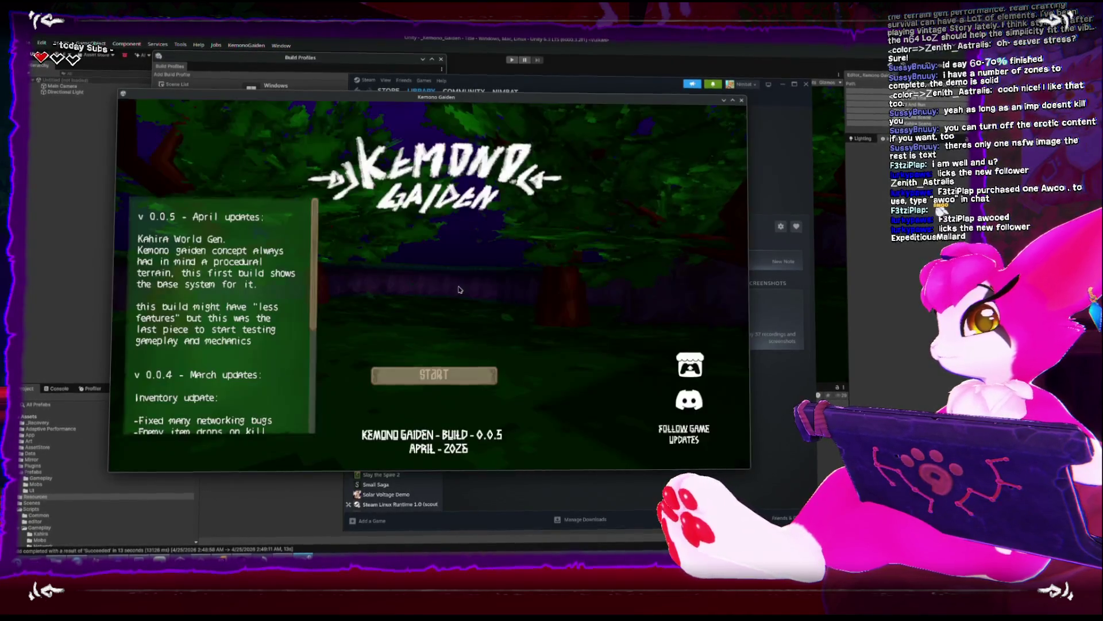
Host a game with world seed 555422
left_click(450, 289)
type("555422")
left_click(447, 363)
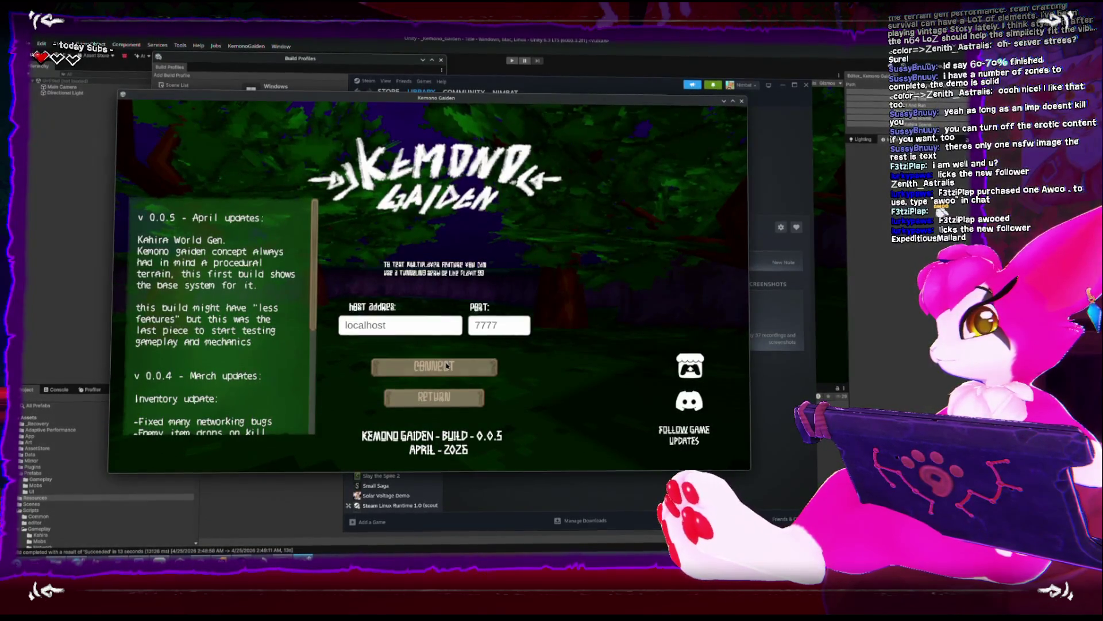
left_click(448, 365)
left_click(447, 374)
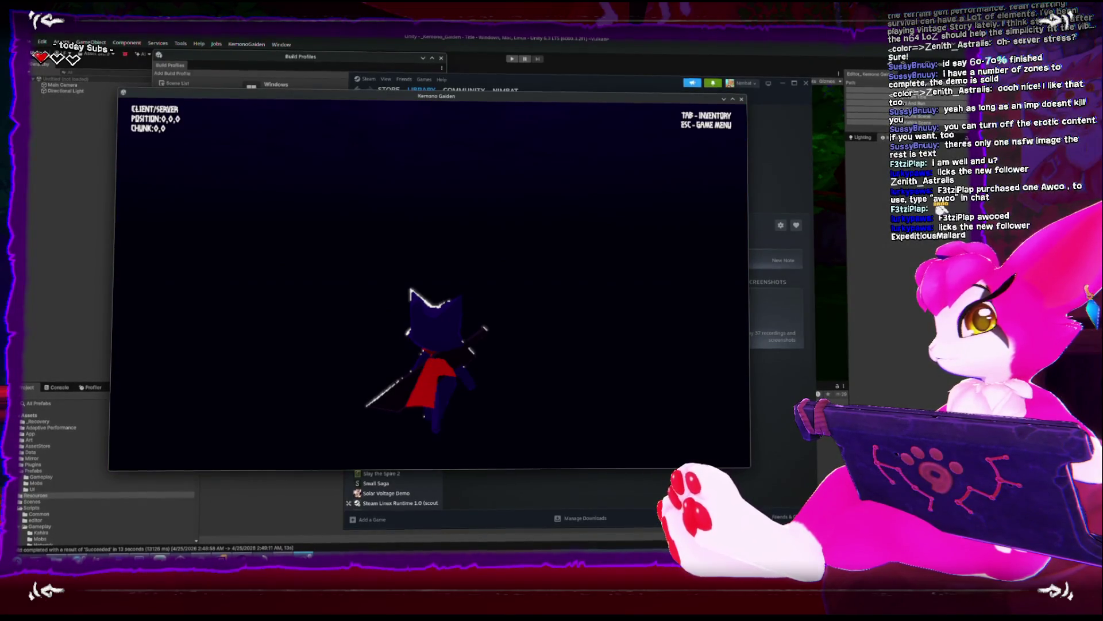
Walk the character uphill, then exit to the title screen and quit the game
key("w")
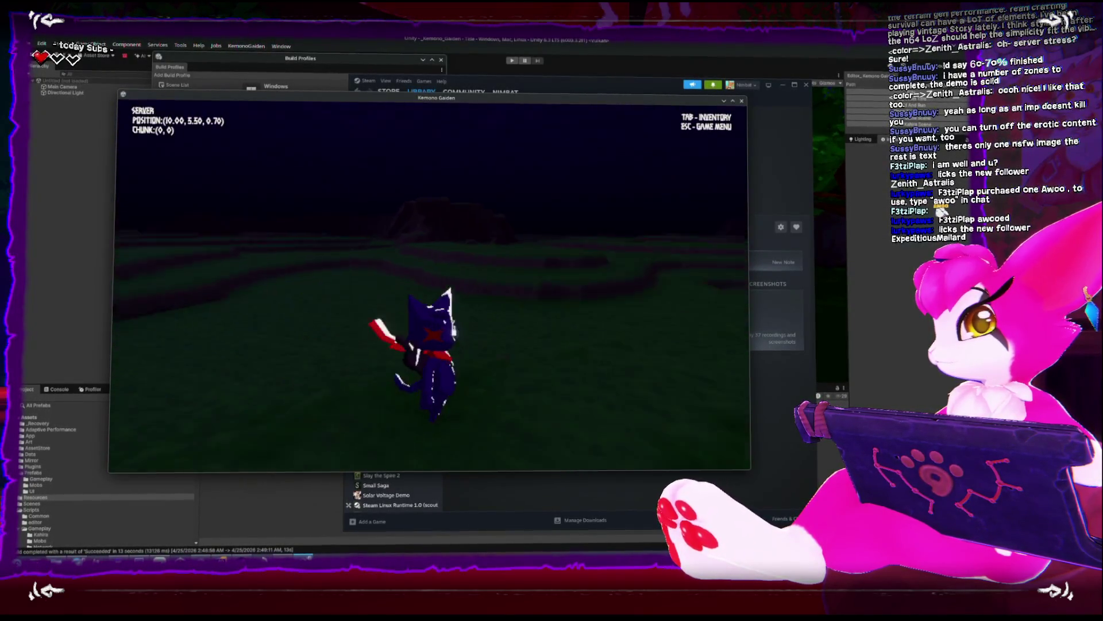
key("w")
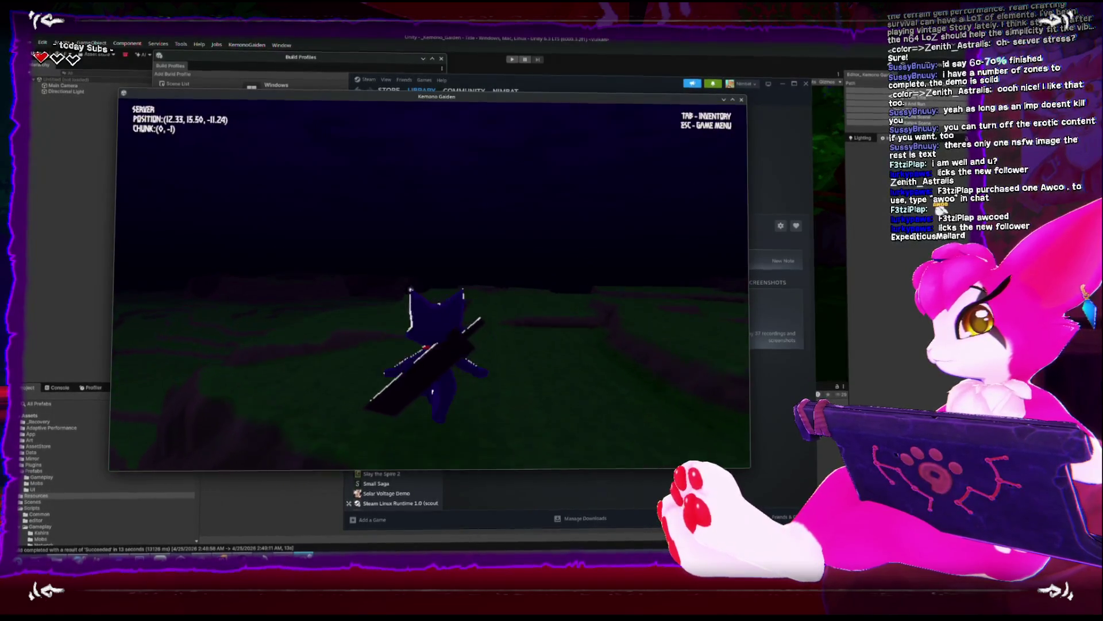
key("w")
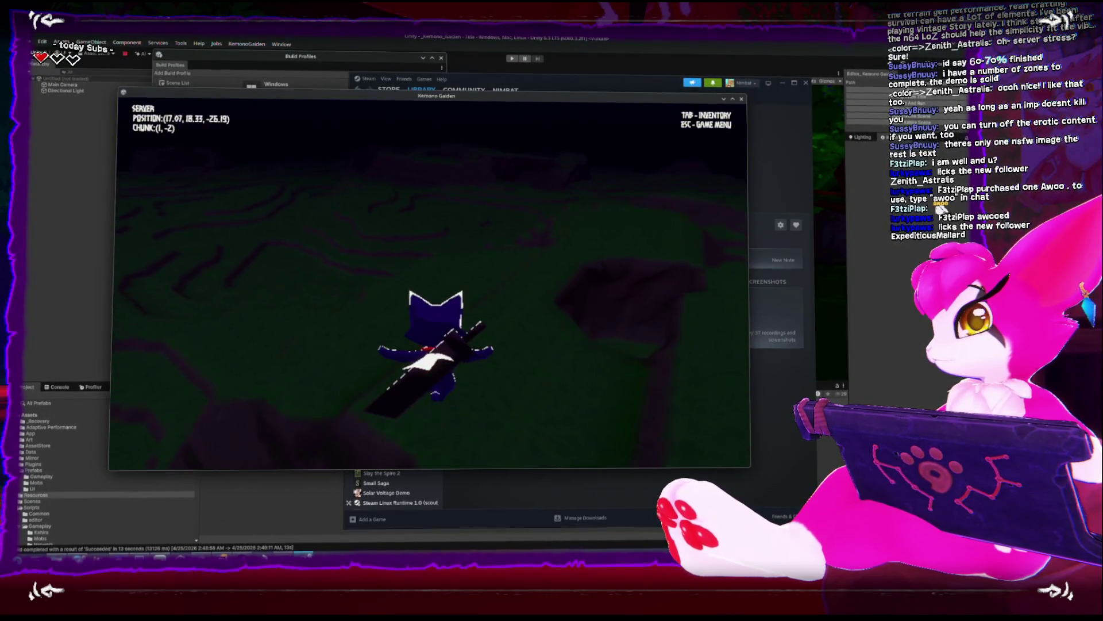
key("Escape")
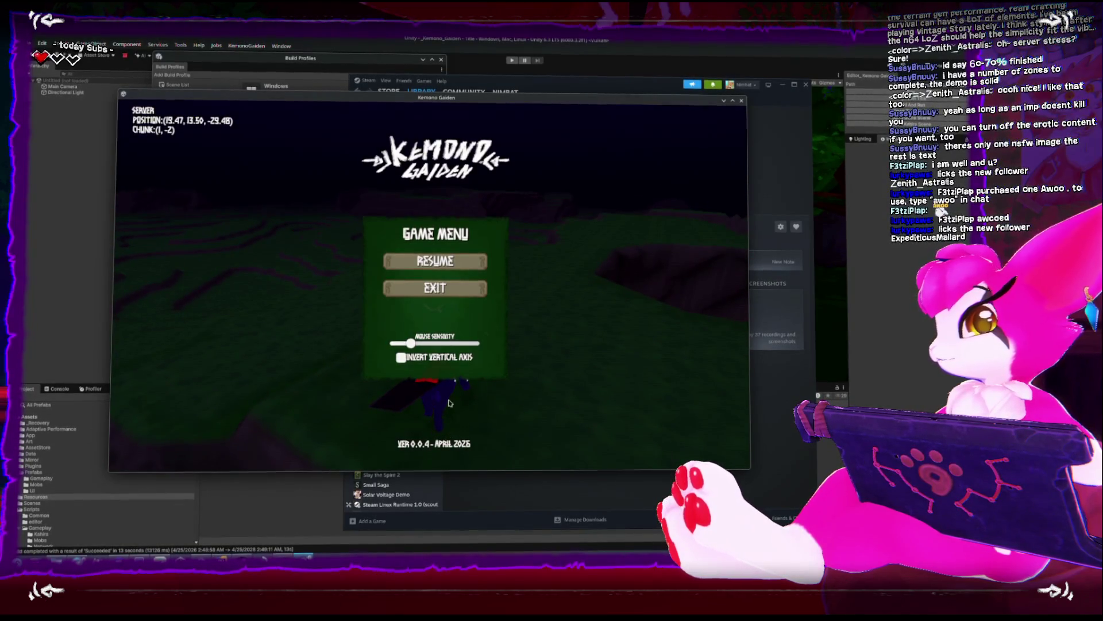
left_click(427, 289)
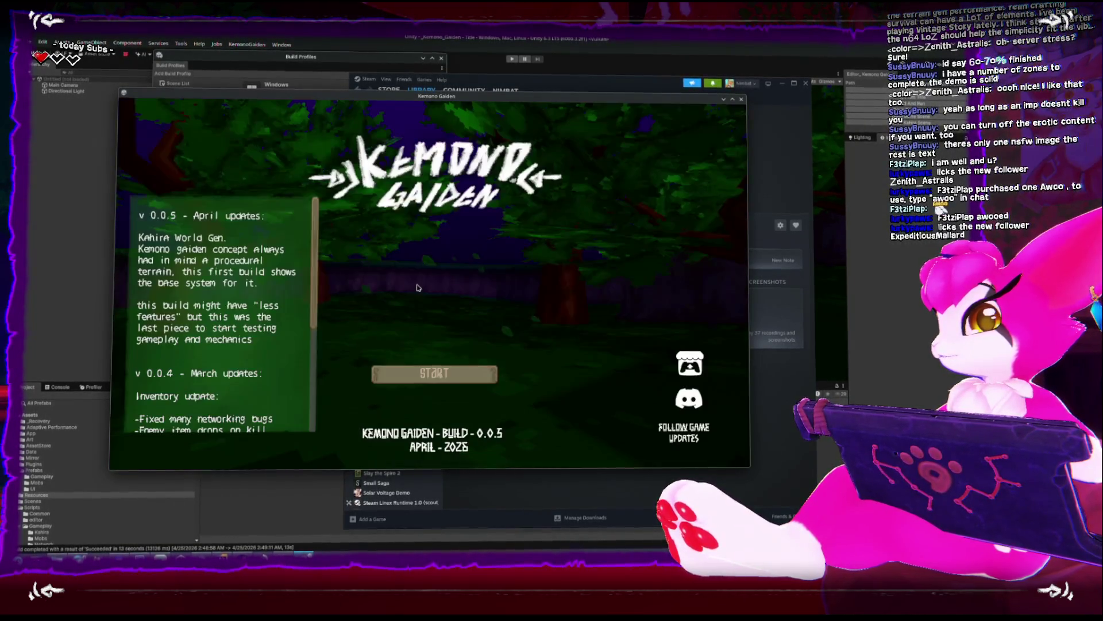
left_click(742, 98)
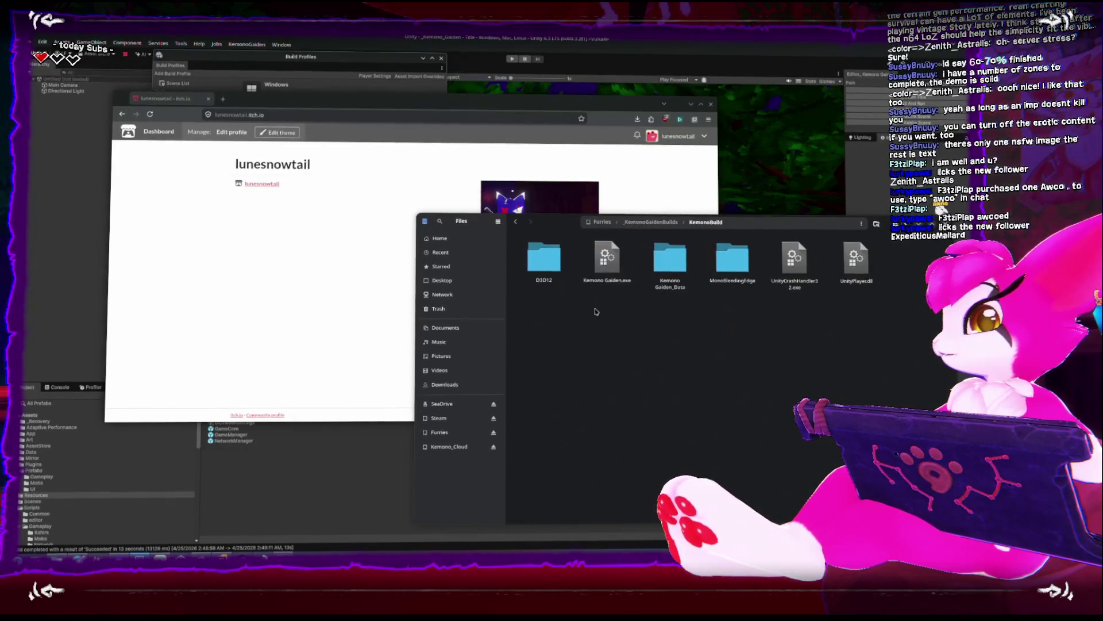
On the Kemono Gaiden edit page, hide KemonoGaiden_March_2026.zip from downloads
left_click(355, 236)
left_click(511, 275)
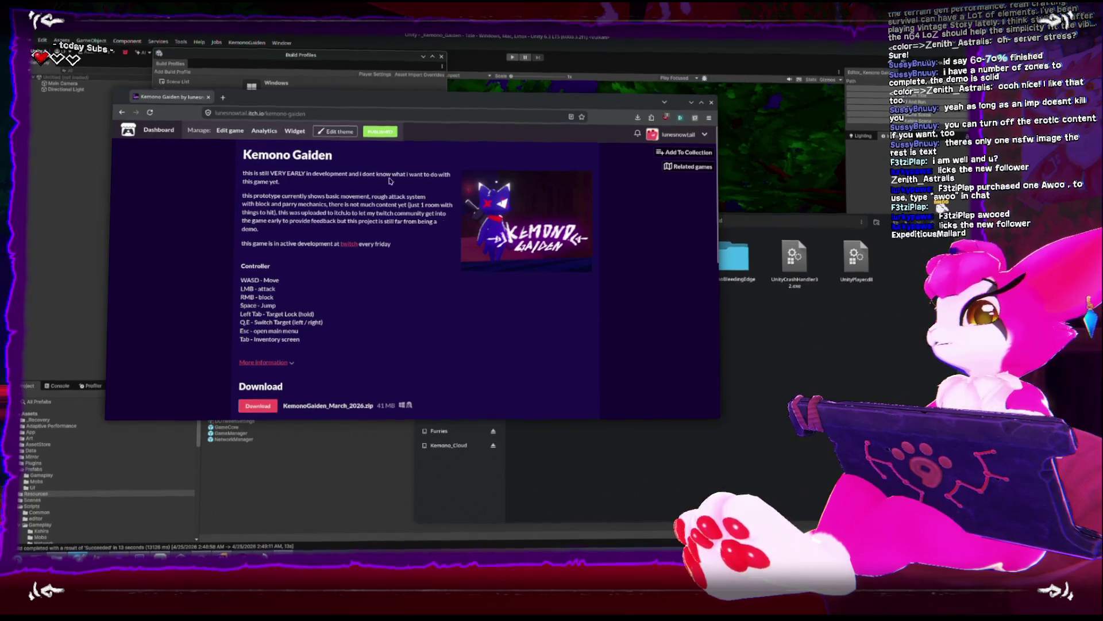
left_click(230, 130)
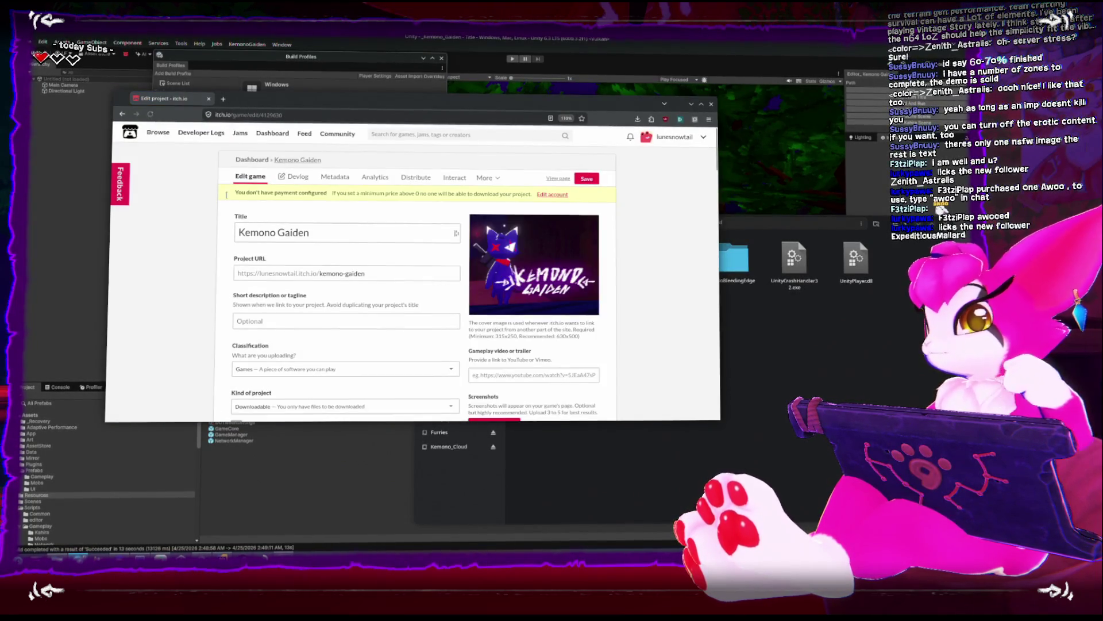
scroll(196, 224, "down", 10)
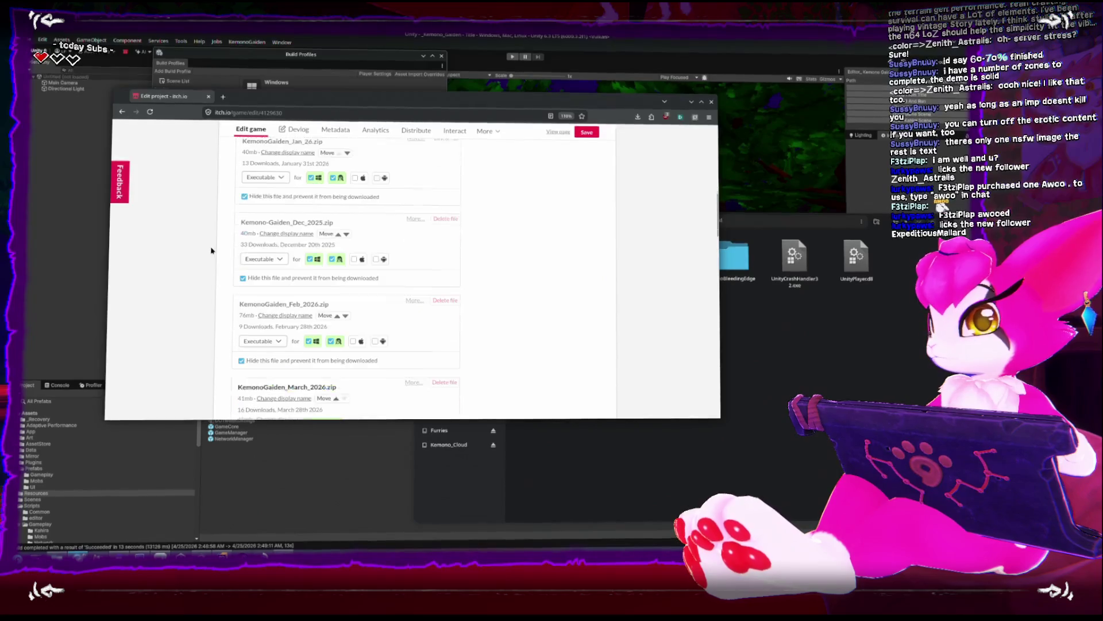
scroll(218, 265, "down", 3)
left_click(243, 277)
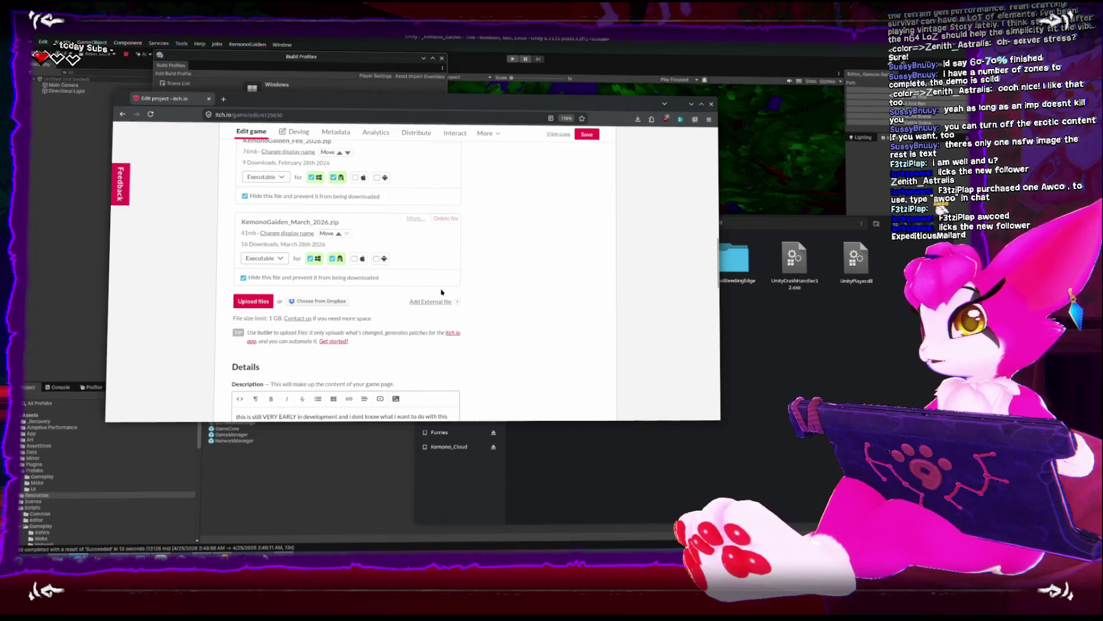
In Files, go up to _KemonoGaidenBuilds and bring up the KemonoBuild folder's options
left_click(764, 374)
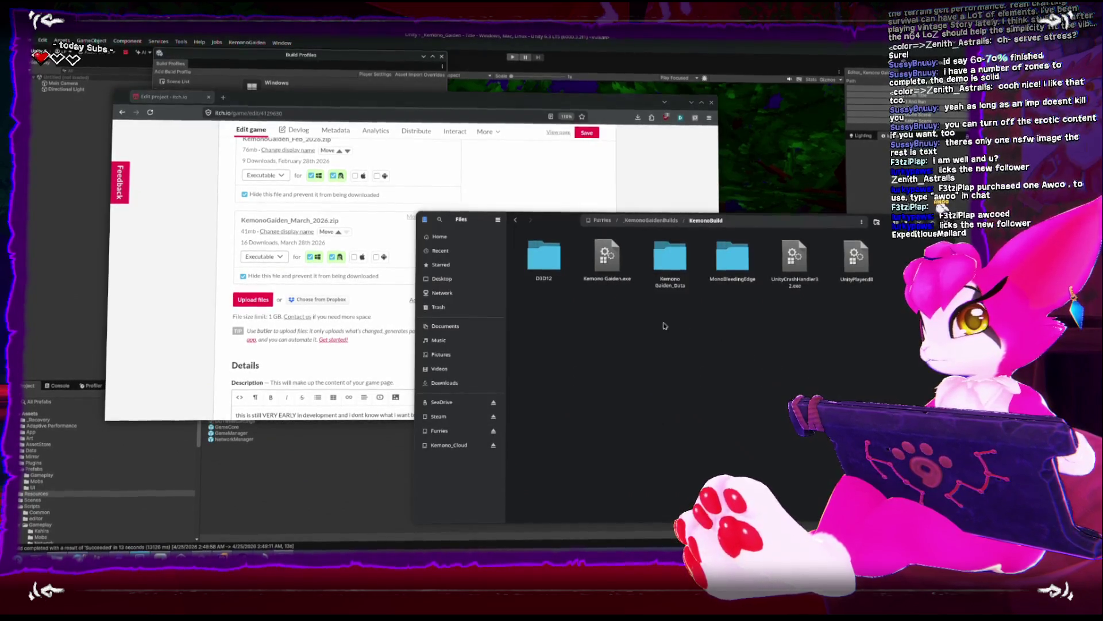
left_click(646, 223)
right_click(798, 261)
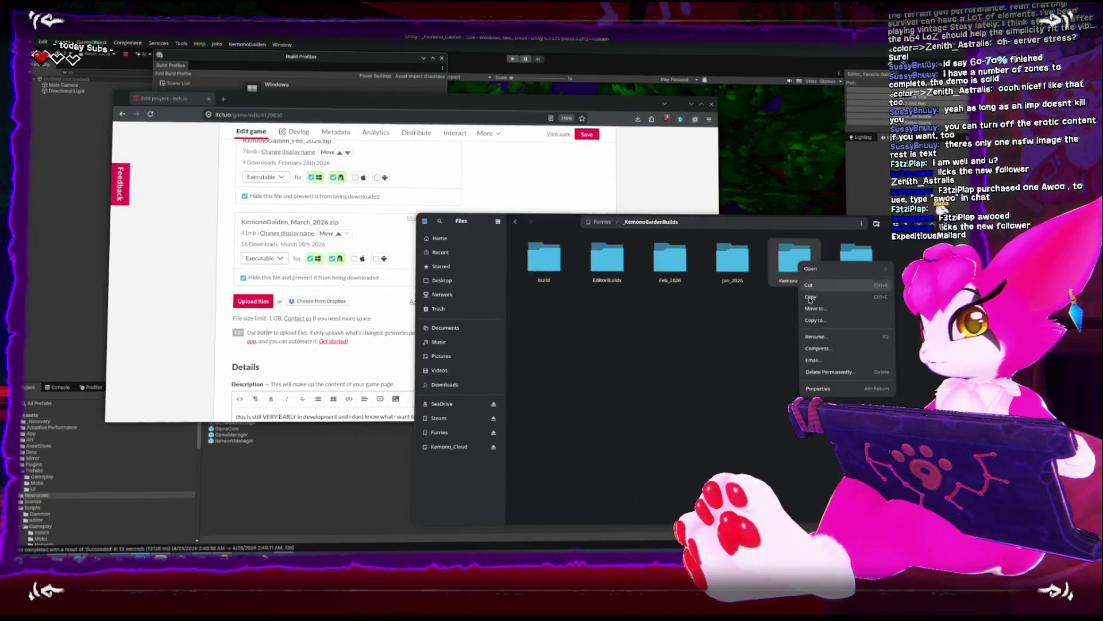
Compress KemonoBuild into KemonoGaiden_April_2026.zip and start an itch.io file upload
left_click(822, 352)
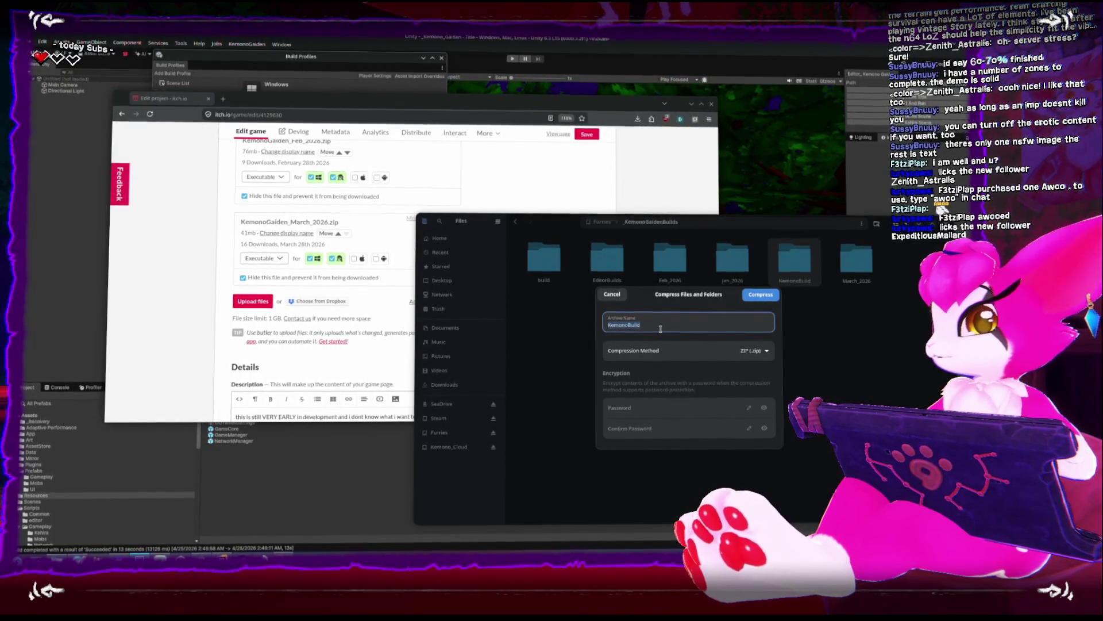
type("Kem")
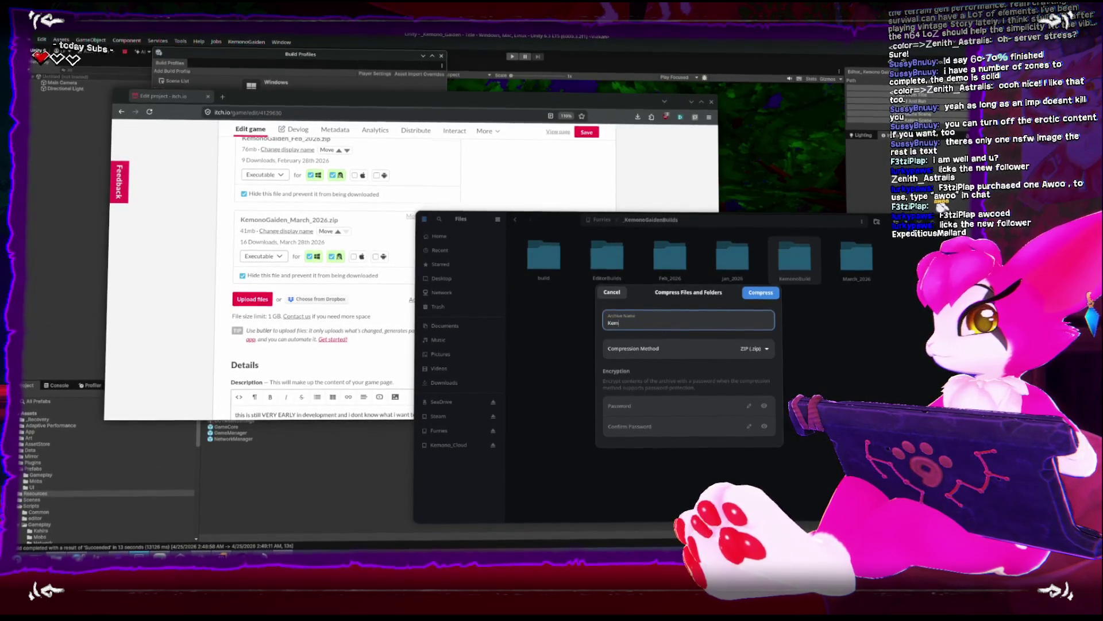
type("onoGaiden_")
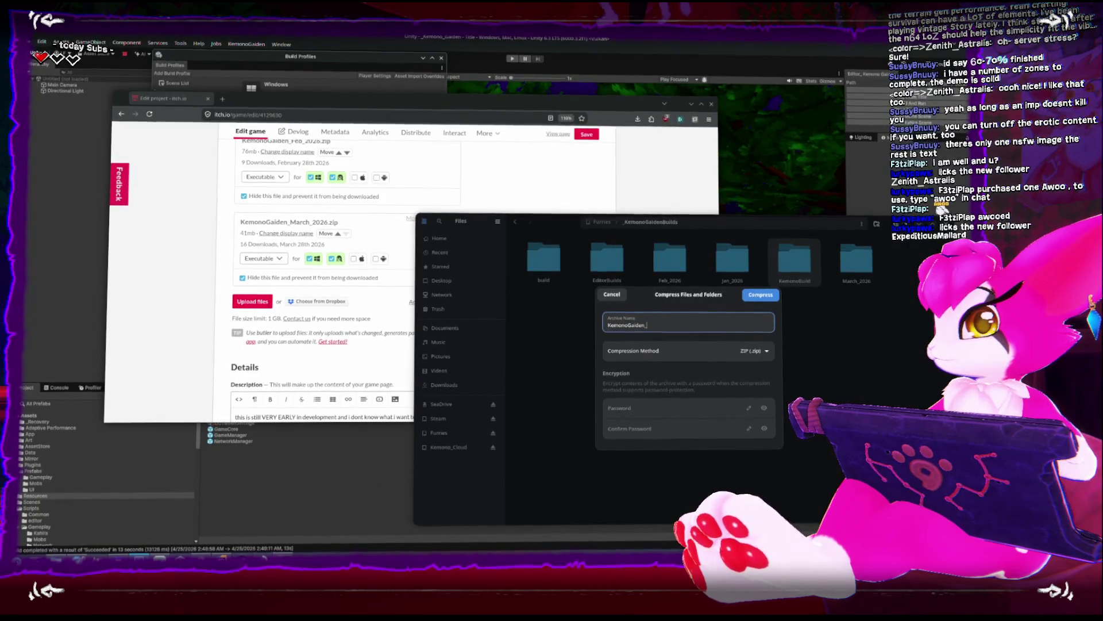
type("April")
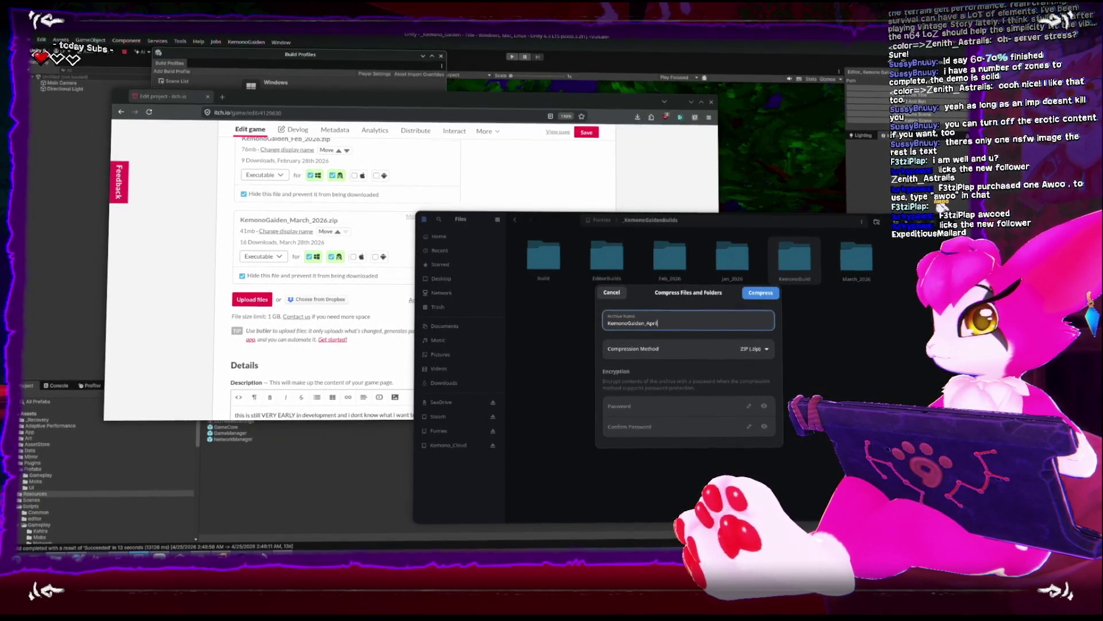
type("_2026")
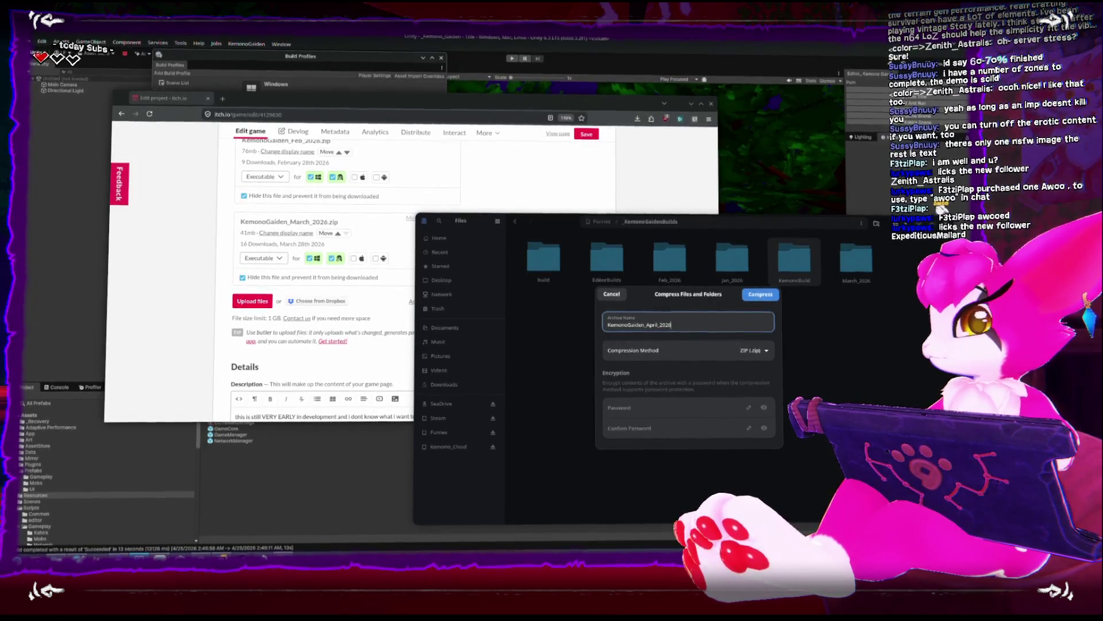
left_click(765, 297)
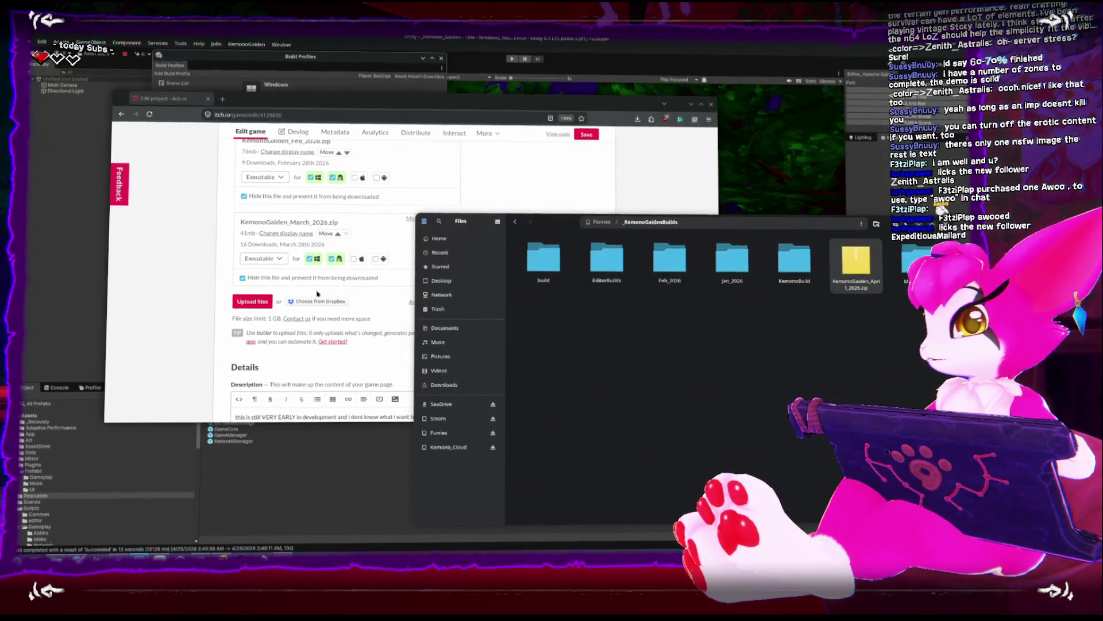
left_click(258, 302)
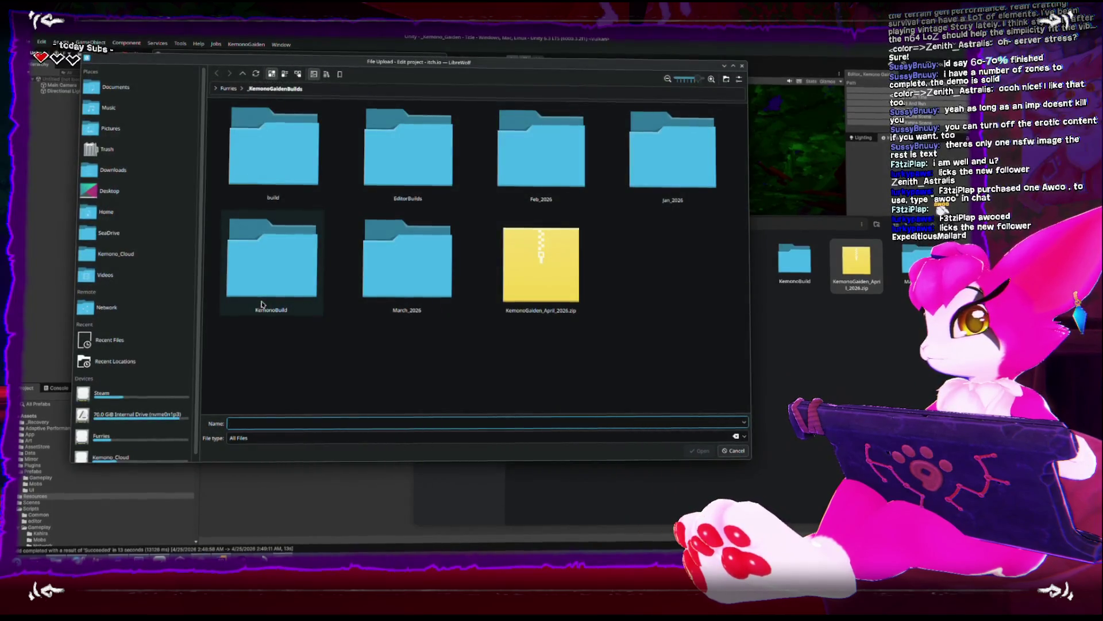
Upload KemonoGaiden_April_2026.zip, tag it as a Windows build, and save the project
left_click(516, 277)
double_click(517, 276)
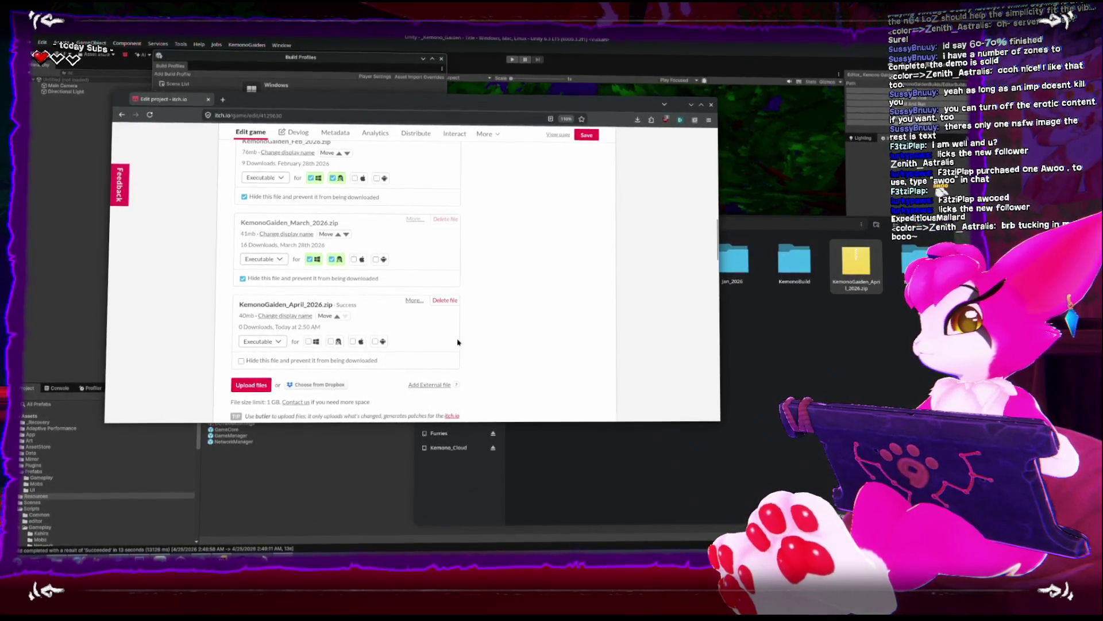
left_click(309, 343)
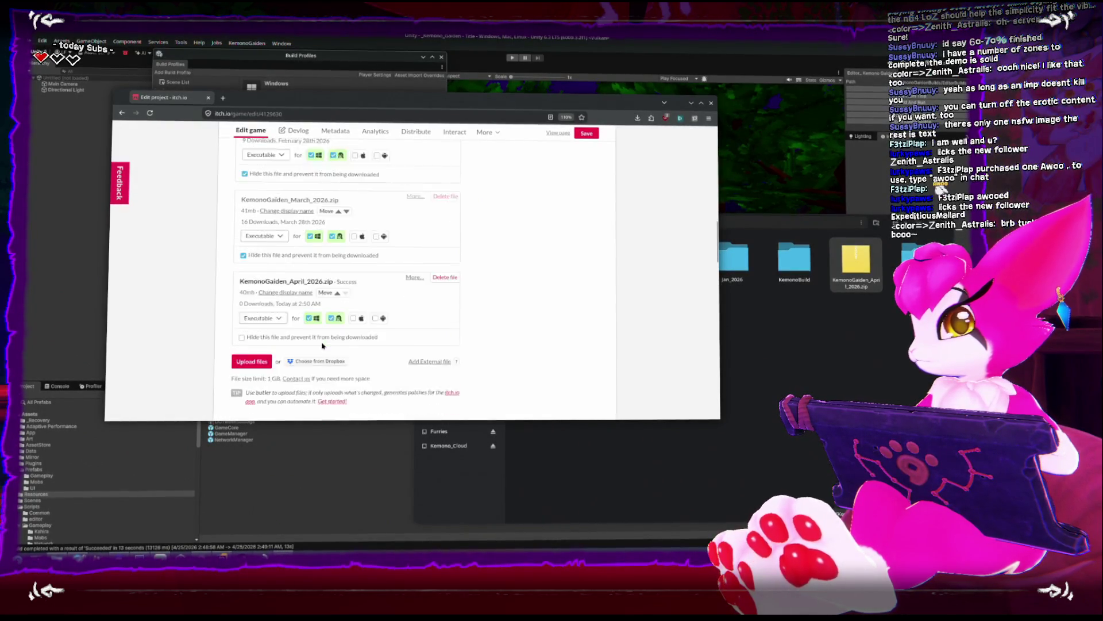
scroll(325, 342, "down", 5)
scroll(568, 329, "down", 8)
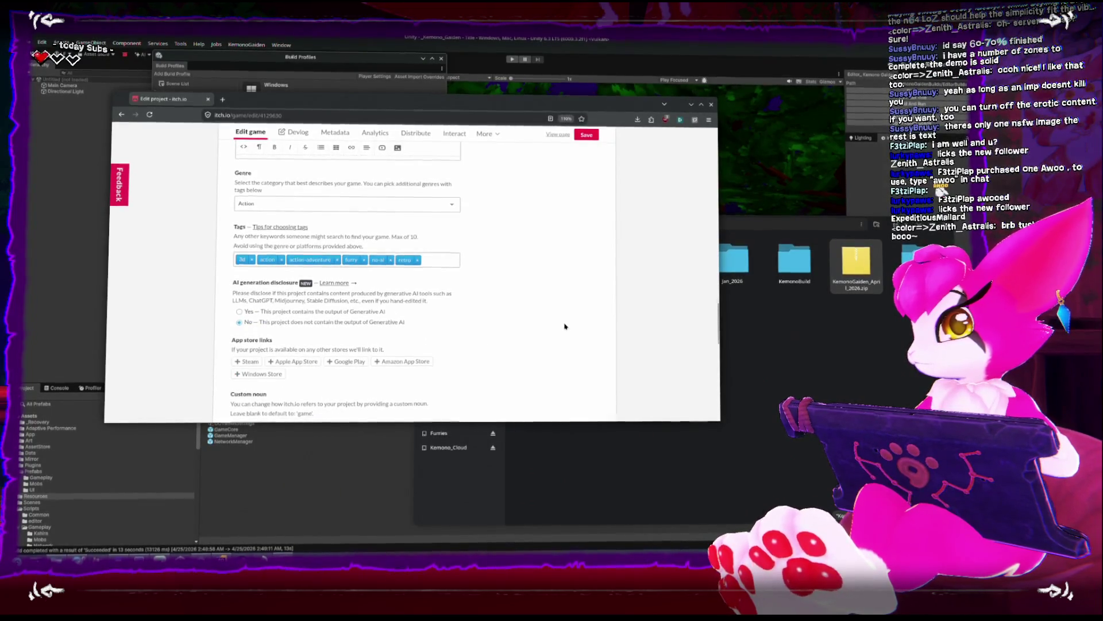
scroll(565, 326, "up", 6)
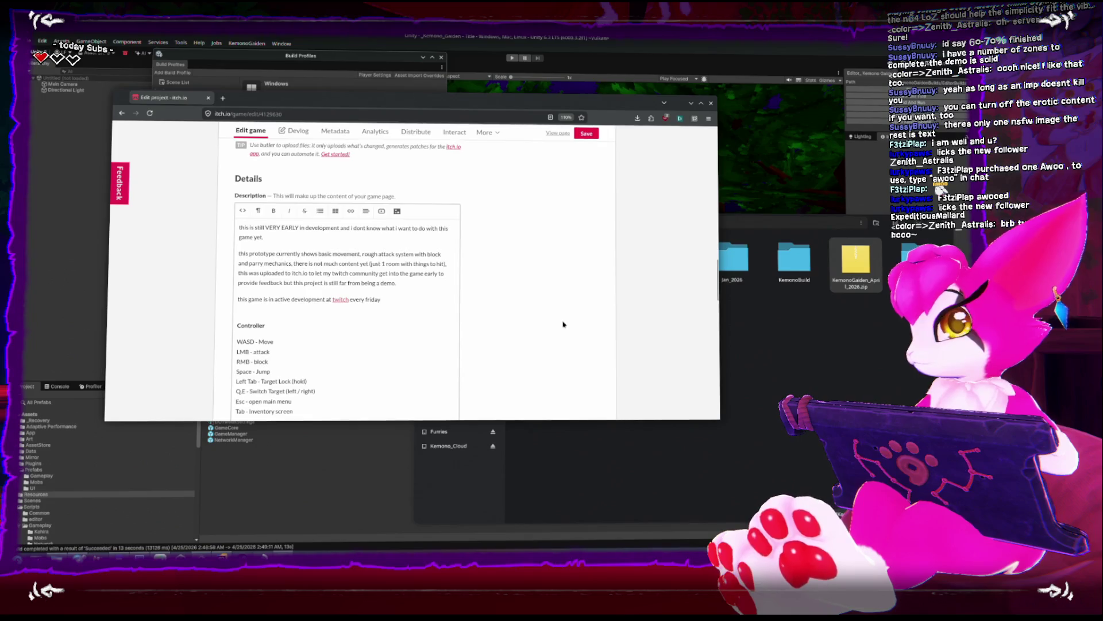
scroll(563, 325, "up", 2)
left_click(586, 135)
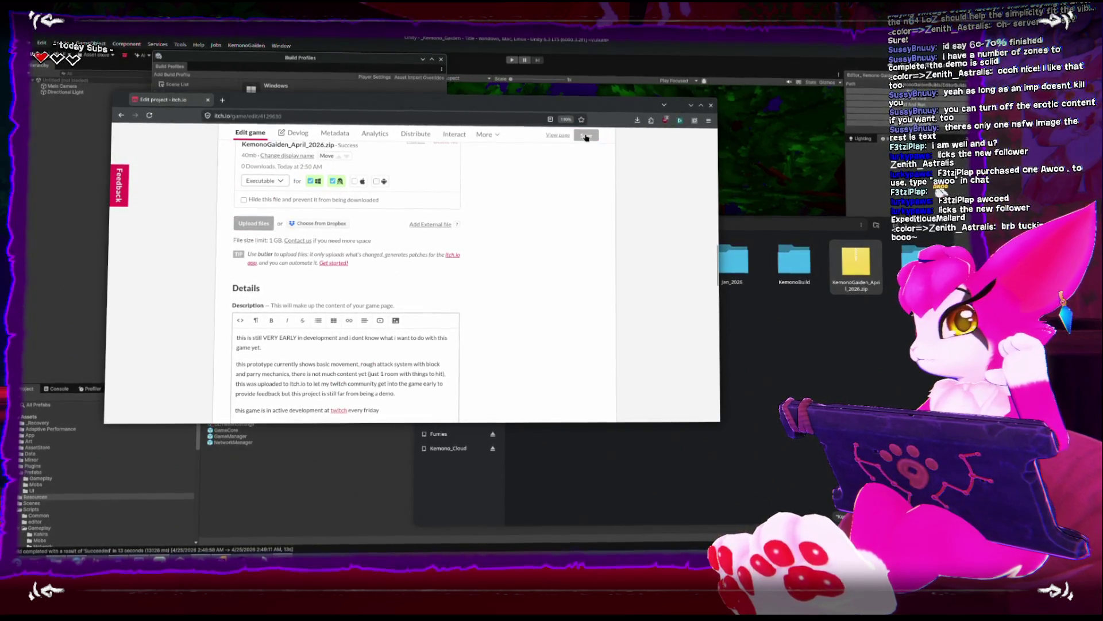
left_click(822, 371)
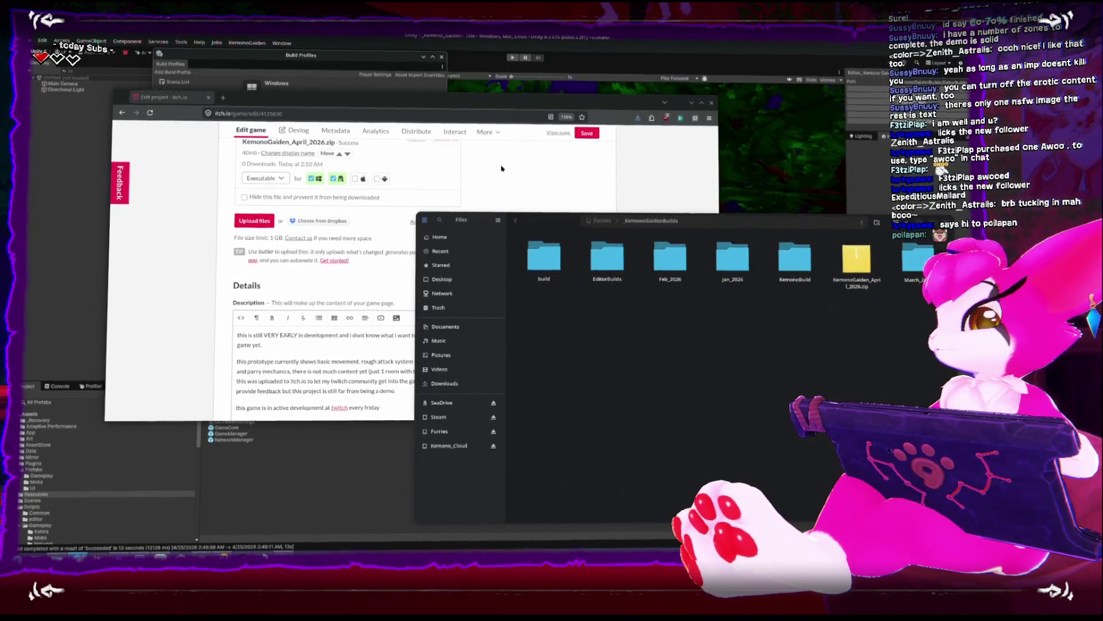
Go from the edit page through the creator profile to the public Kemono Gaiden page
scroll(560, 175, "up", 5)
left_click(551, 182)
scroll(552, 183, "up", 10)
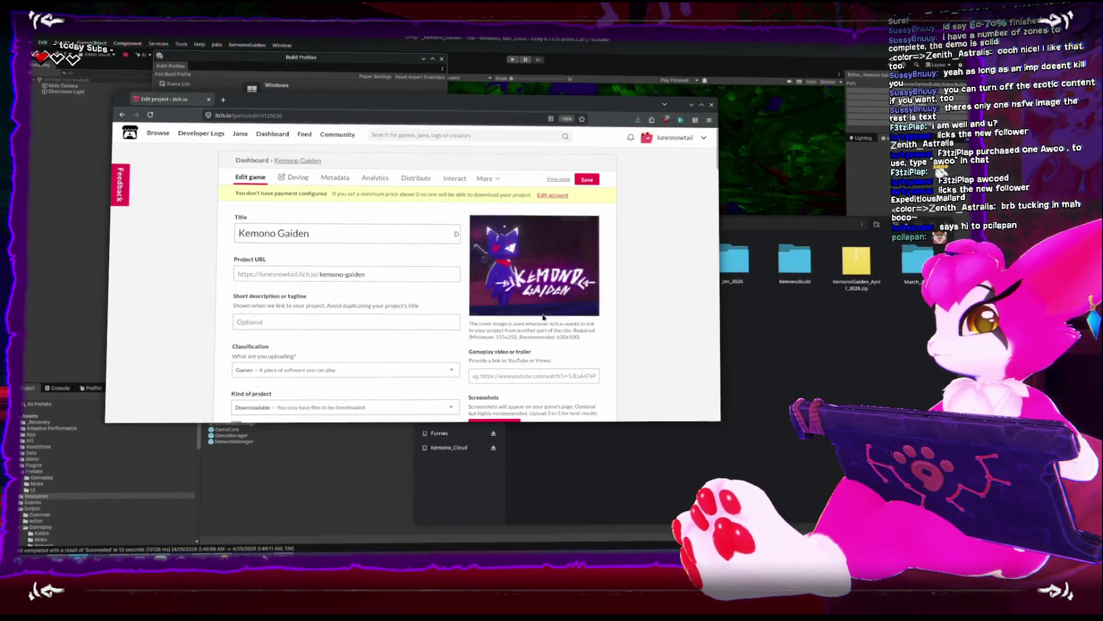
left_click(390, 273)
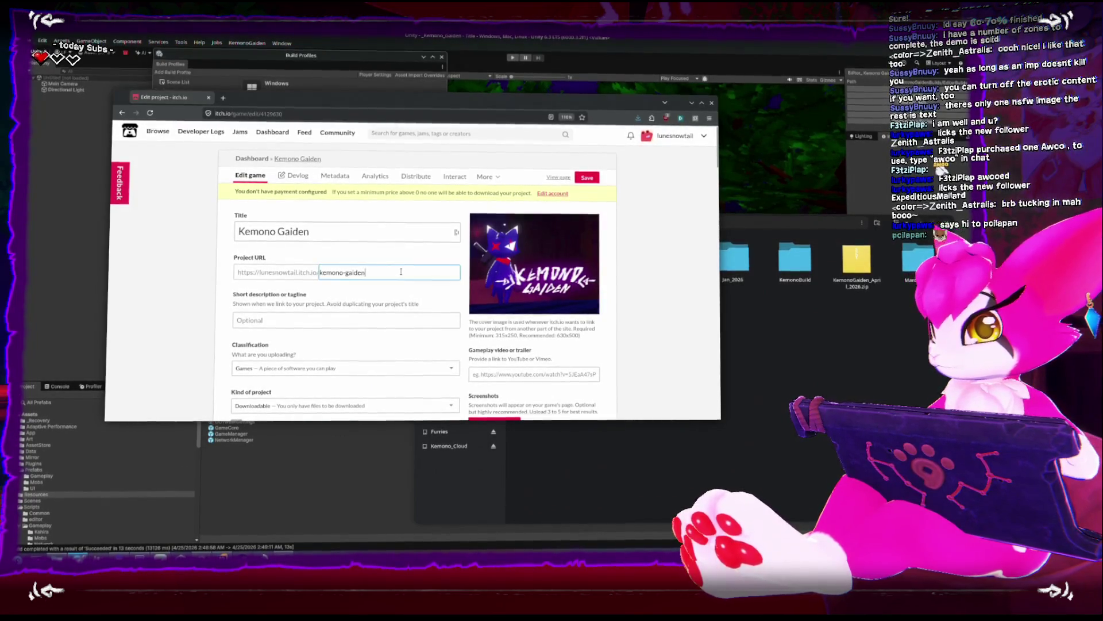
left_click(672, 135)
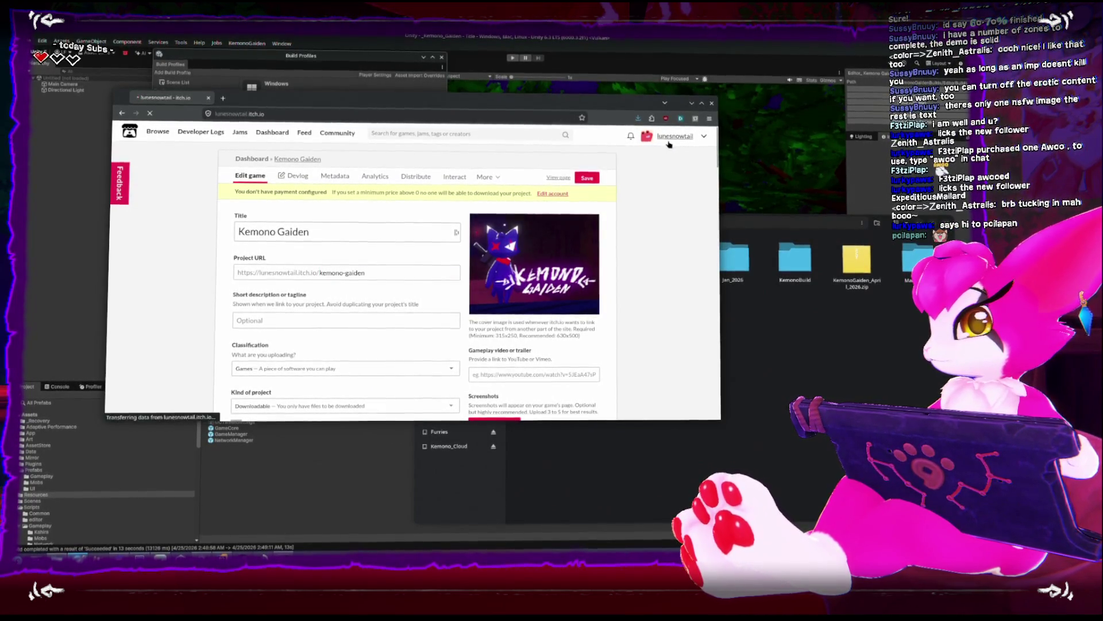
left_click(491, 282)
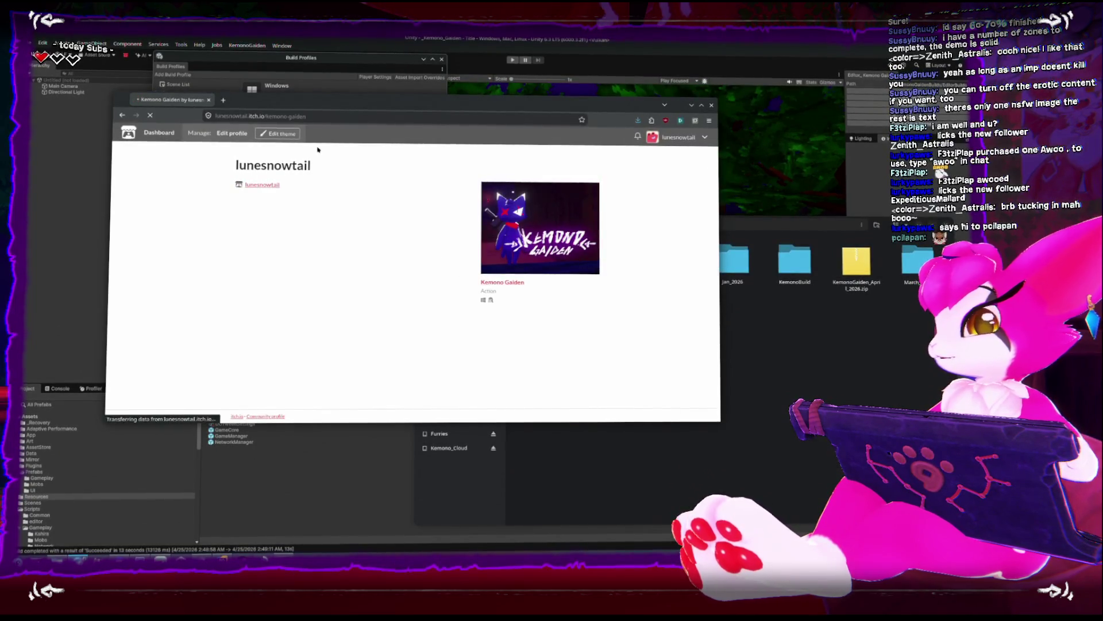
Copy the game page URL and confirm the April 2026 zip is the listed download
left_click(287, 116)
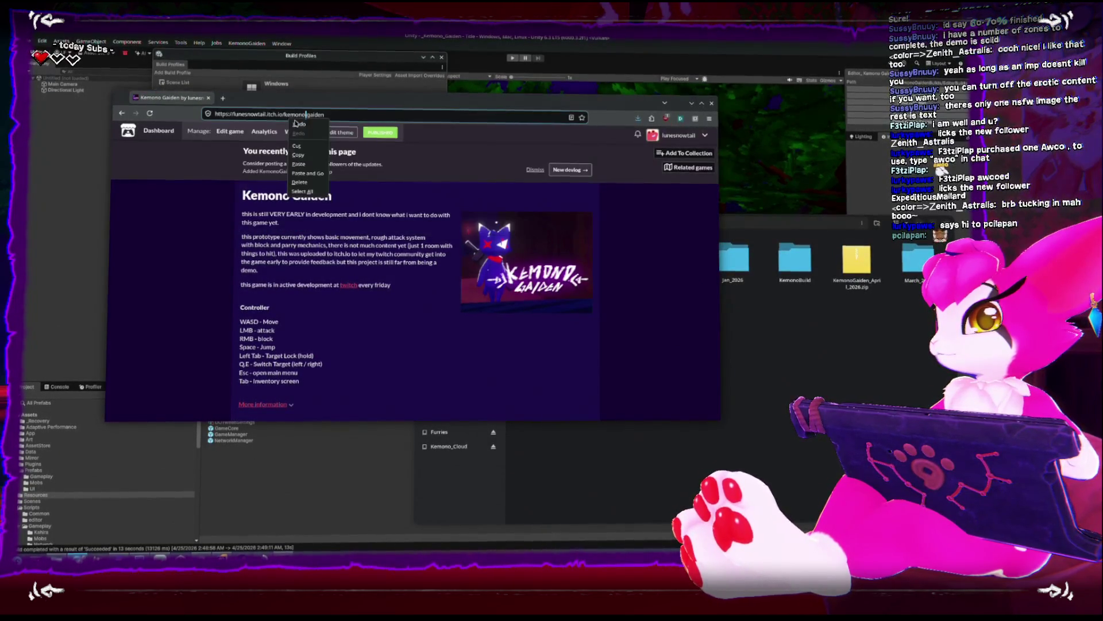
left_click(280, 115)
key("Escape")
scroll(406, 268, "down", 5)
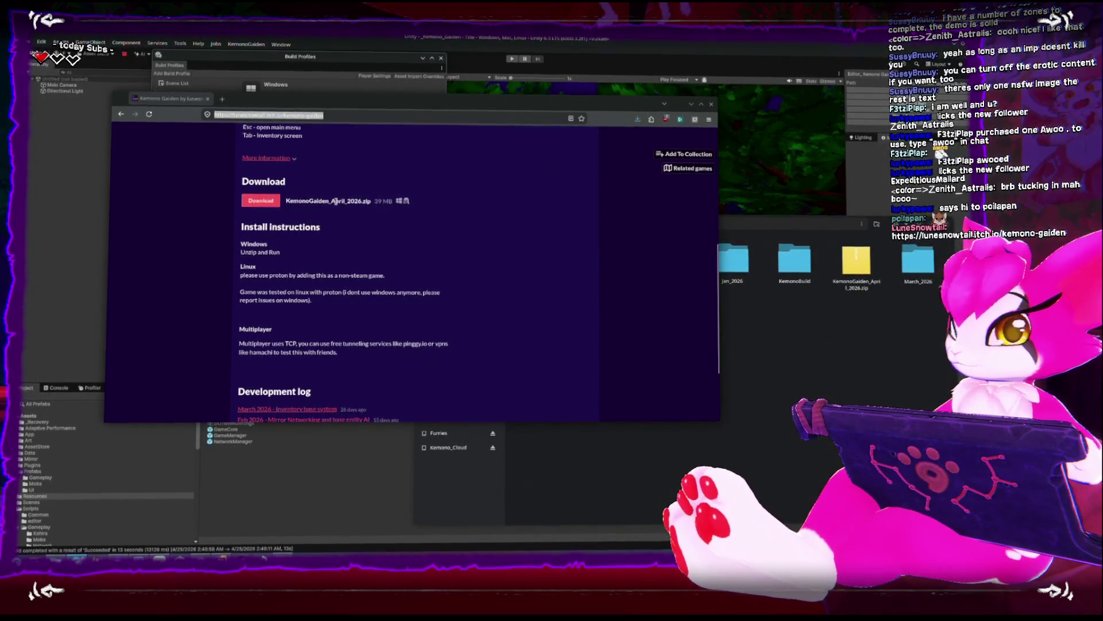
left_click(787, 223)
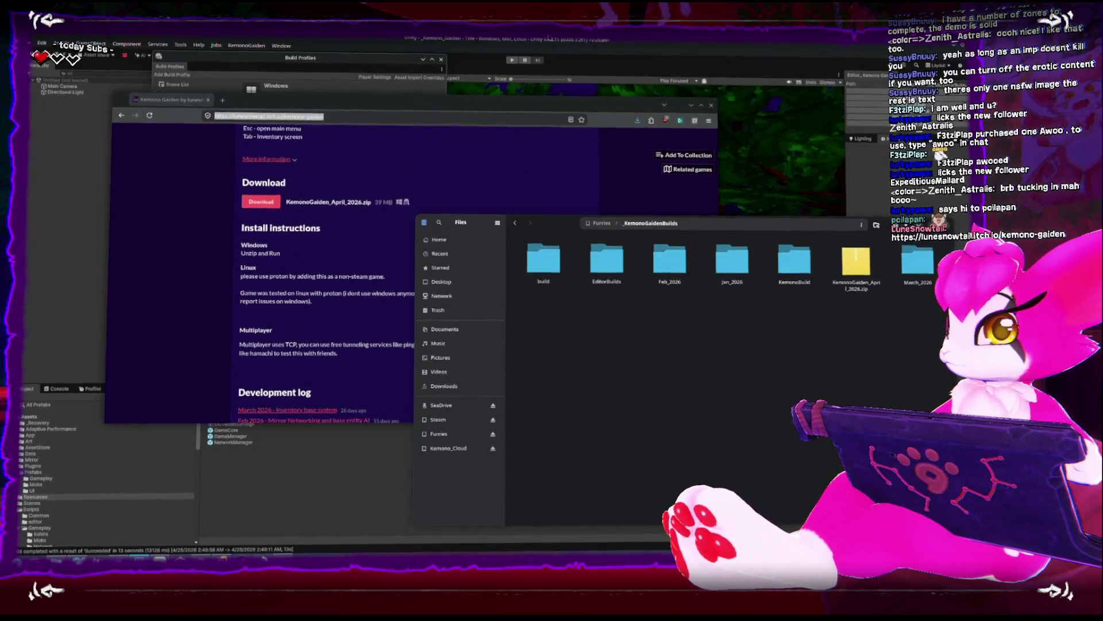
Launch Kemono Gaiden.exe from the Steam library to its build 0.0.5 April 2026 title screen
left_click(501, 110)
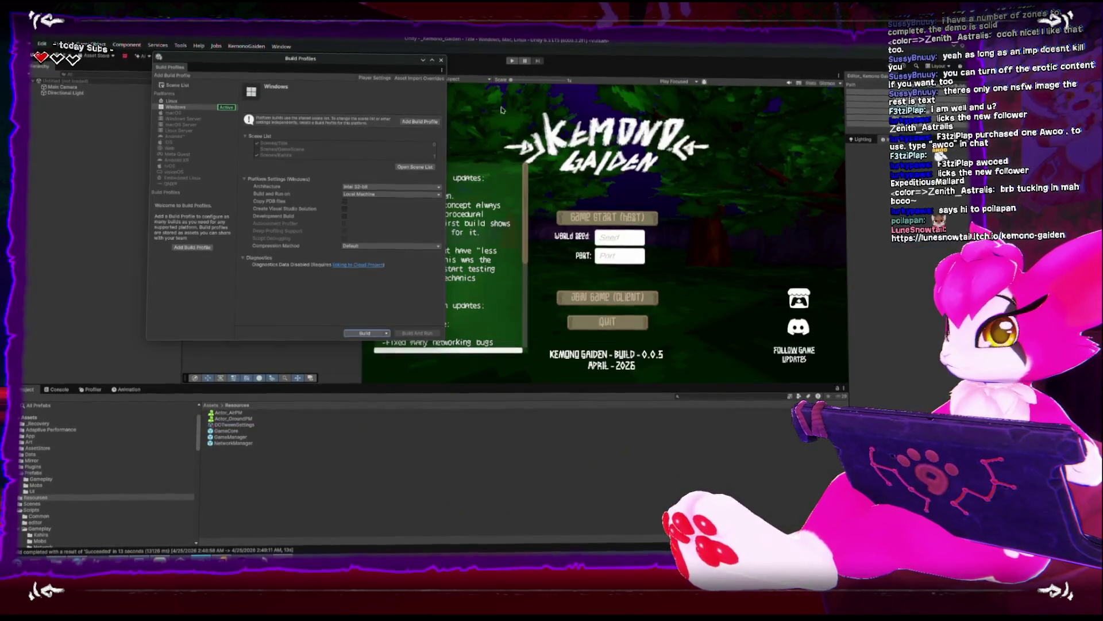
left_click(119, 560)
left_click(513, 224)
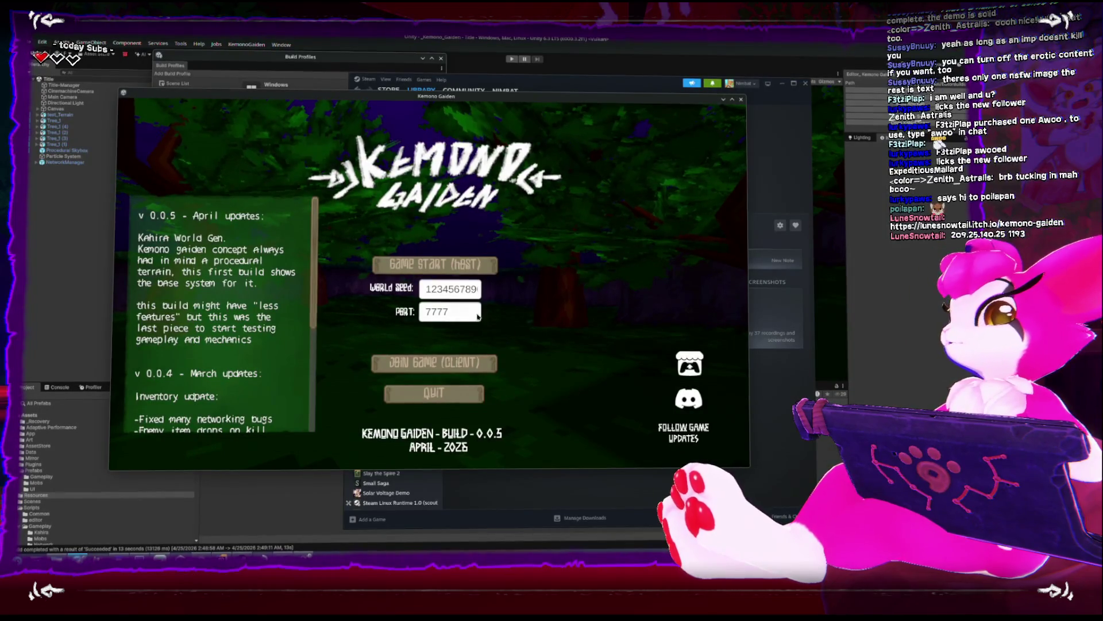
Enter world seed 567890, start the game as host, and walk the character forward and back
double_click(465, 292)
type("567890")
left_click(435, 266)
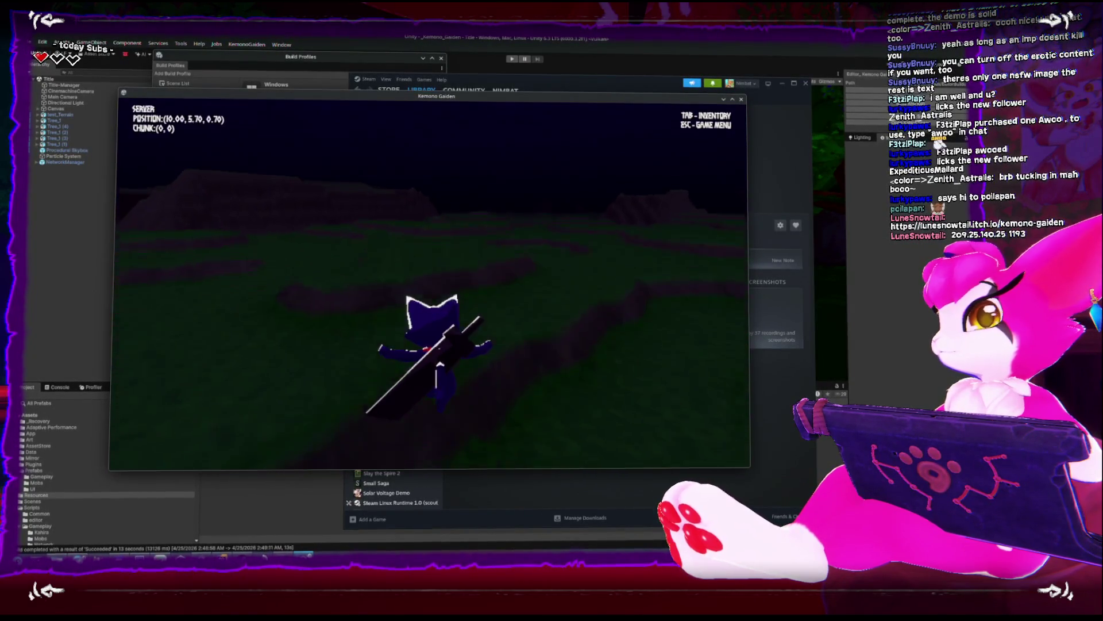
key("w")
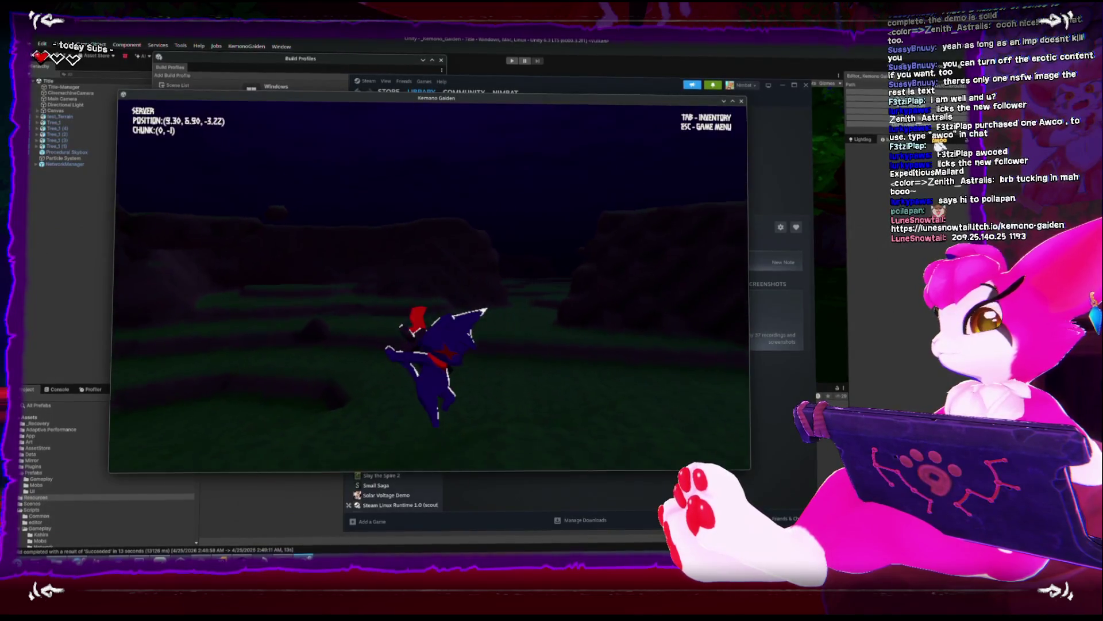
key("s")
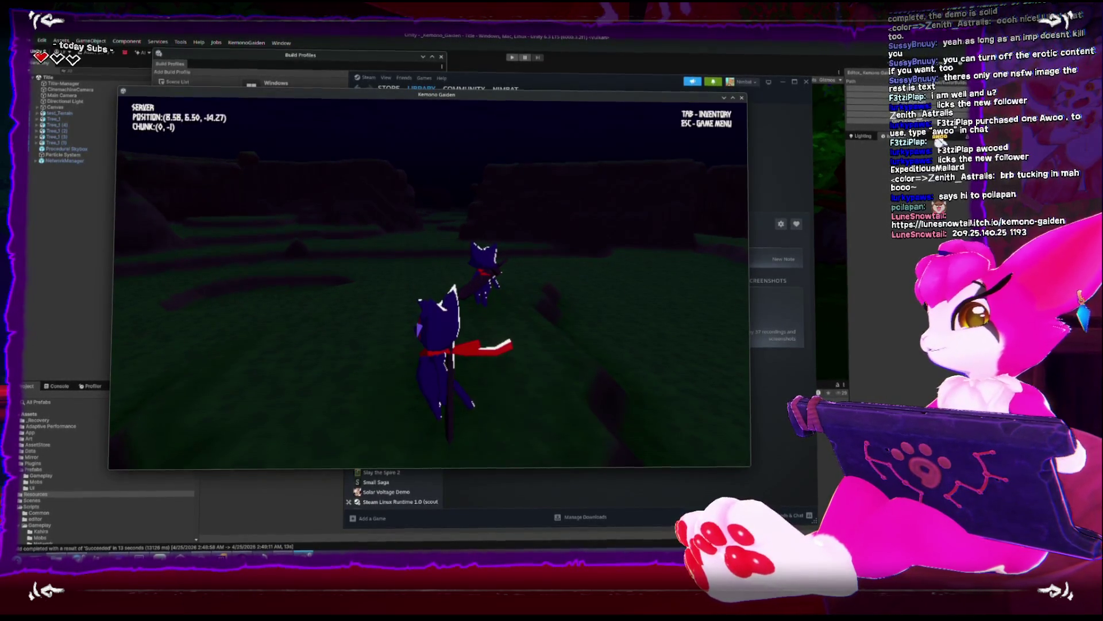
Swing the sword while walking forward and back, then jump across the terrain
key("w")
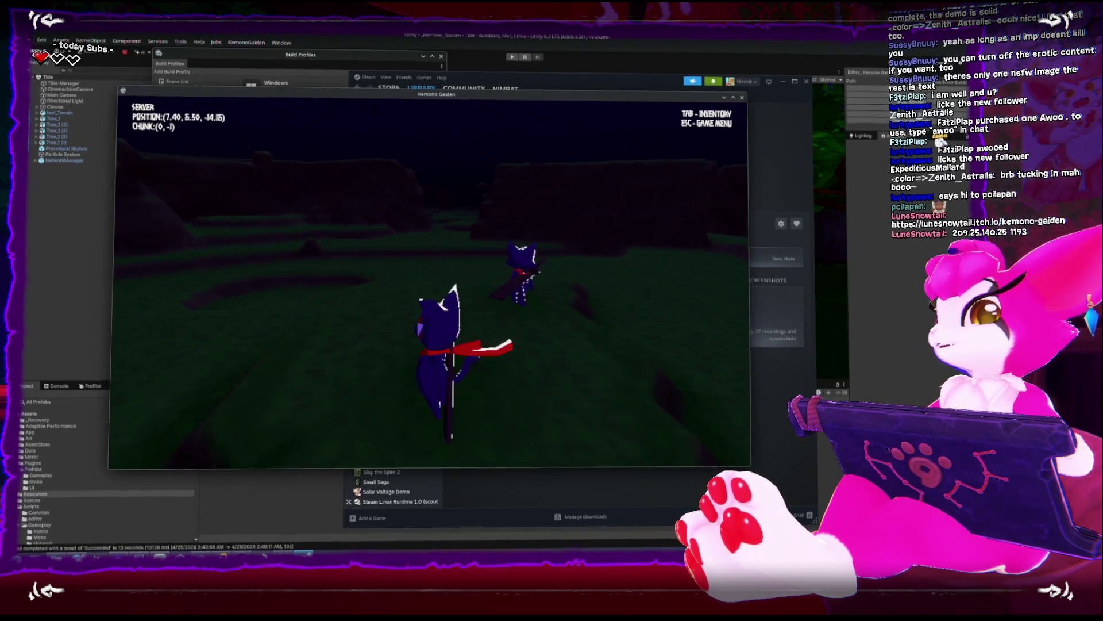
key("w")
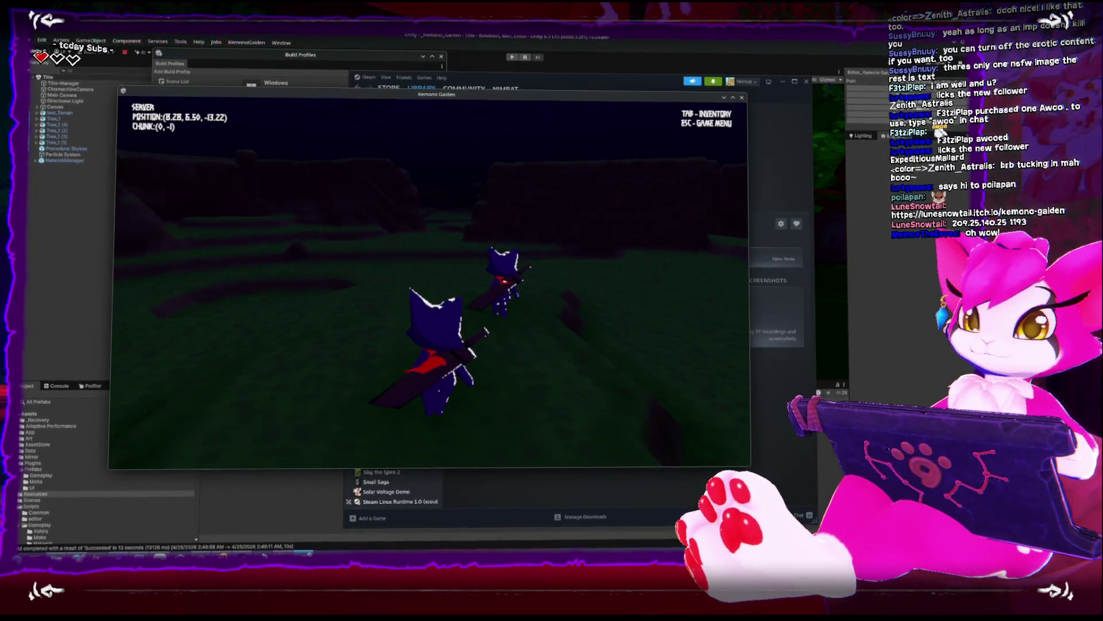
key("s")
key("w")
key("w")
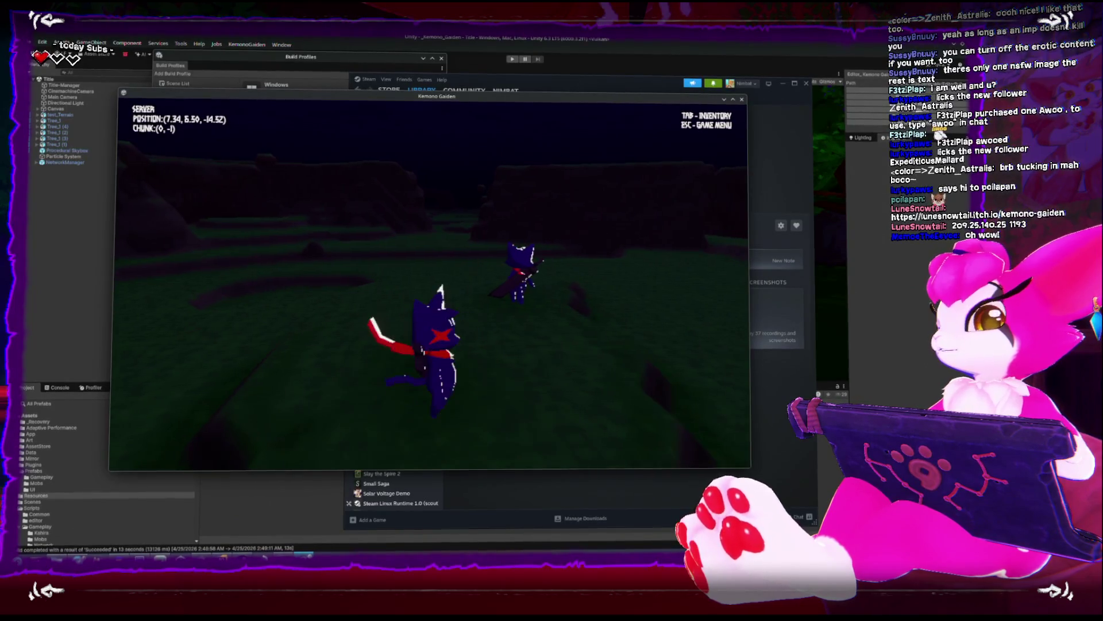
key("w")
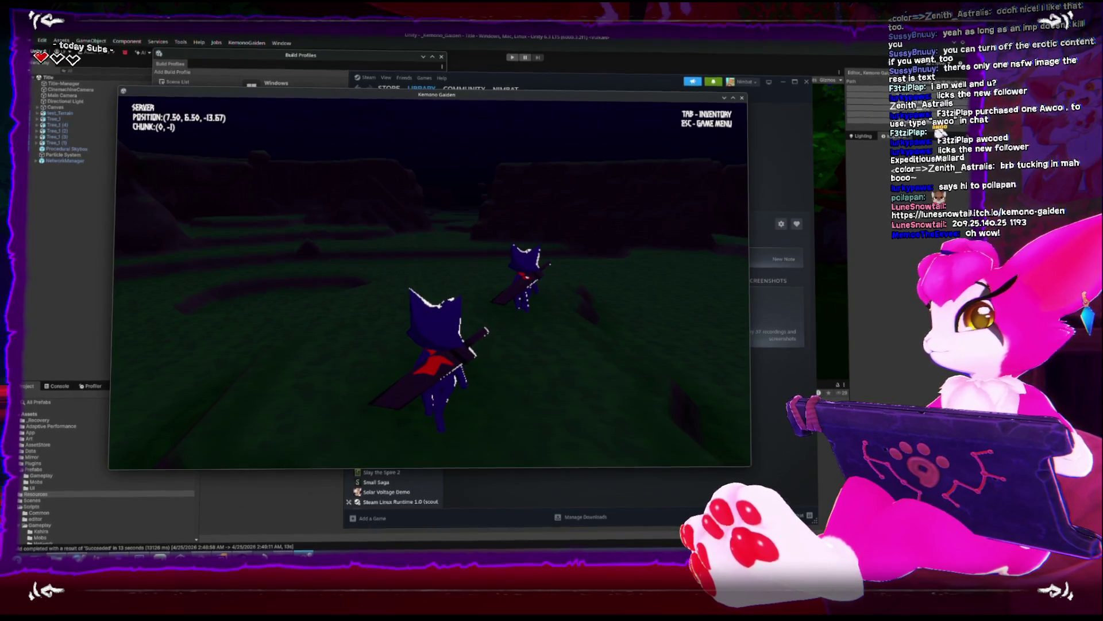
key("s")
key("w")
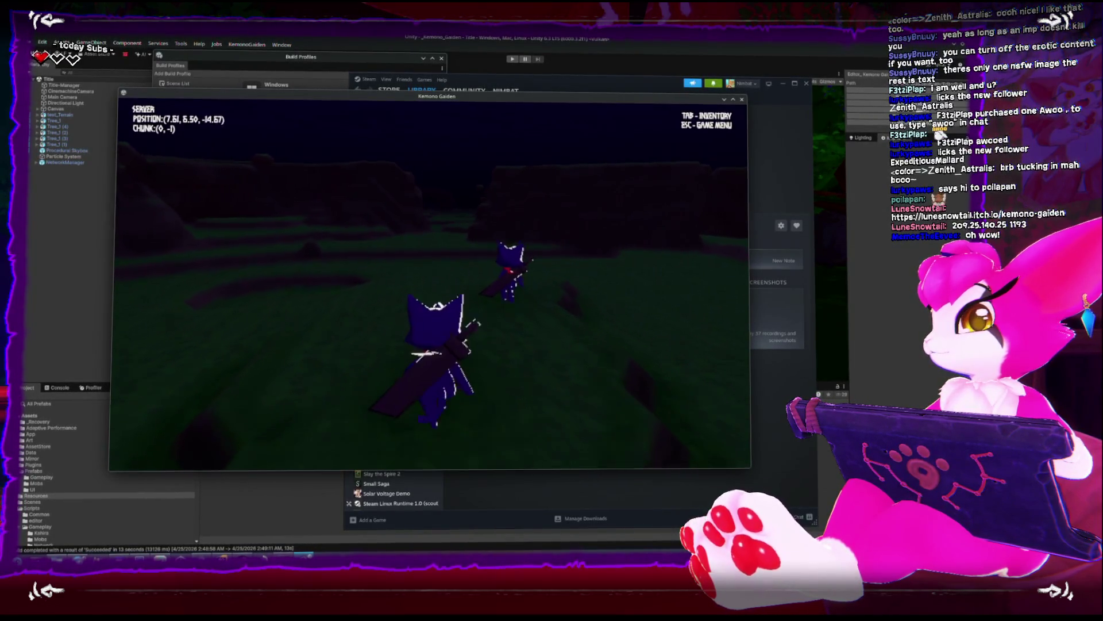
key("d")
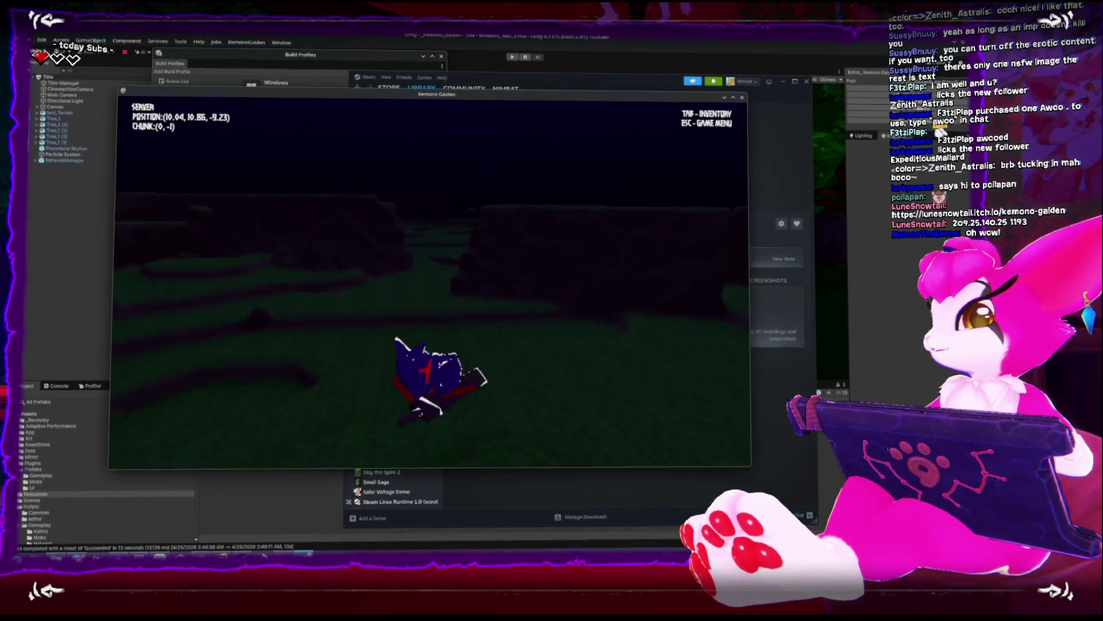
Move back beside the other player, swinging the sword and jumping with Space
key("s")
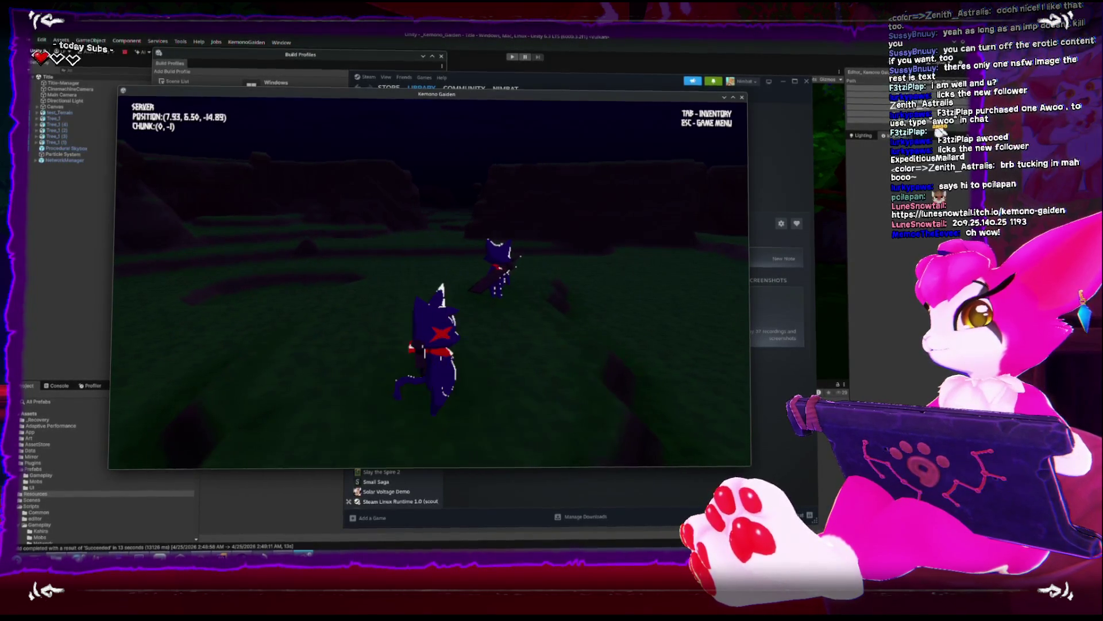
key("s")
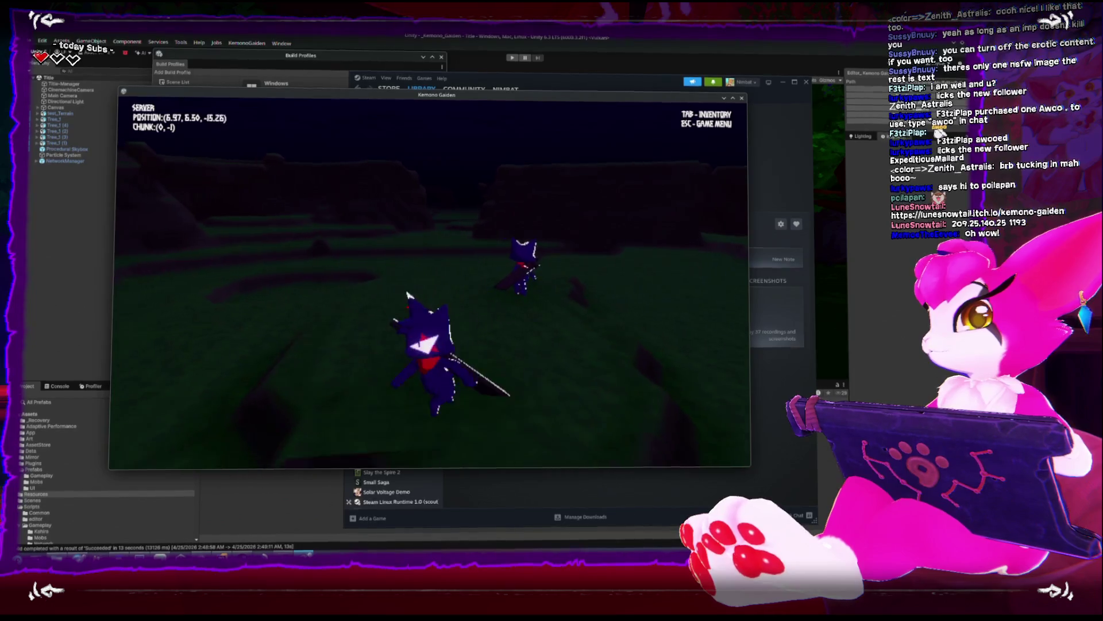
key("s")
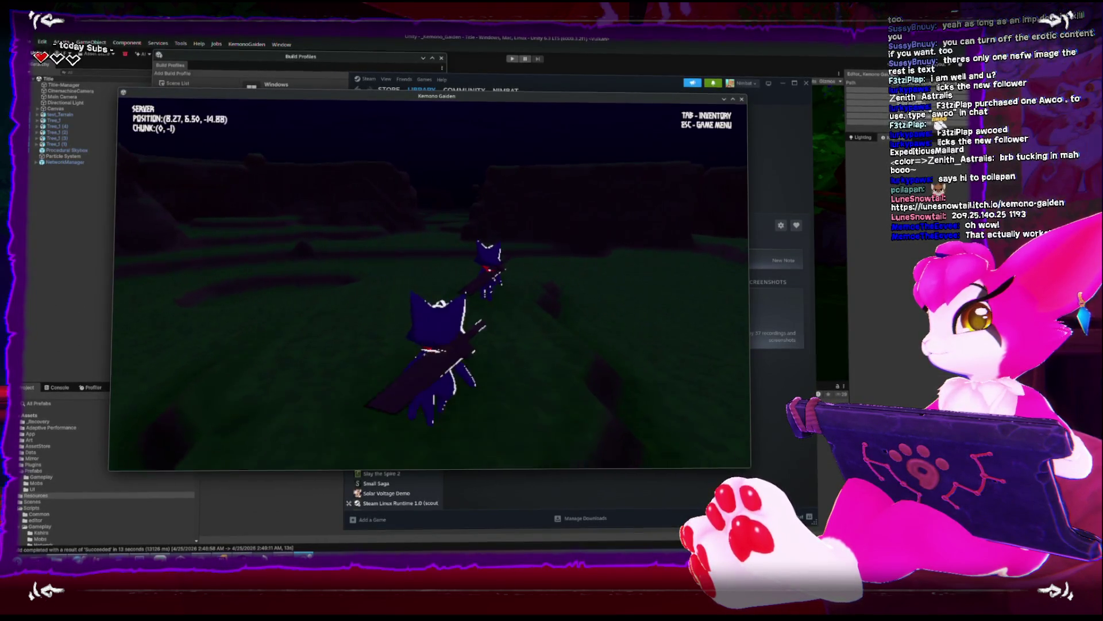
key("w")
key("a")
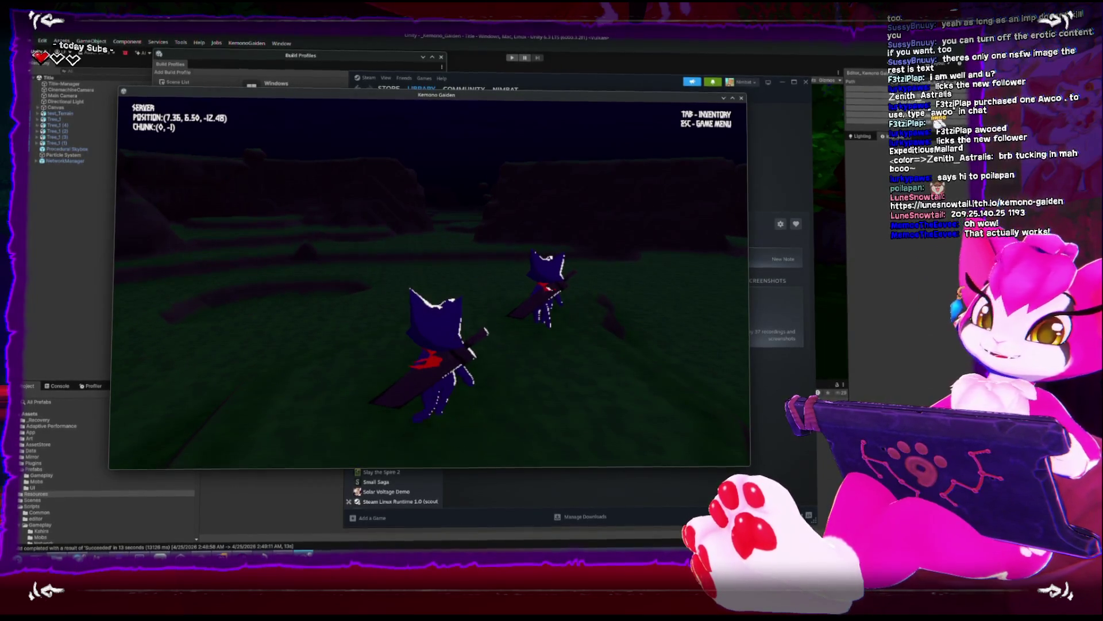
key("w")
key("d")
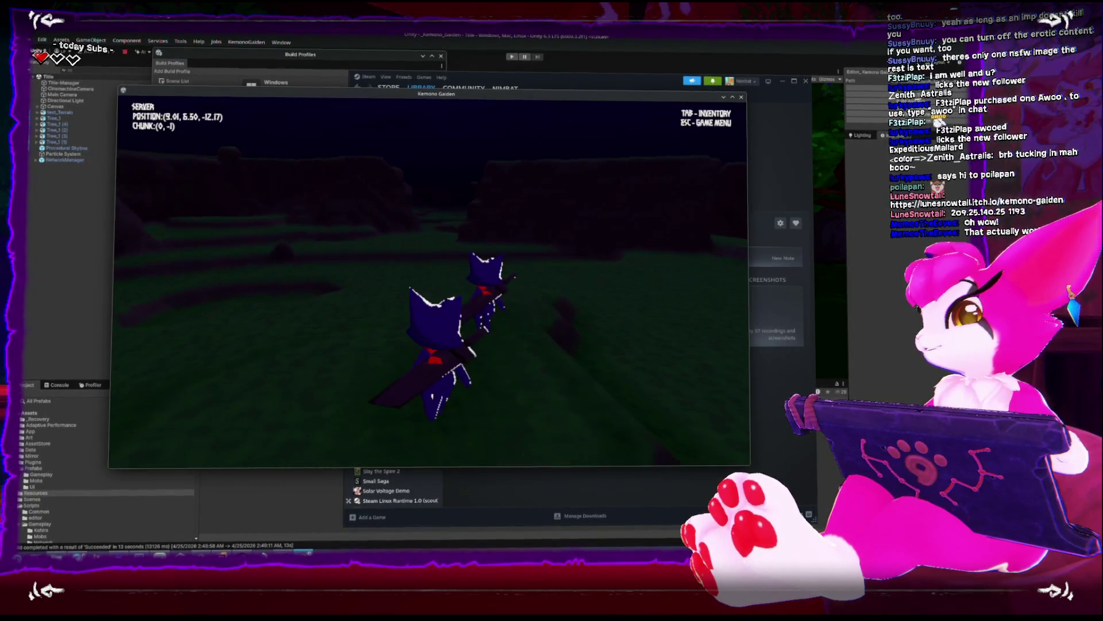
key("d")
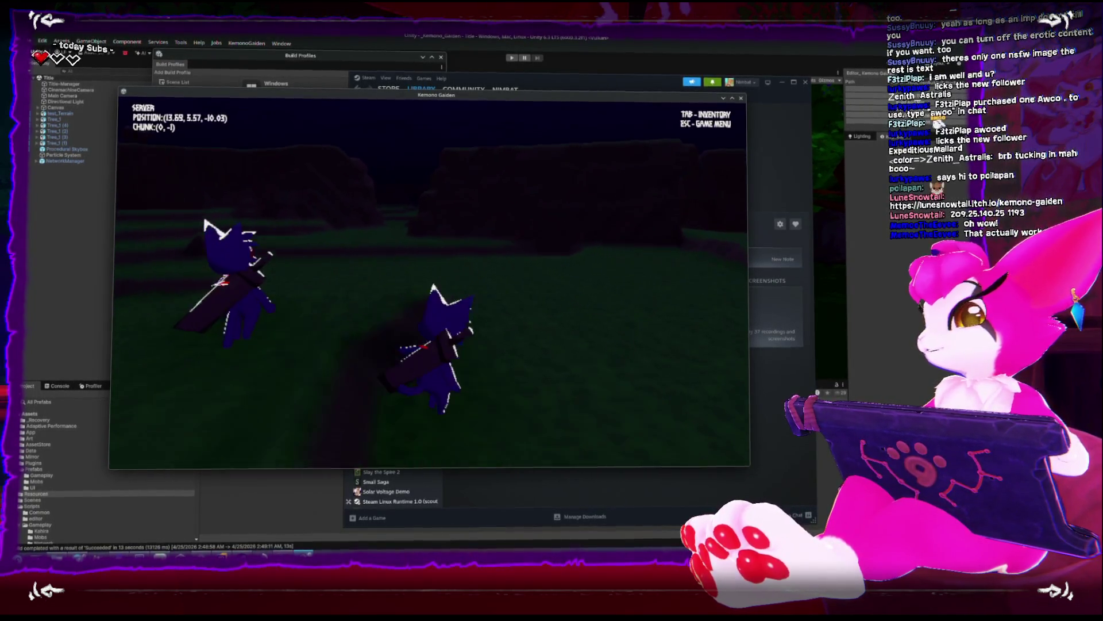
key("s")
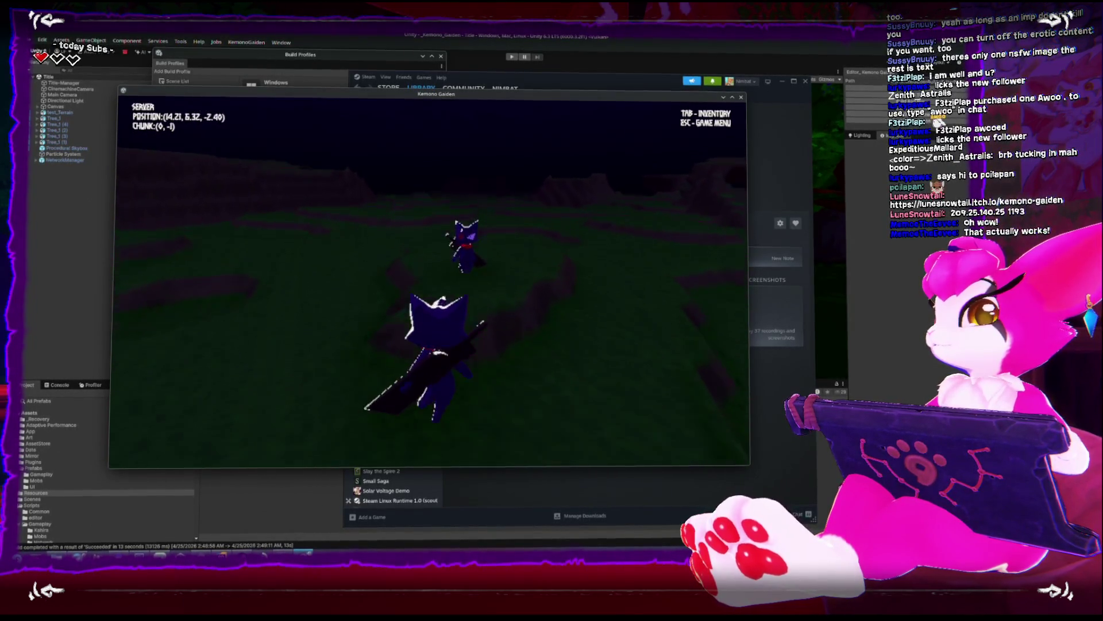
key("w")
key("space")
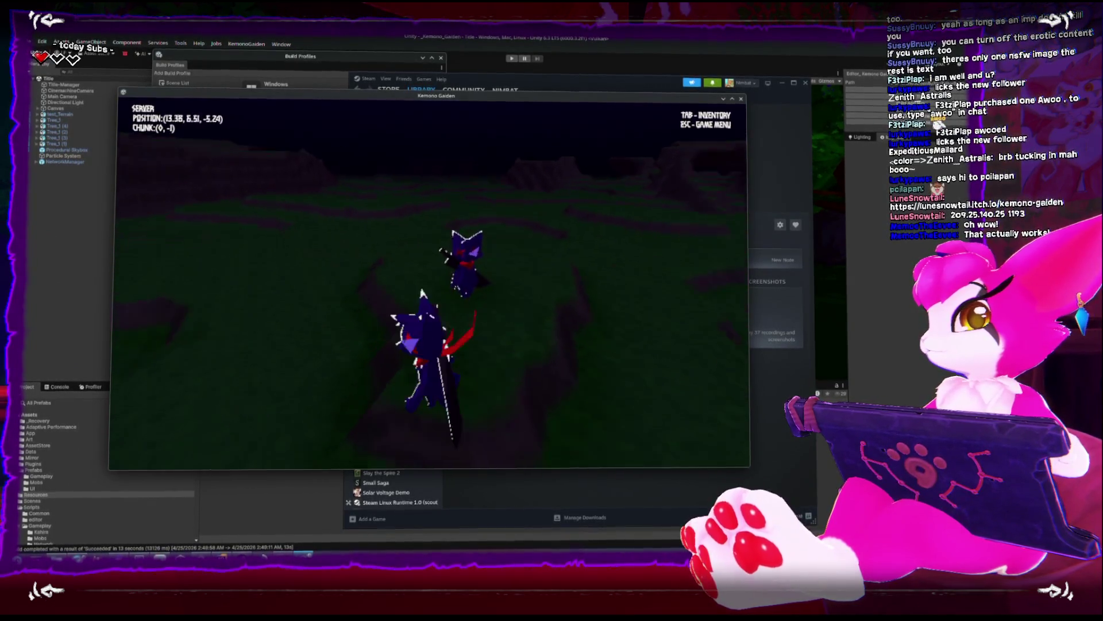
Roam the field while rotating the view, then run back beside the other player
key("w")
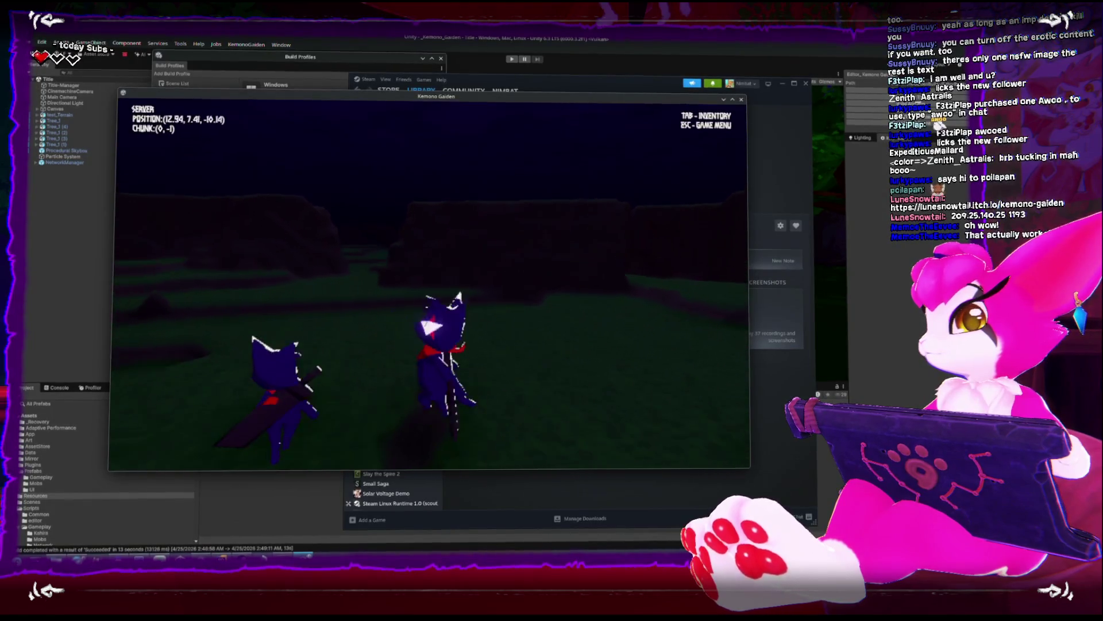
key("w")
key("s")
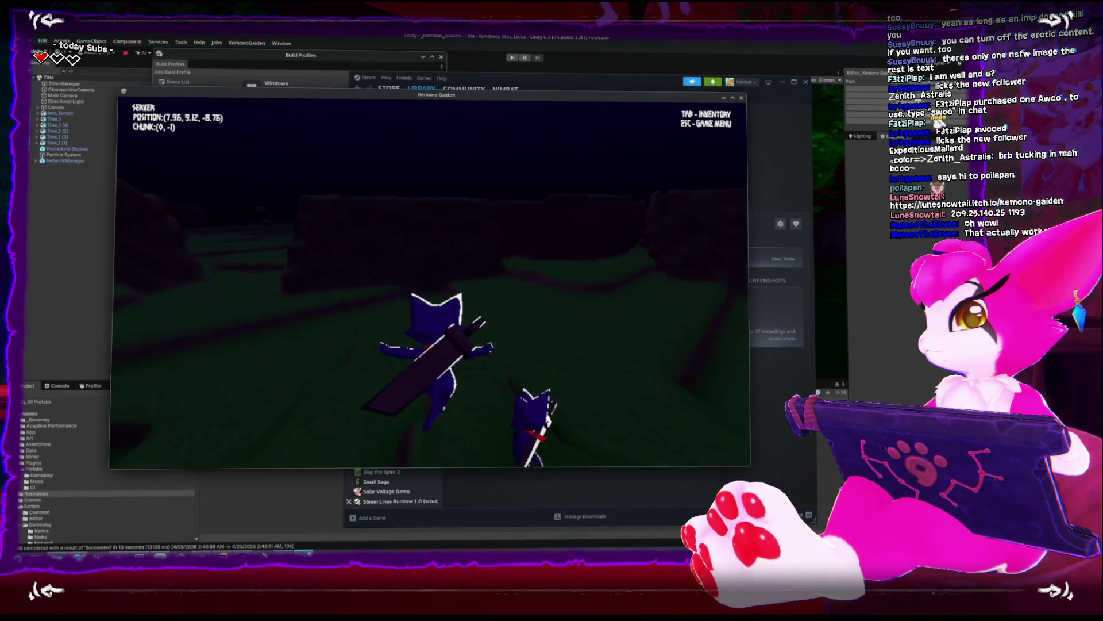
key("w")
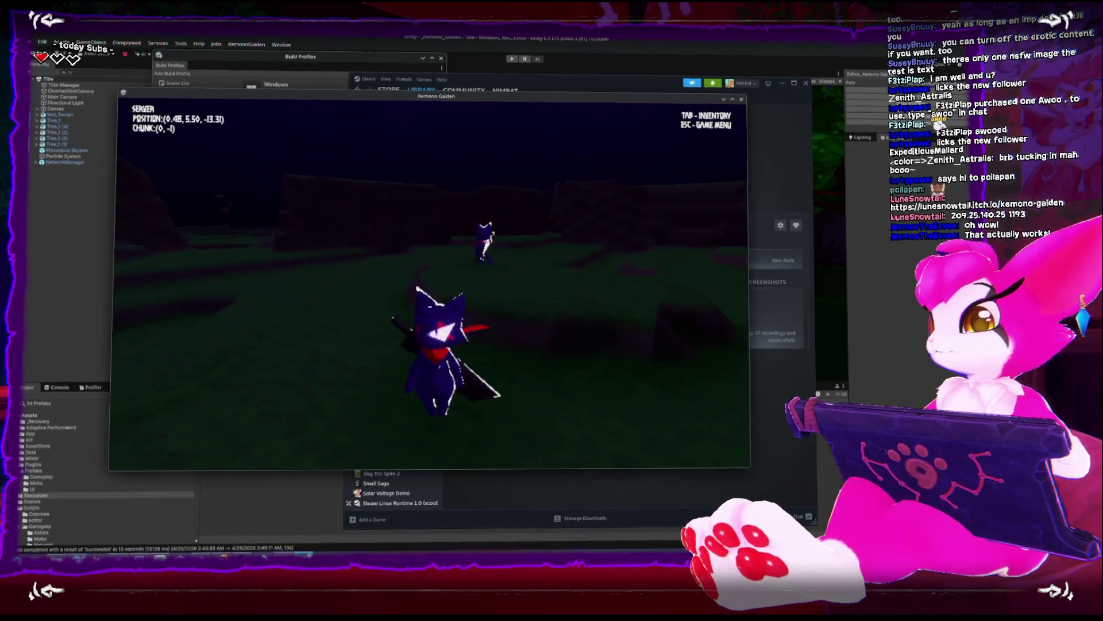
key("w")
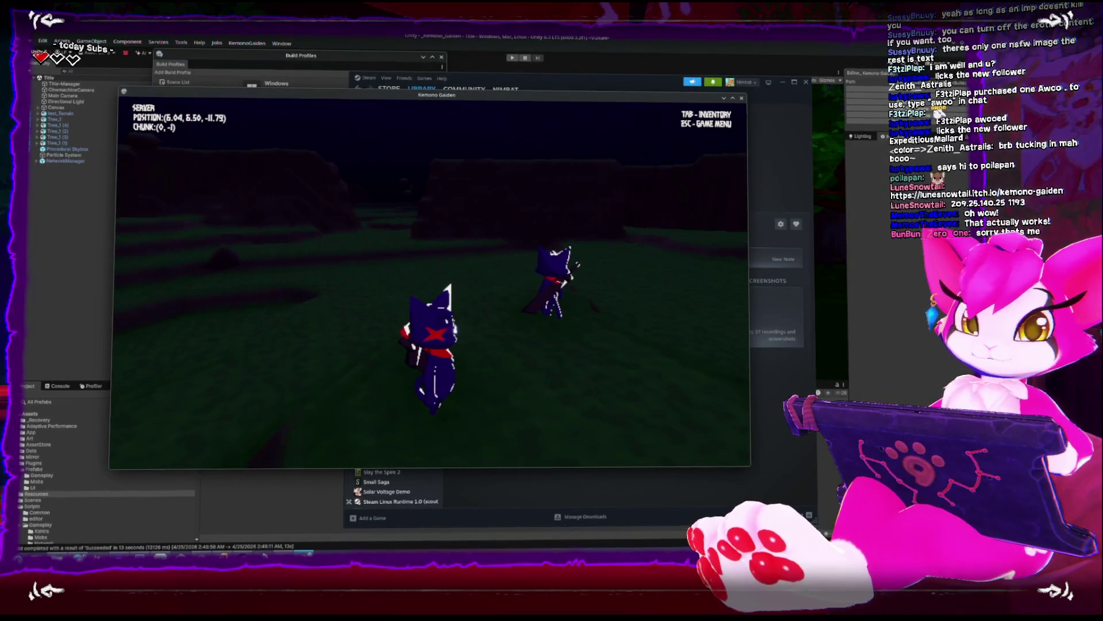
key("w")
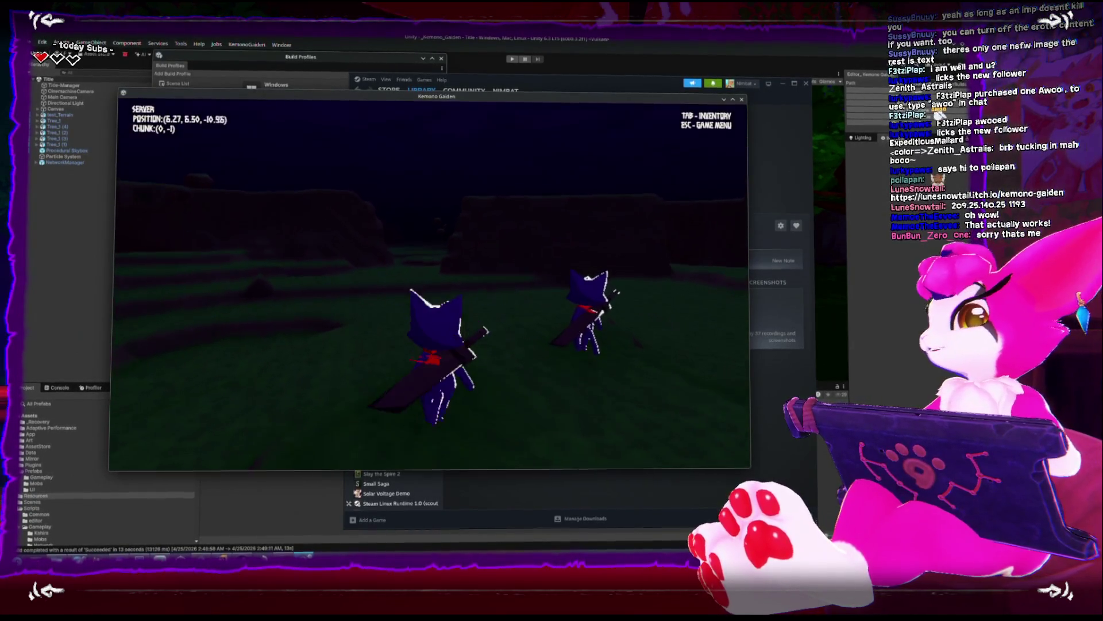
key("w")
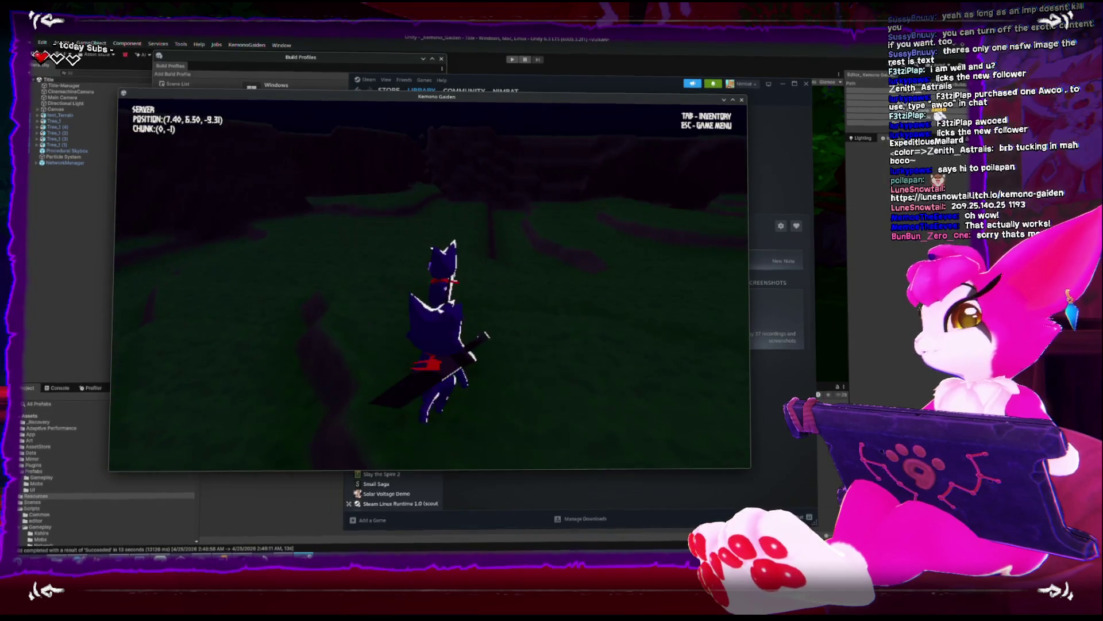
key("w")
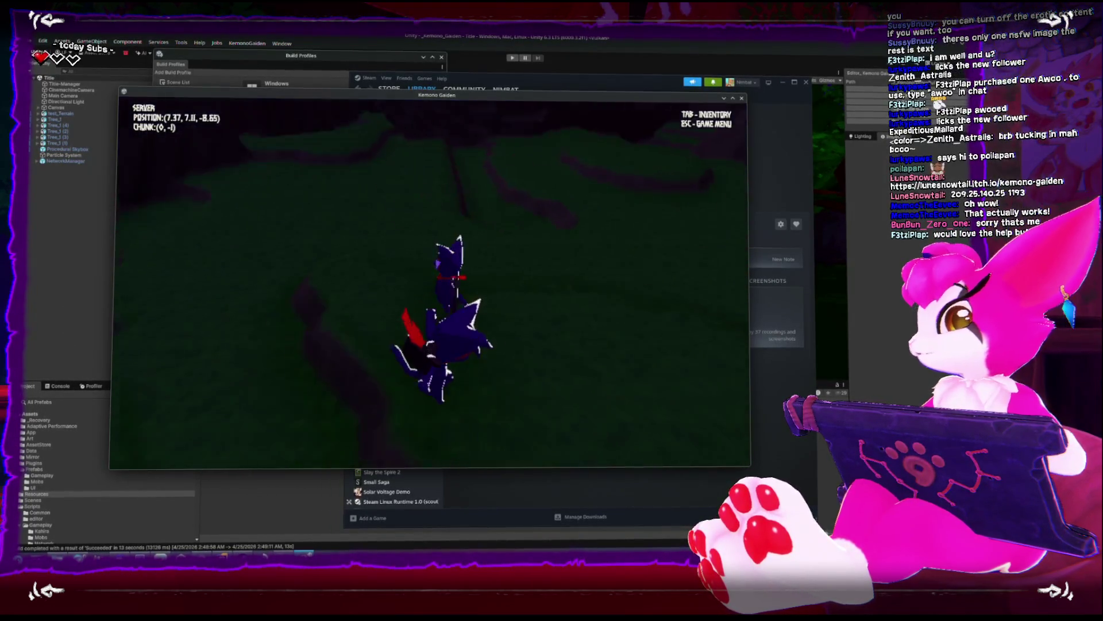
key("w")
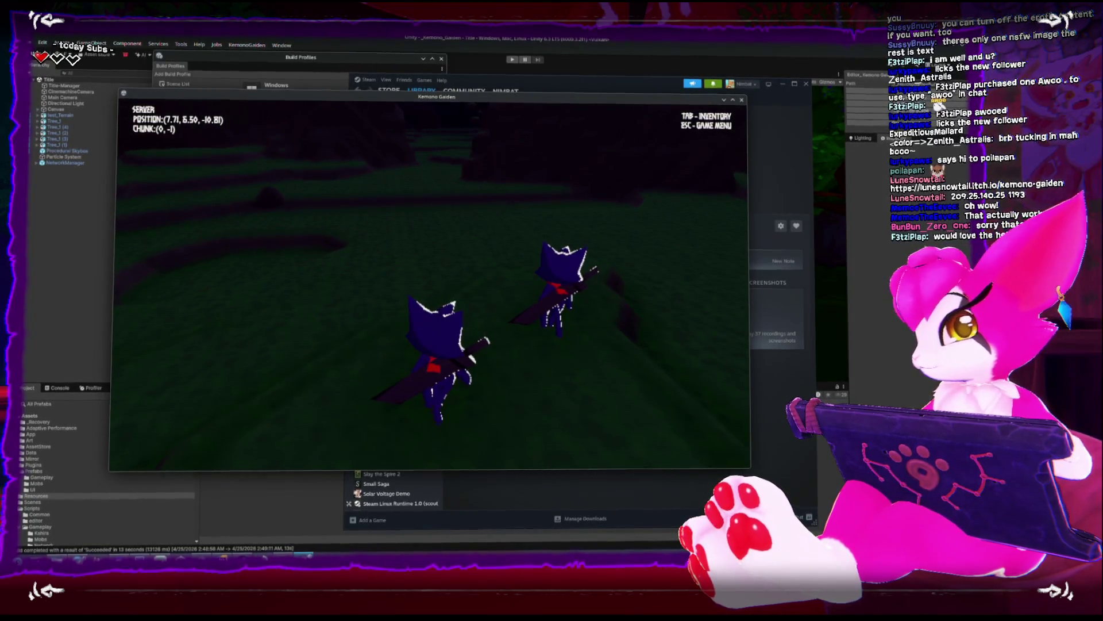
key("w")
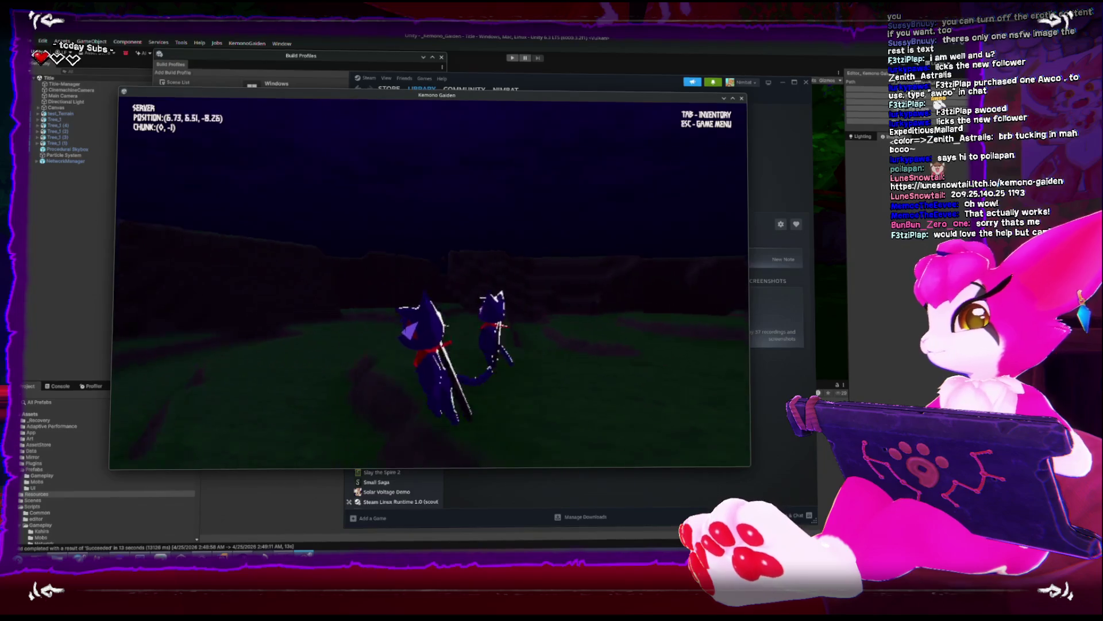
key("w")
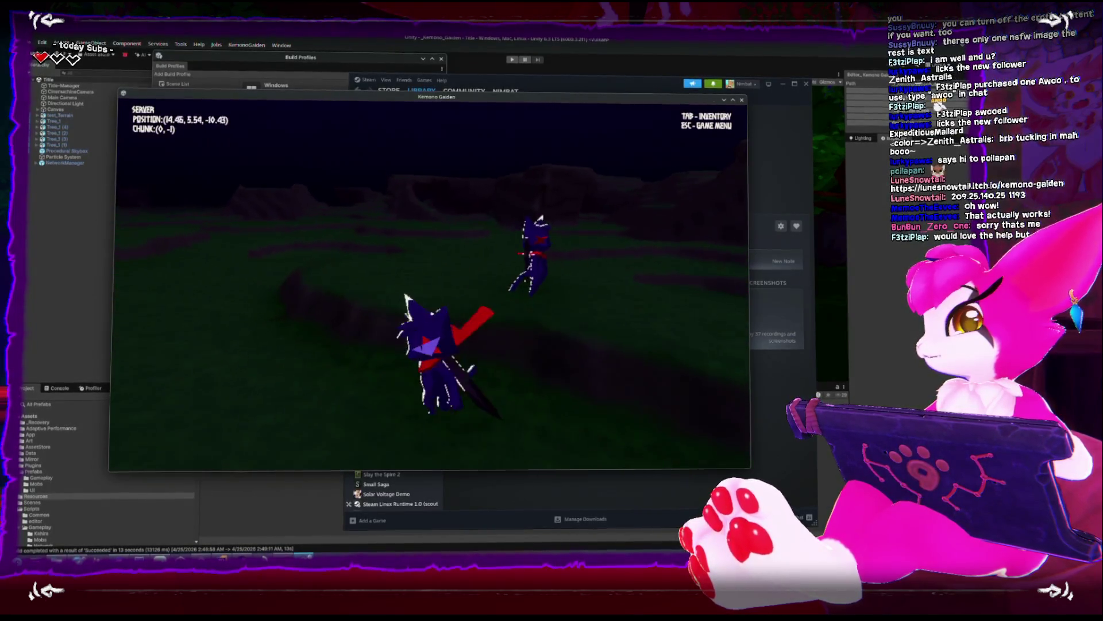
key("w")
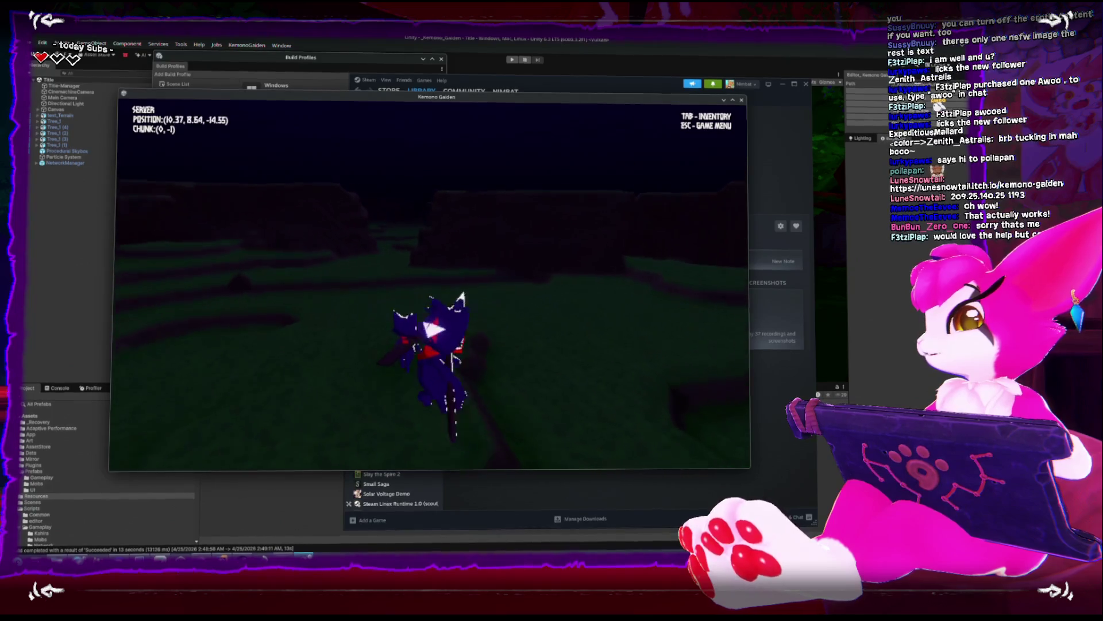
key("s")
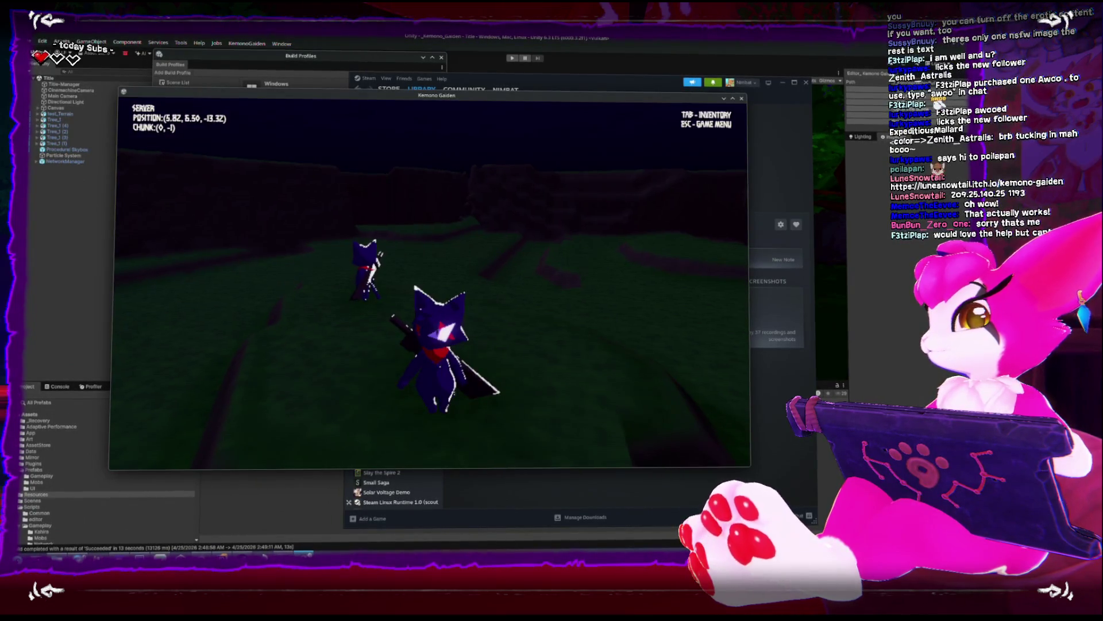
key("w")
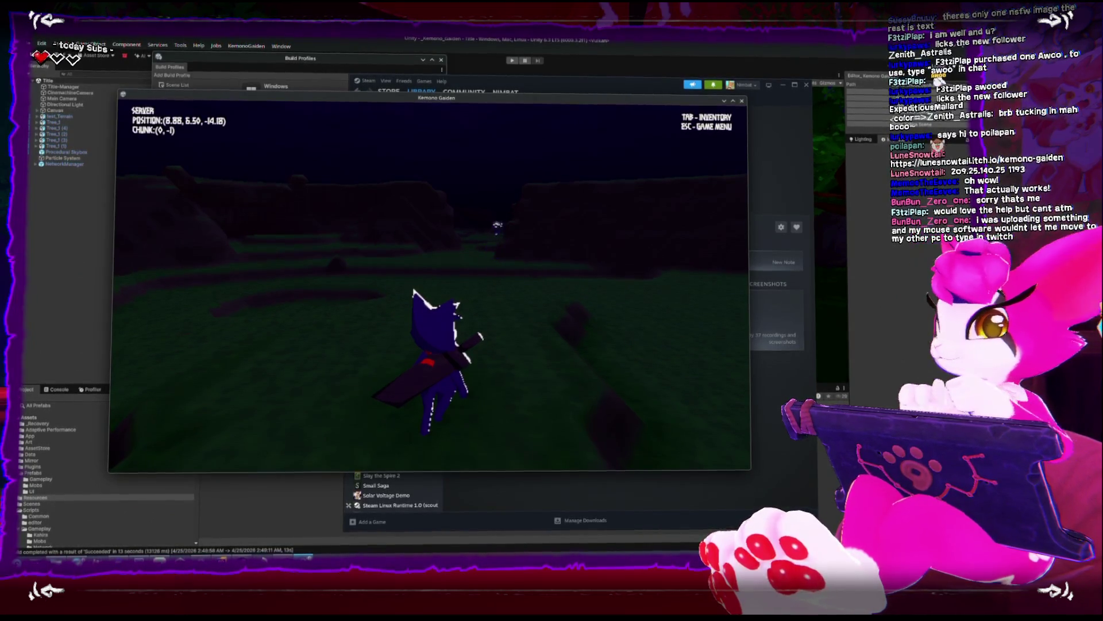
Run the character uphill through chunks (1,0) to (3,0), then back into (1,1)
mouse_move(429, 285)
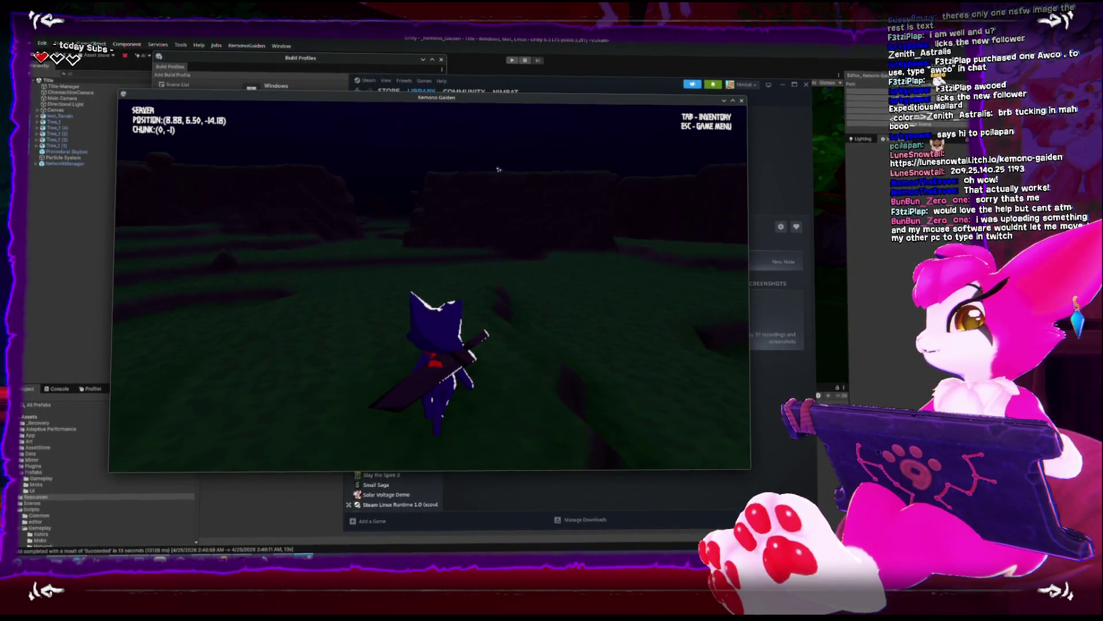
key("w")
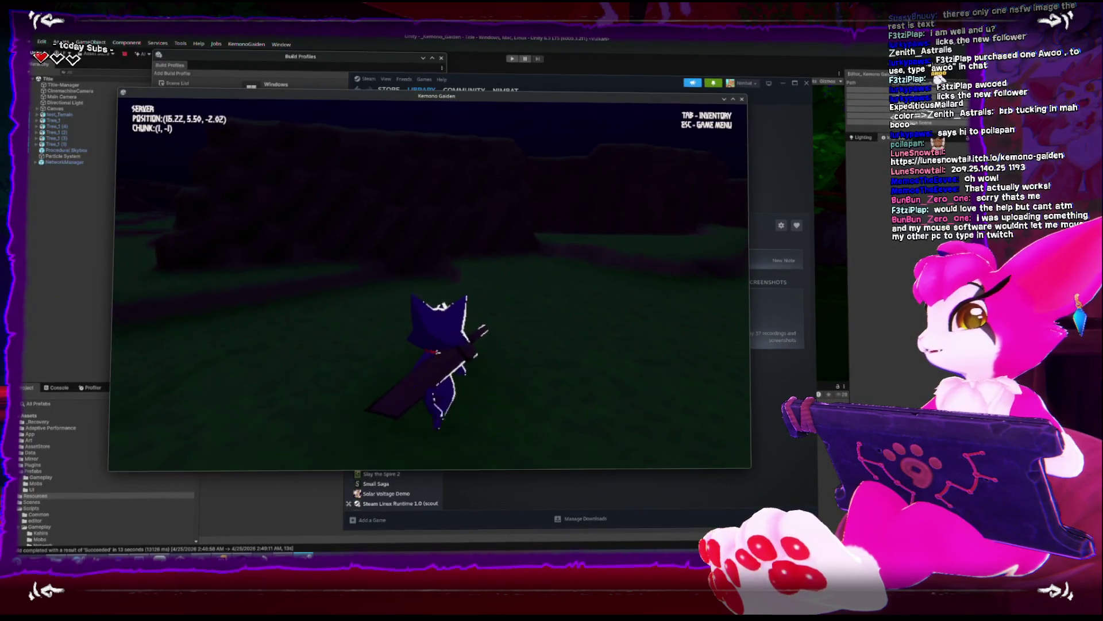
key("w")
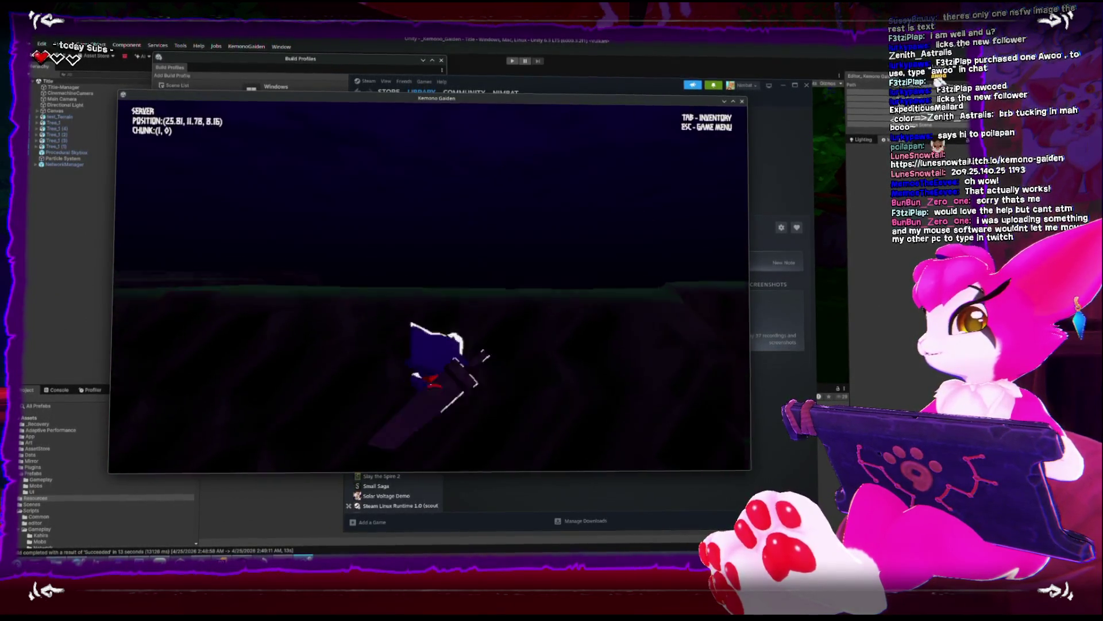
key("w")
key("w")
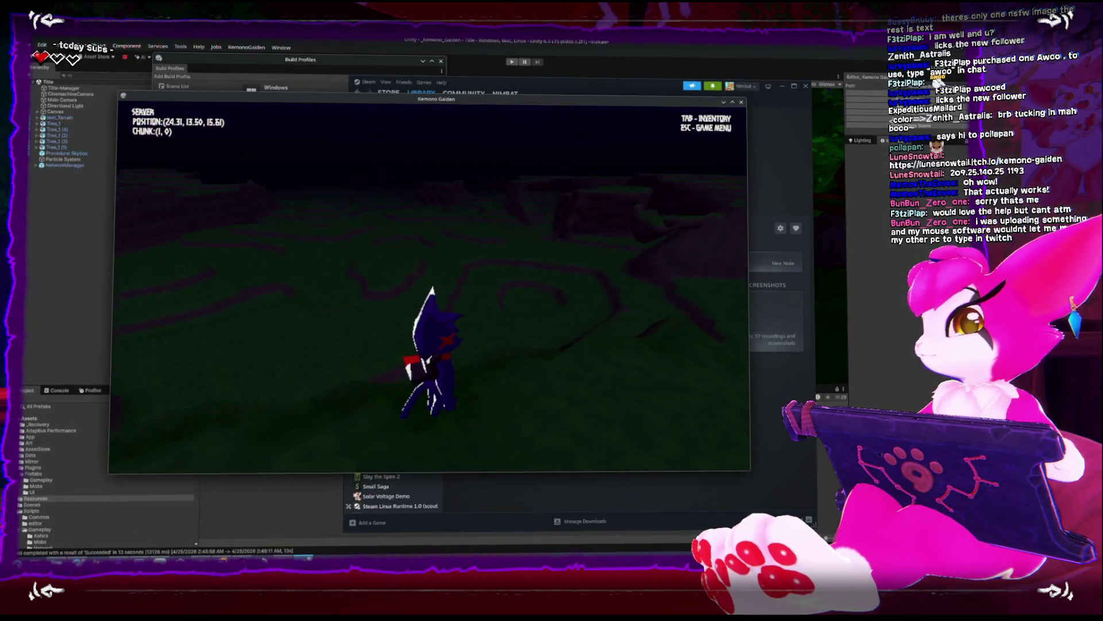
key("w")
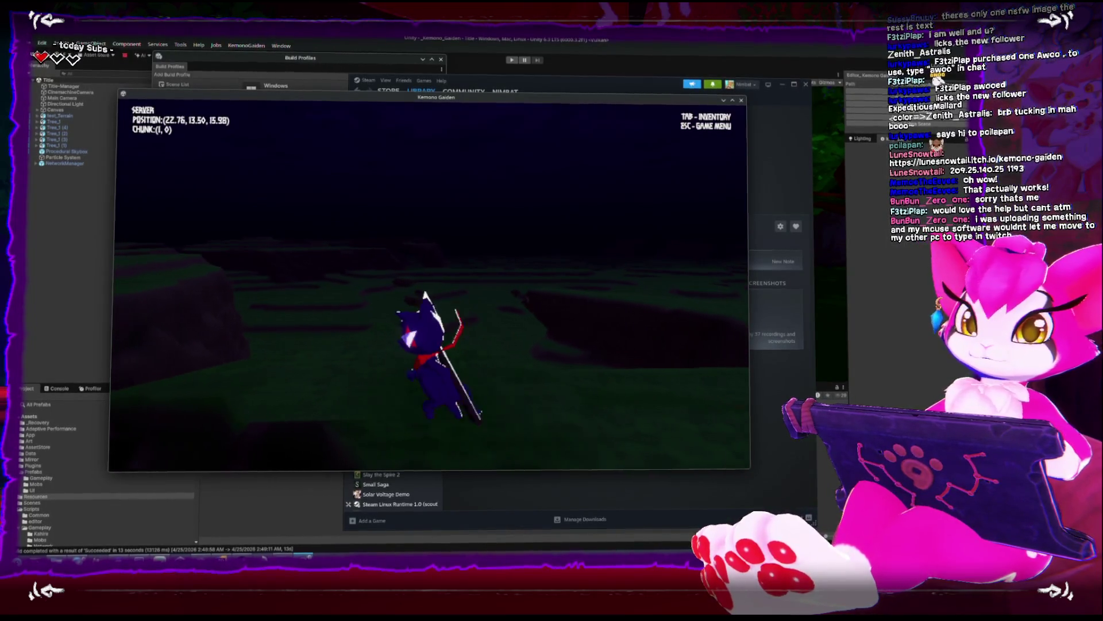
key("w")
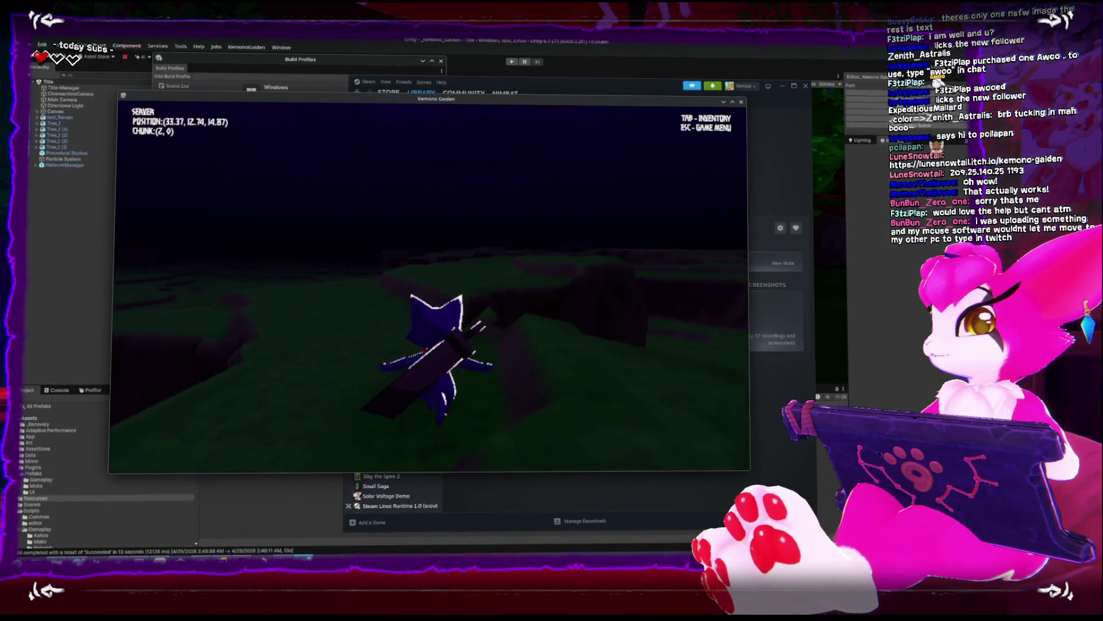
key("w")
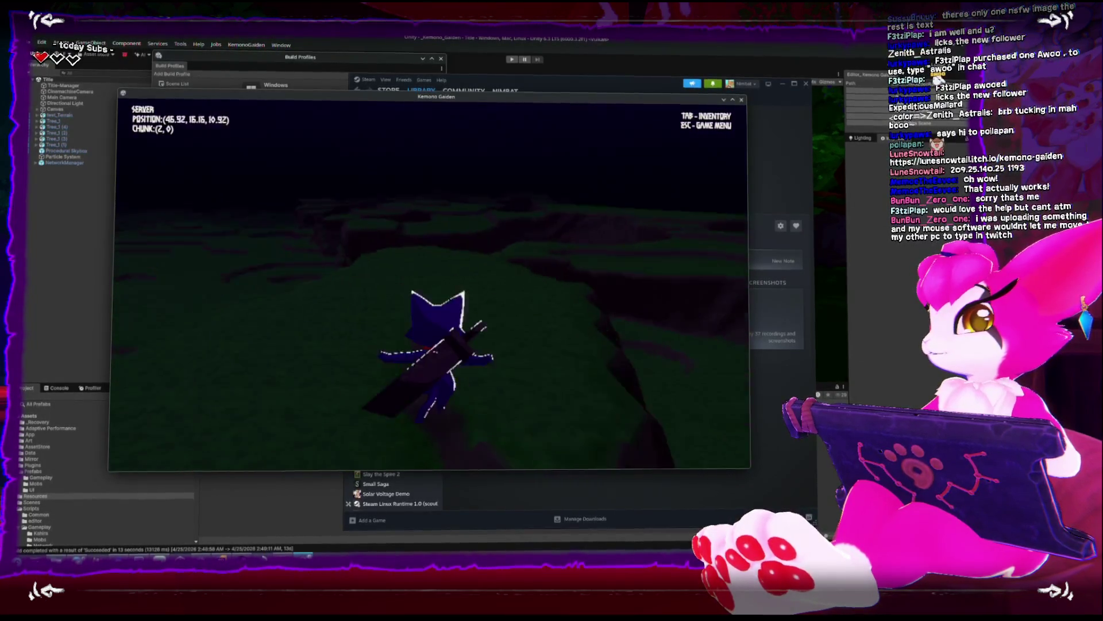
key("w")
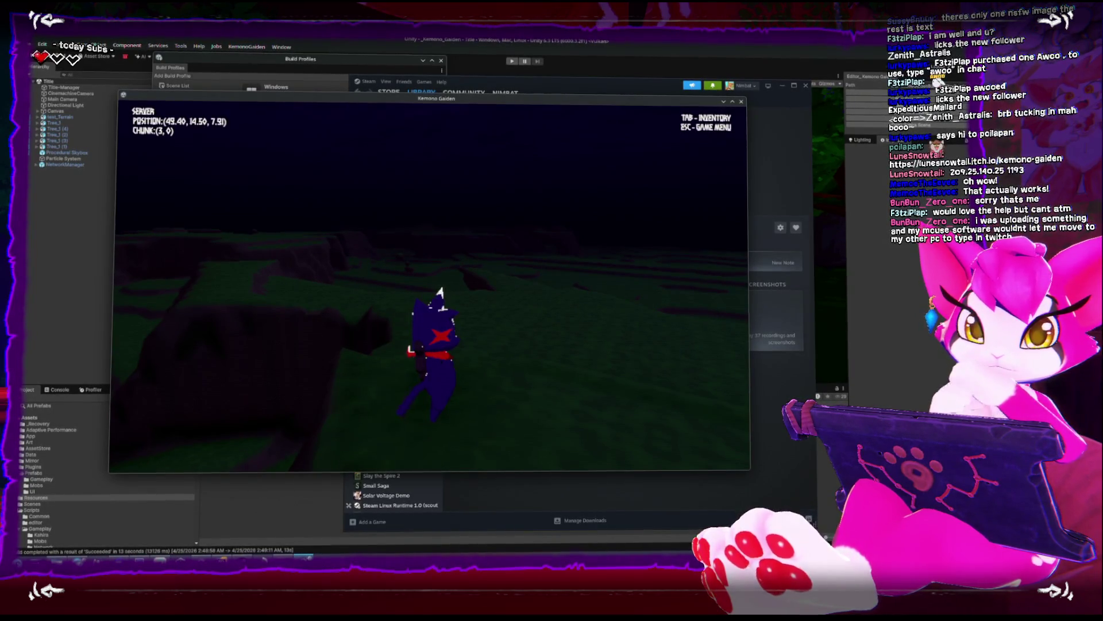
key("w")
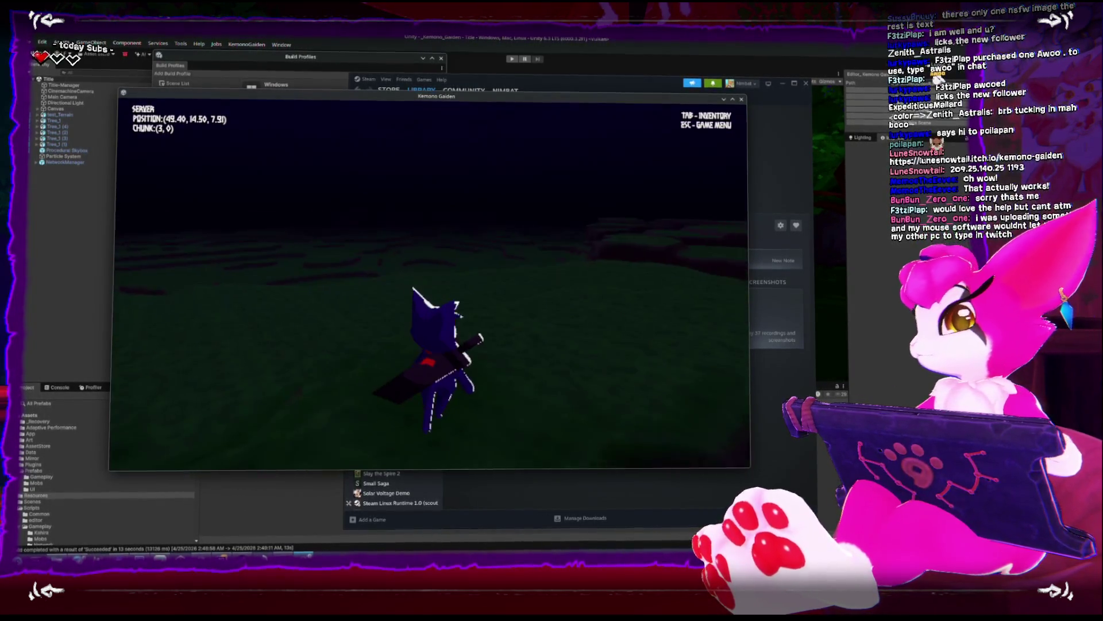
key("w")
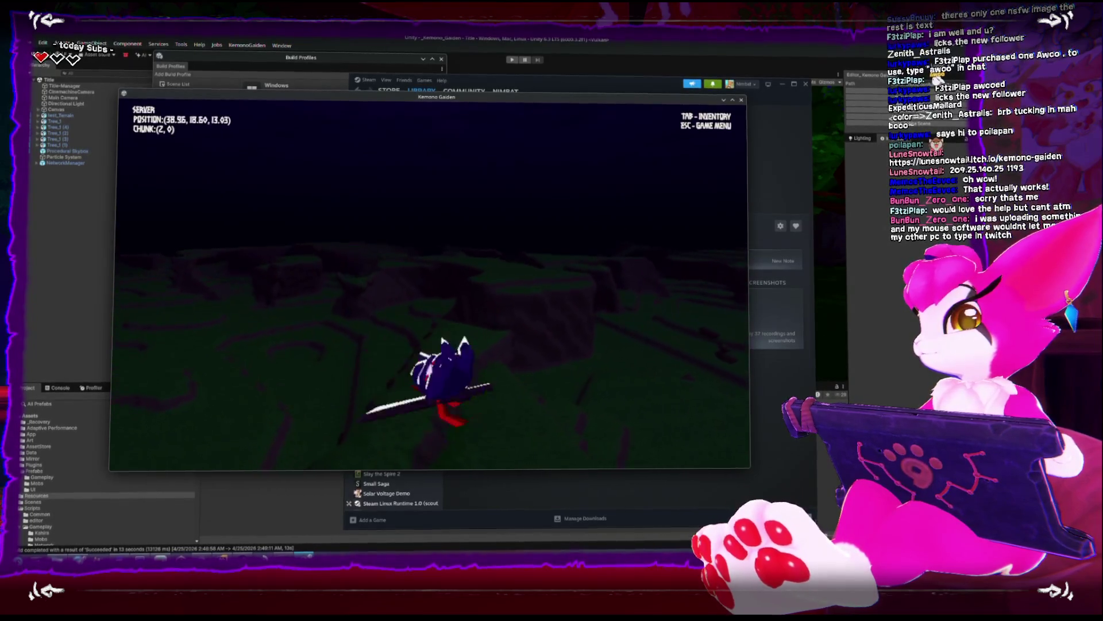
key("w")
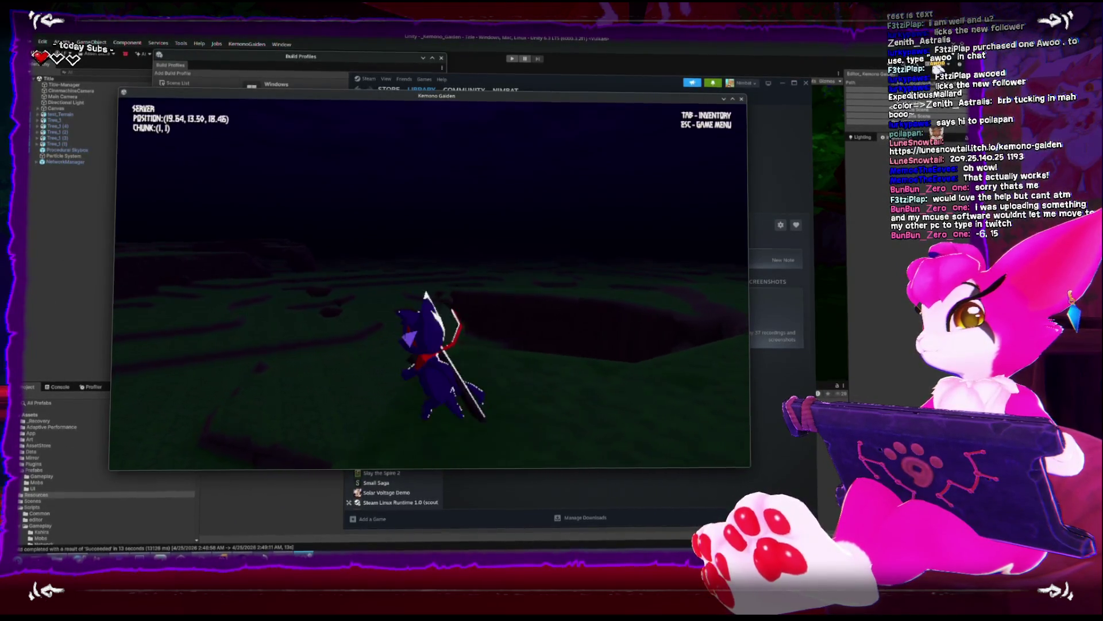
Run through chunks (2,1) and (1,2), back past origin (0,0), south into (1,-1)
key("w")
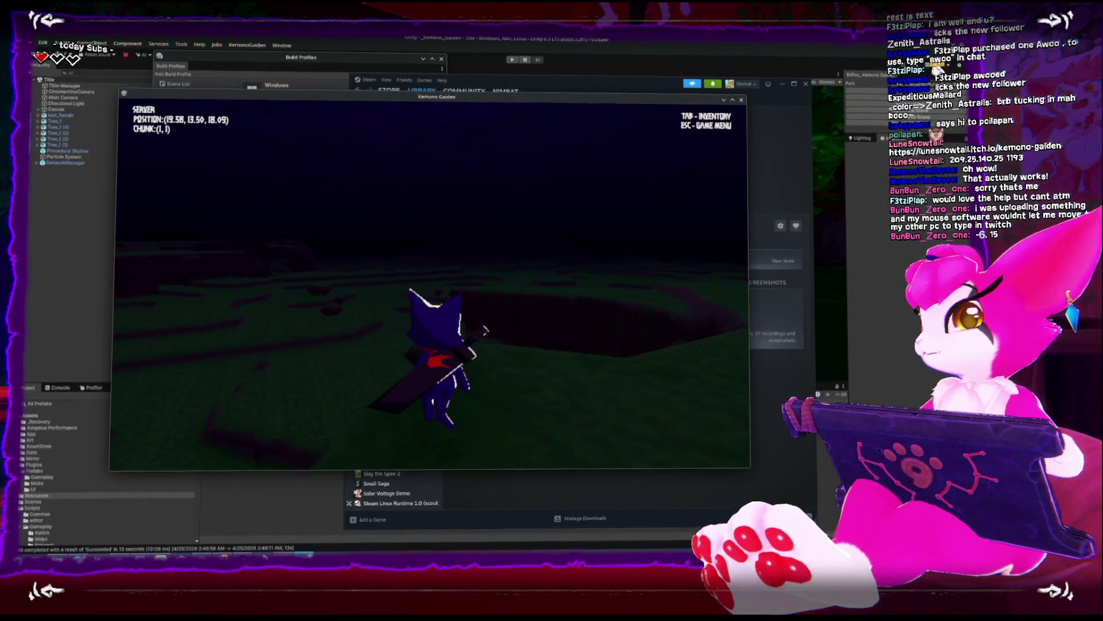
key("w")
key("w")
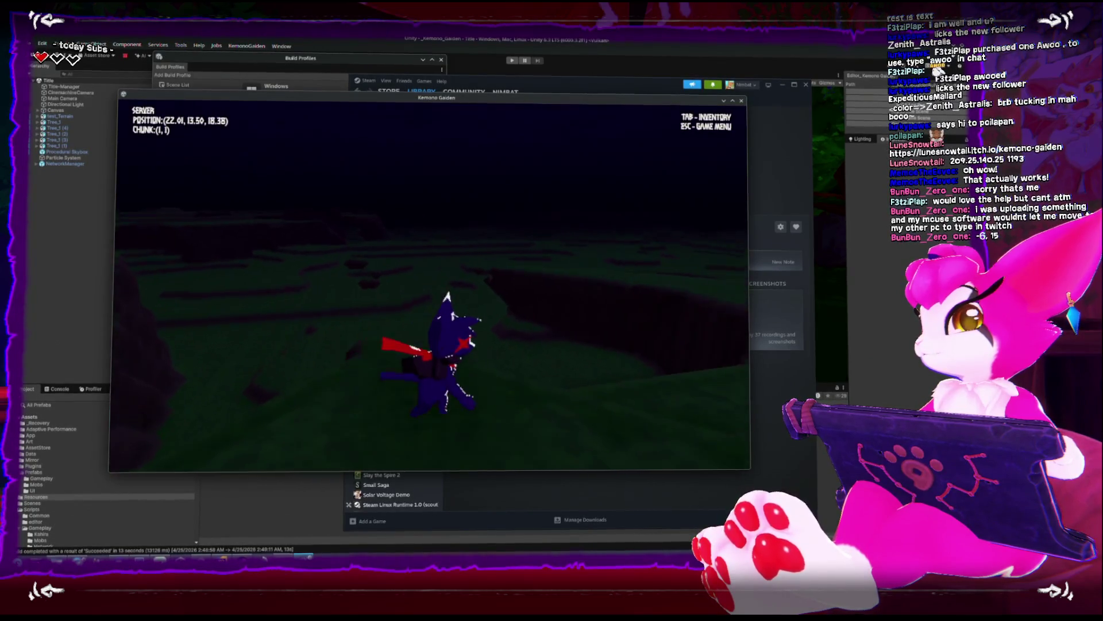
key("w")
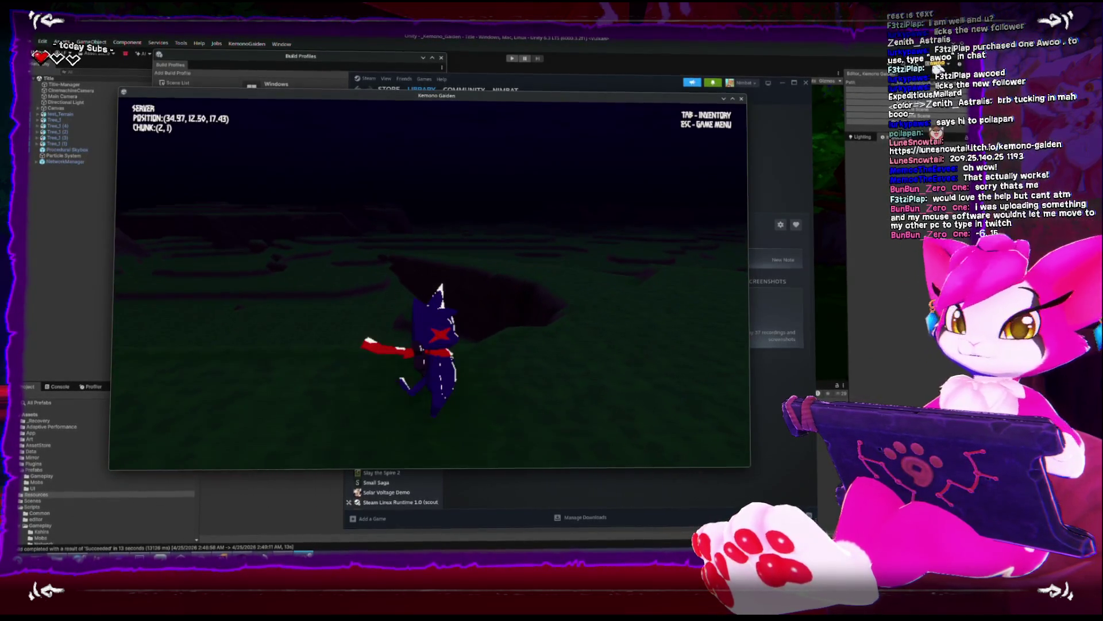
key("w")
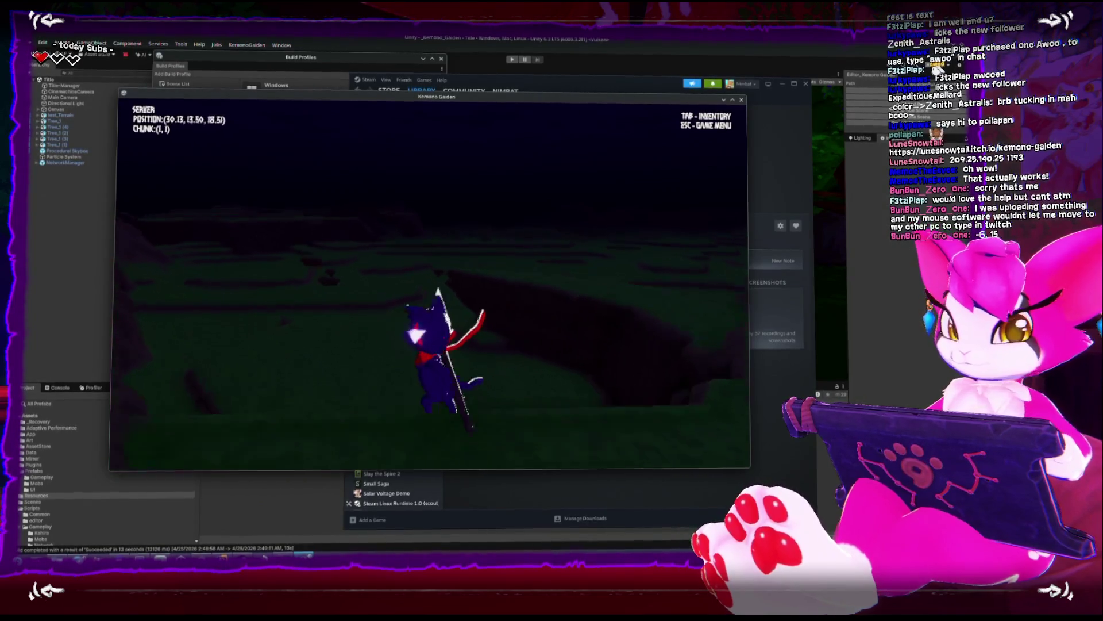
key("w")
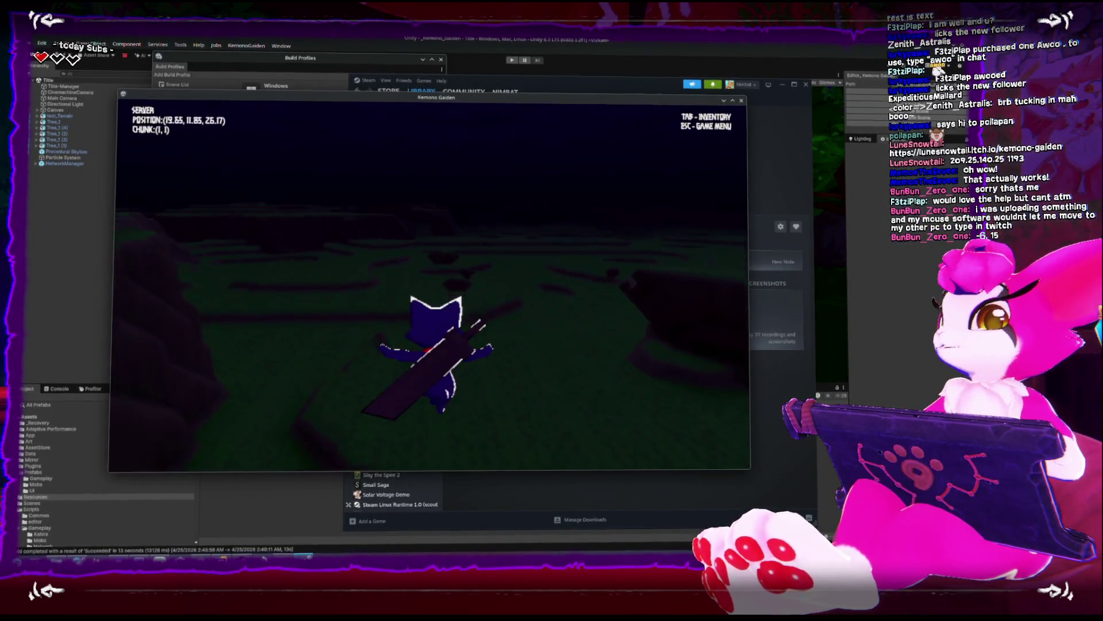
key("w")
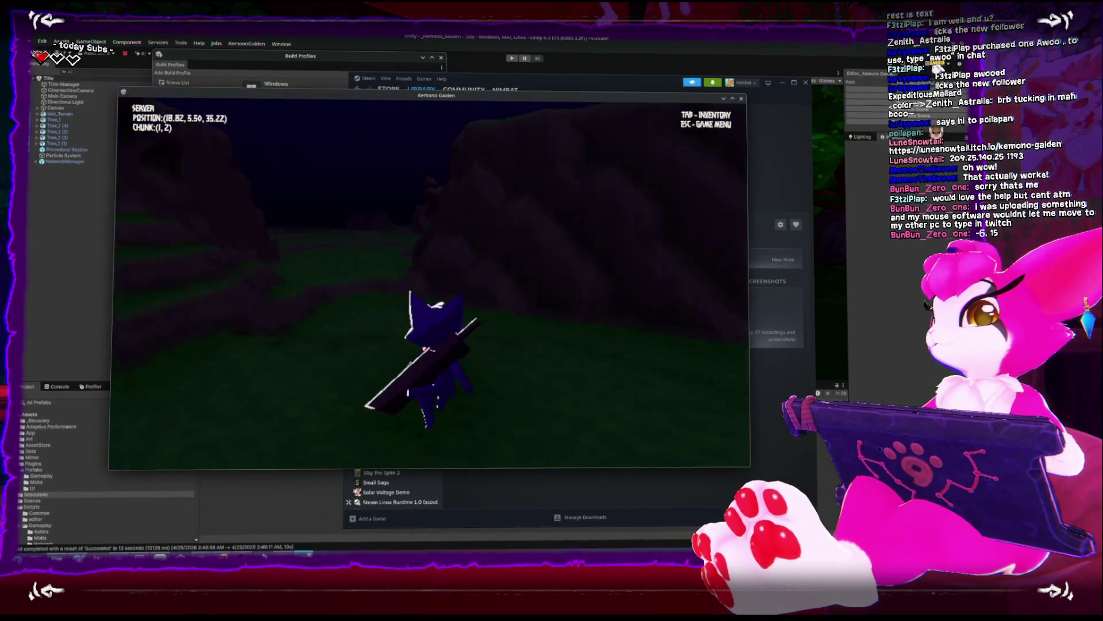
key("w")
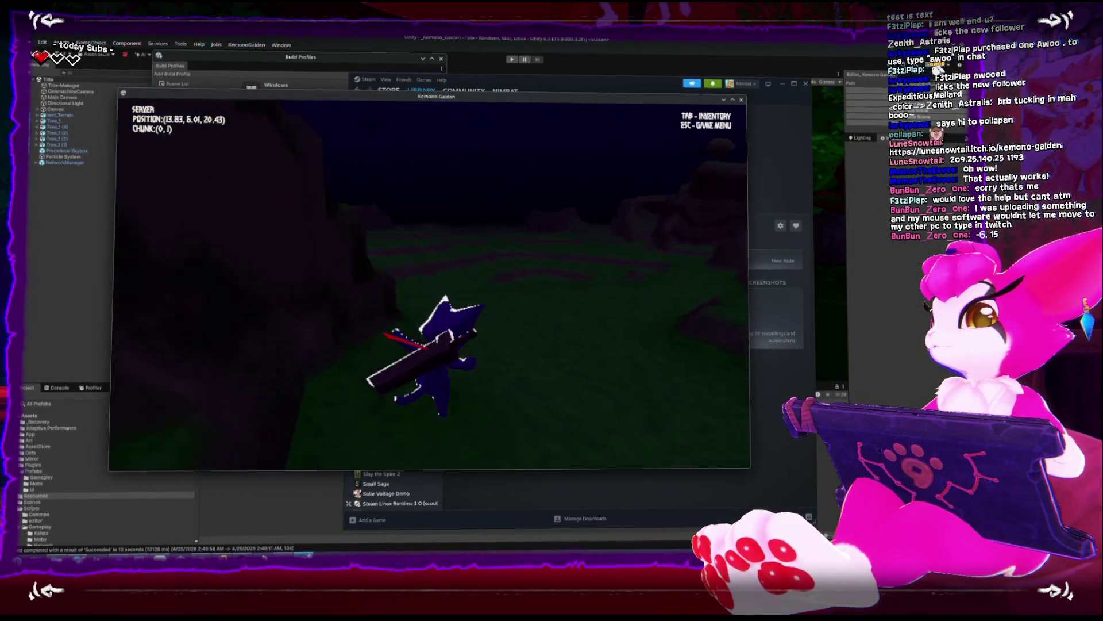
key("w")
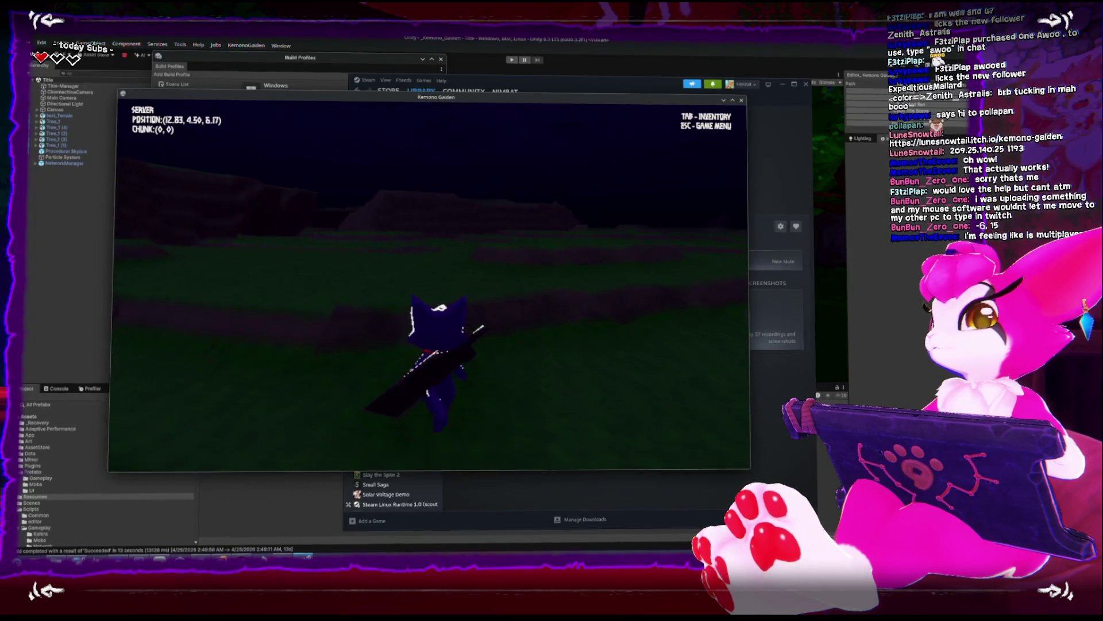
key("w")
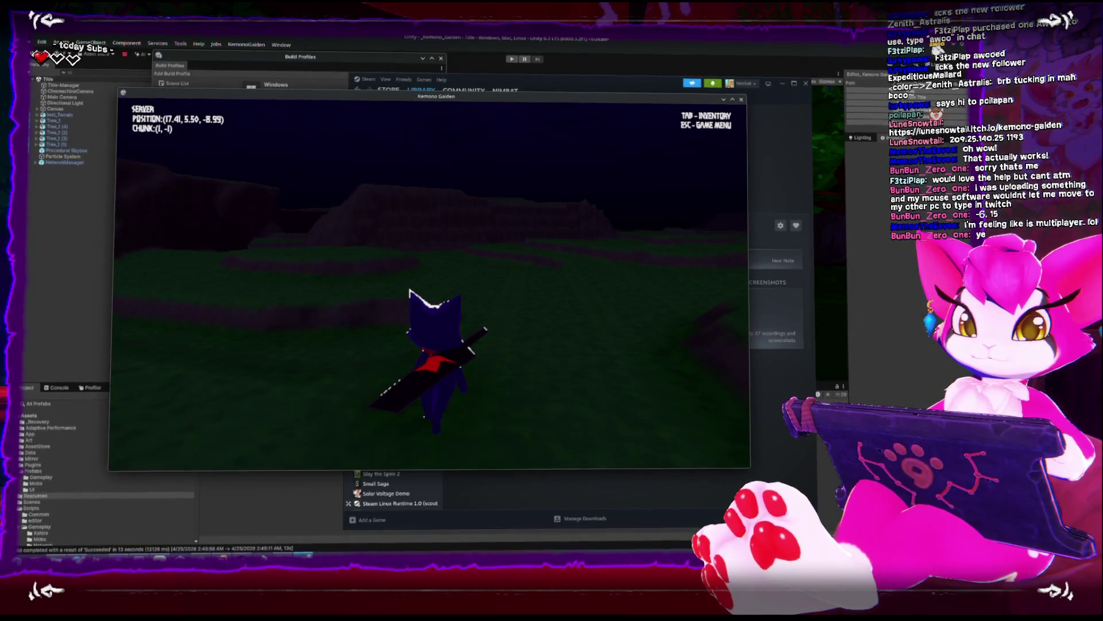
Head west across the terrain from chunk (0,-2) to chunk (-5,-4)
key("w")
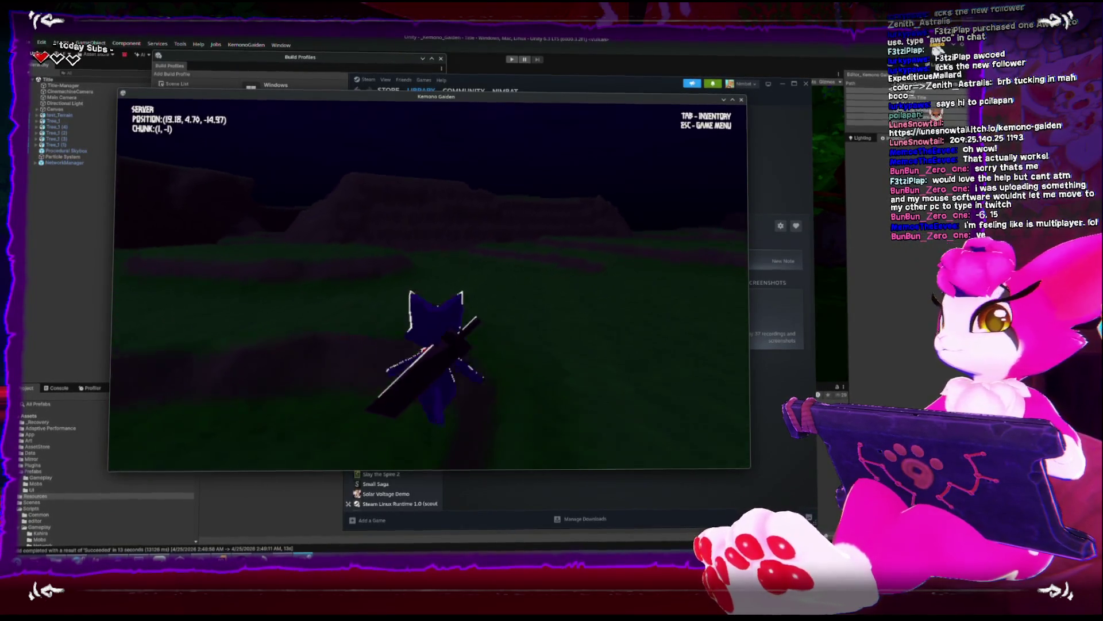
key("w")
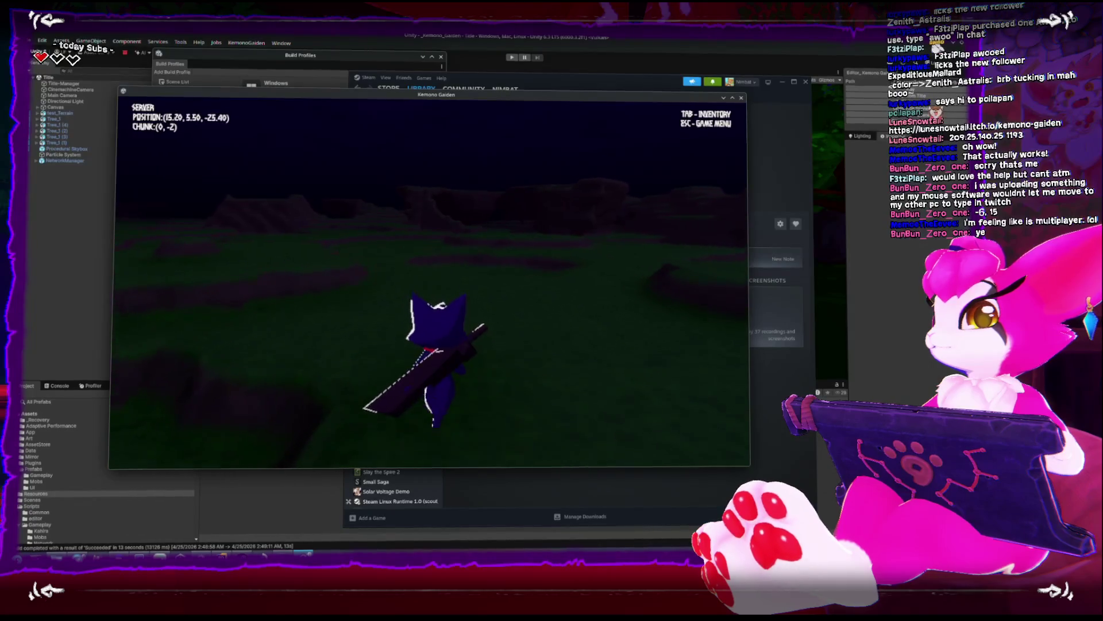
key("w")
key("w")
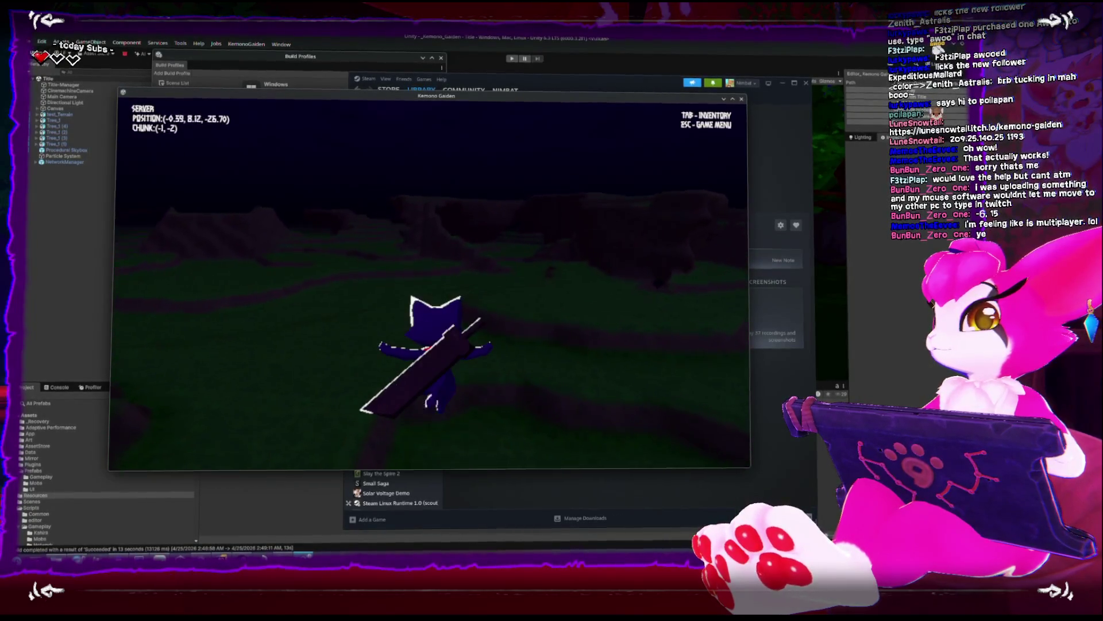
key("w")
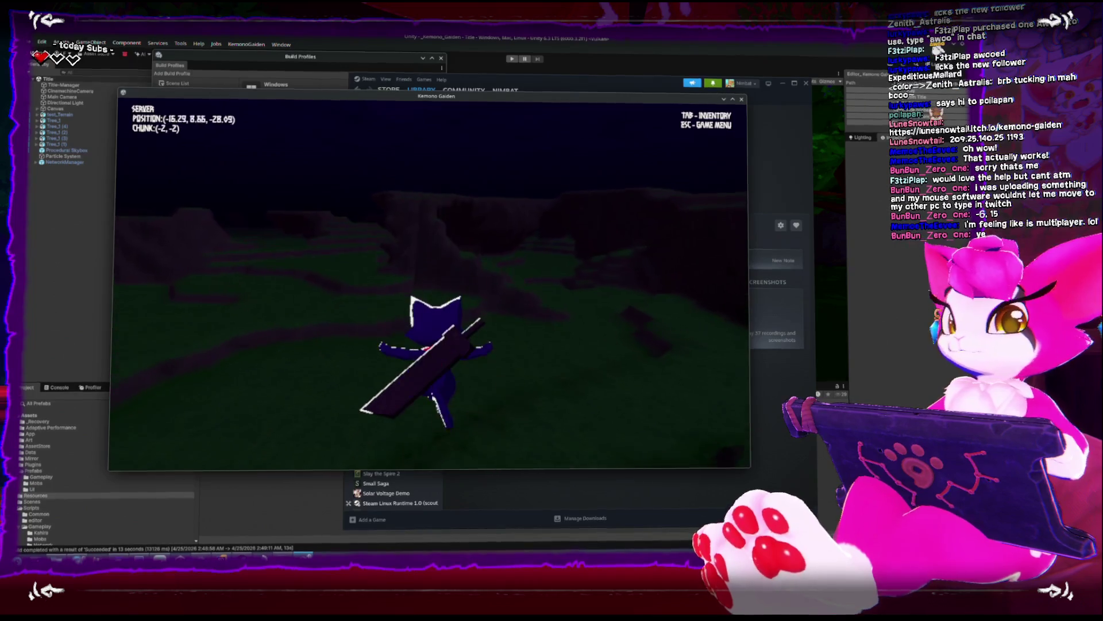
key("w")
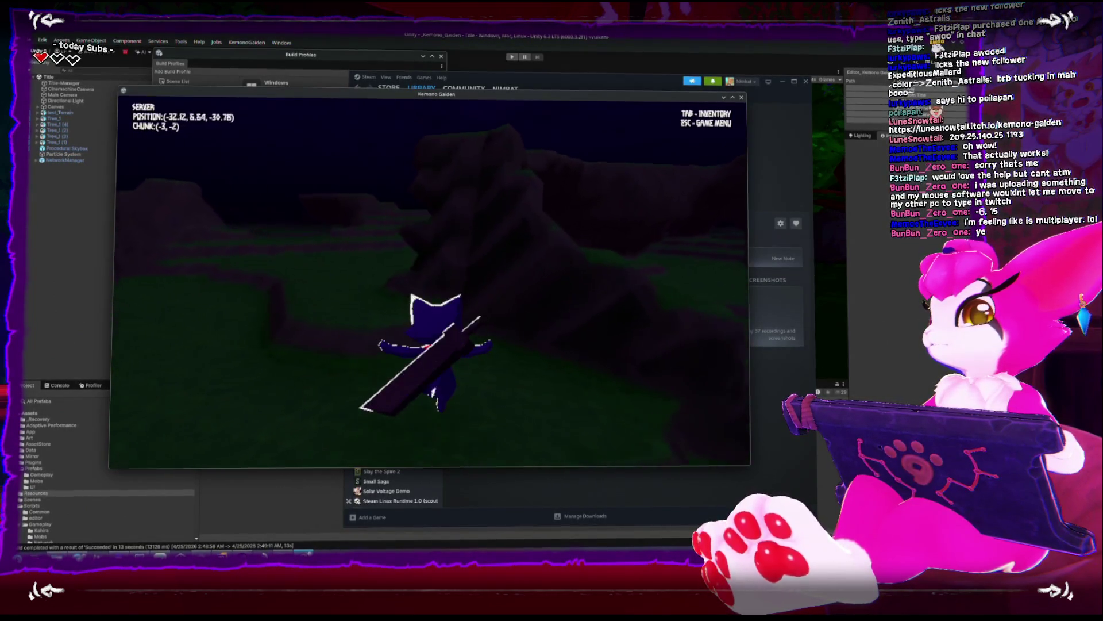
key("w")
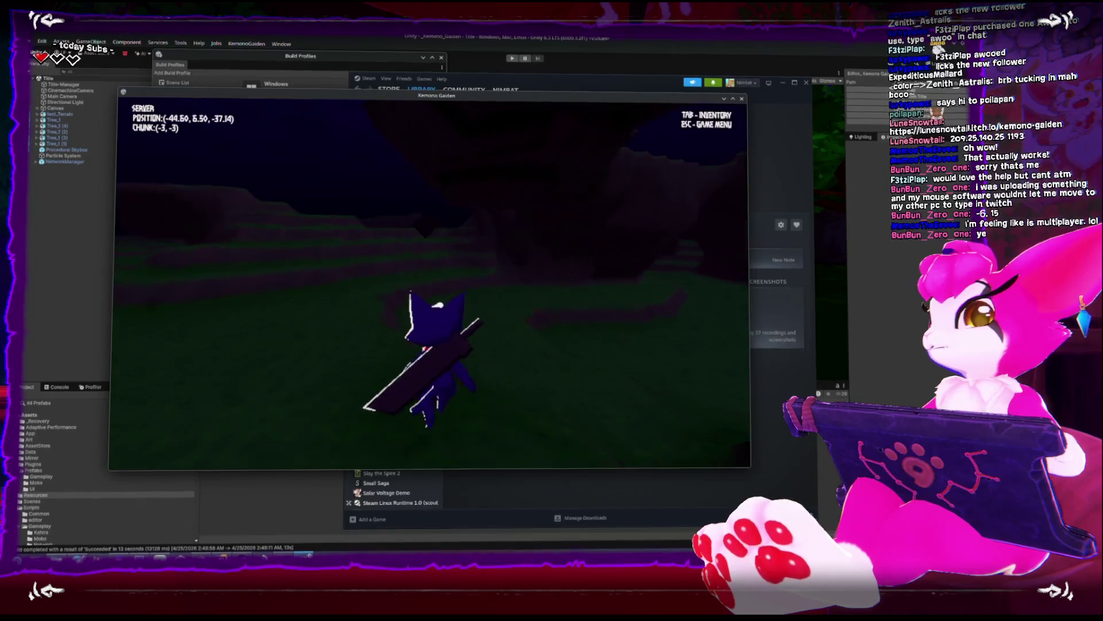
key("w")
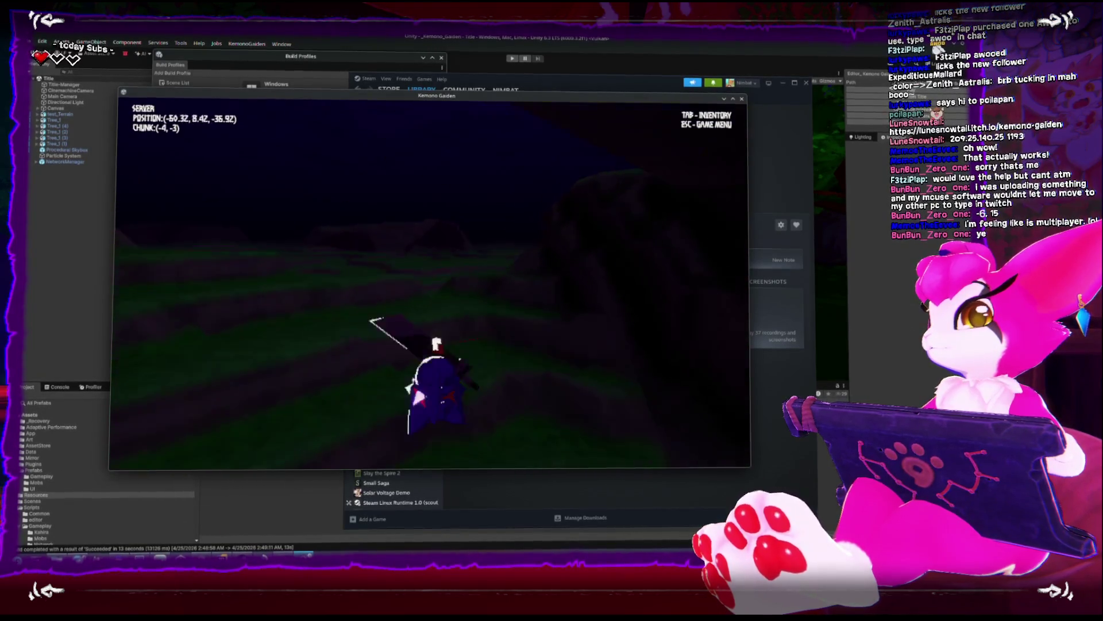
key("w")
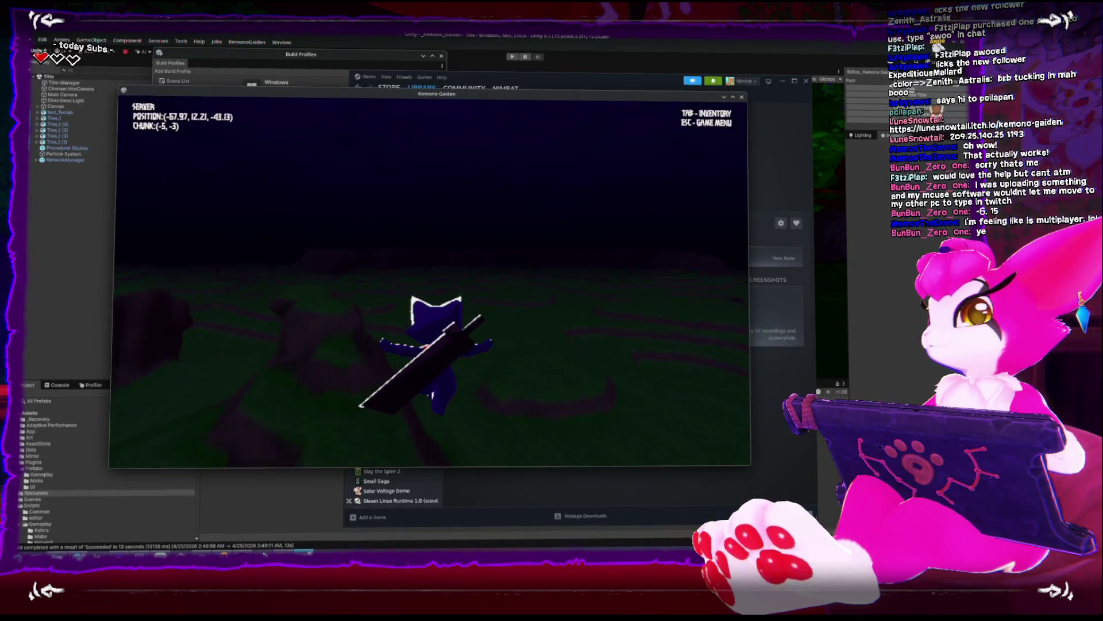
key("w")
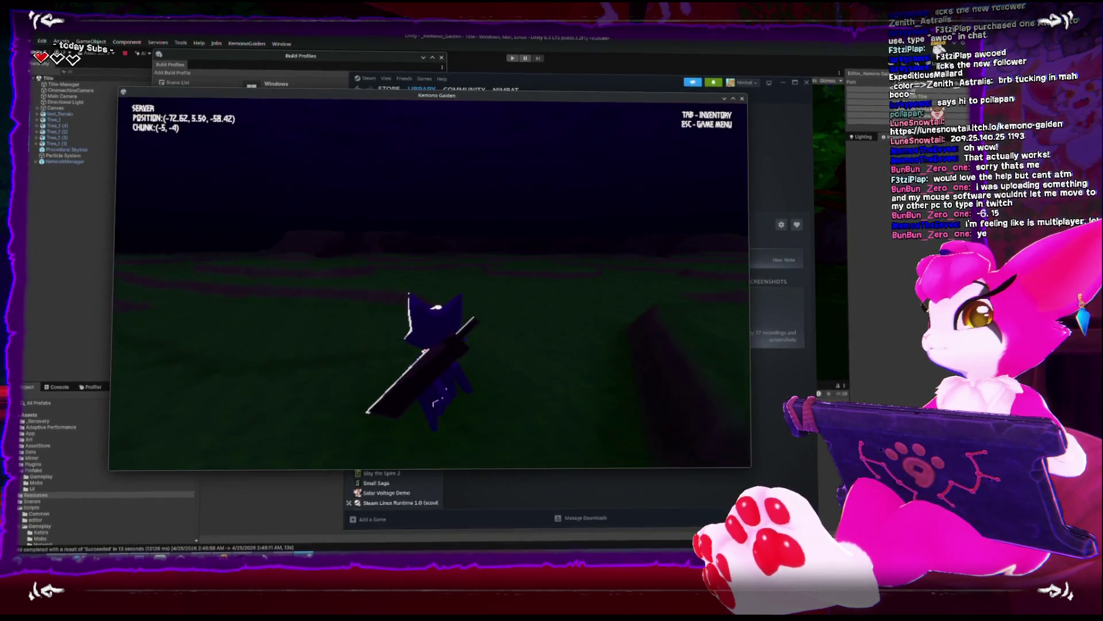
Jump while running, then climb the slope through chunks (-6,-9) to (-7,-15)
key("w")
key("space")
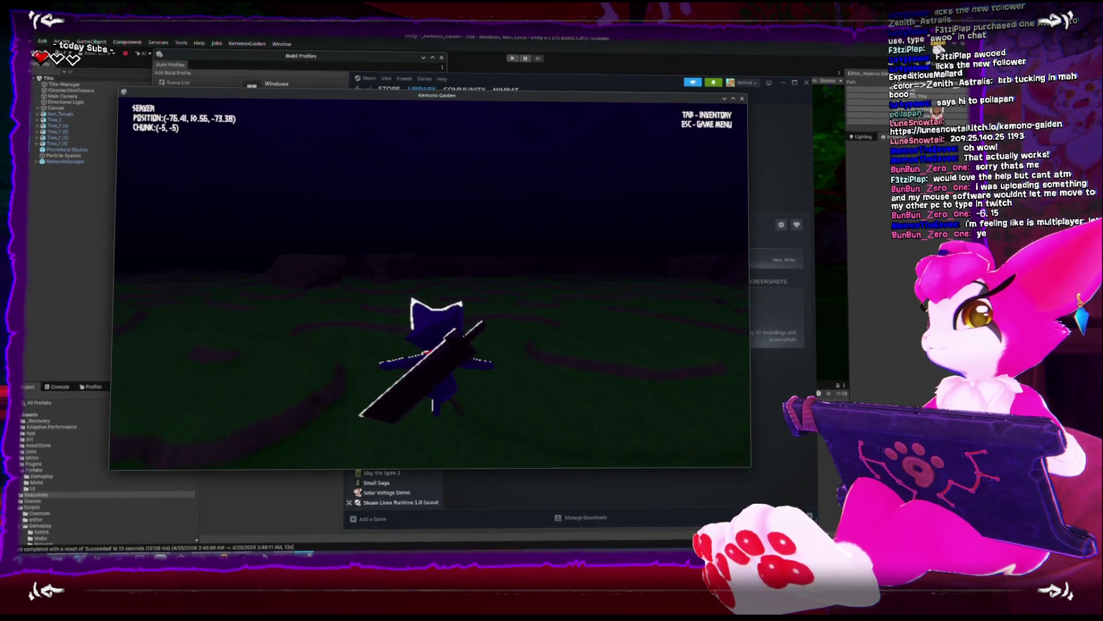
key("w")
key("w")
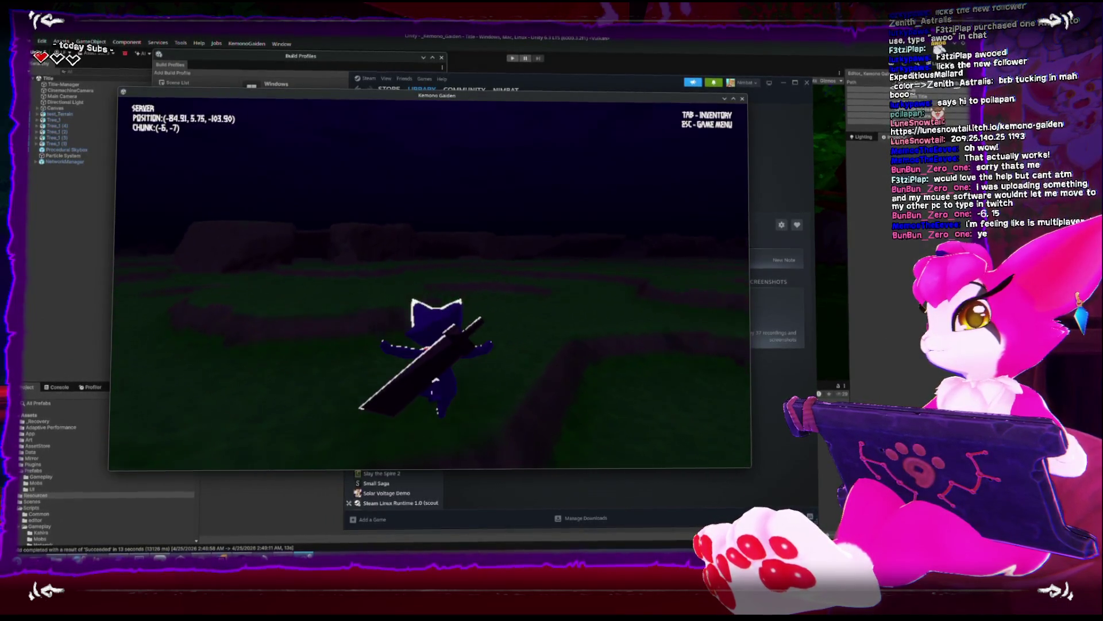
key("w")
key("space")
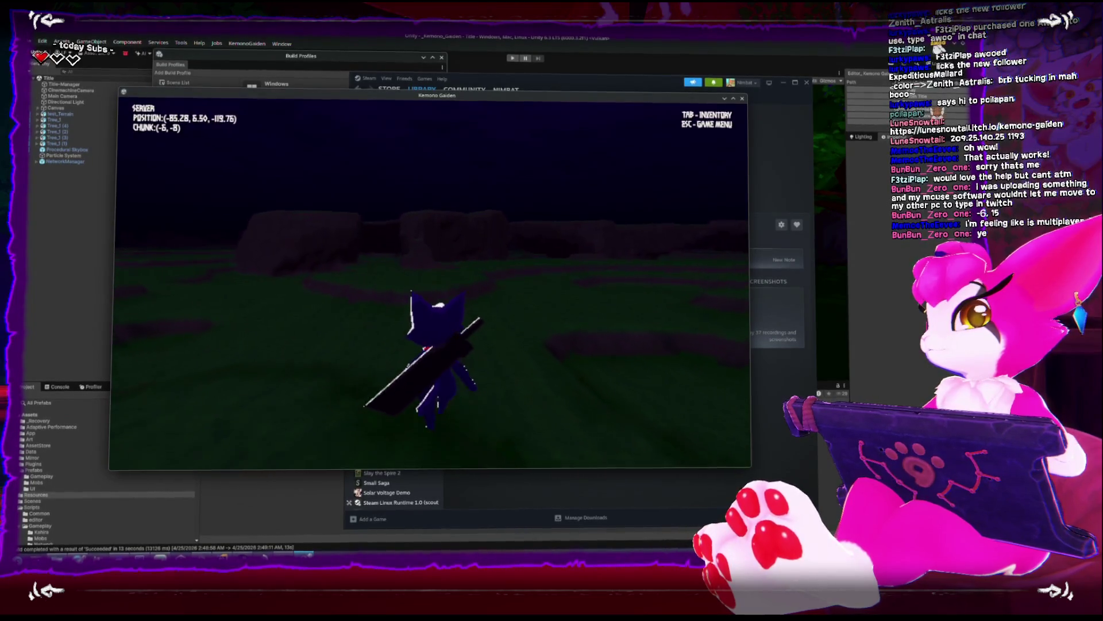
key("w")
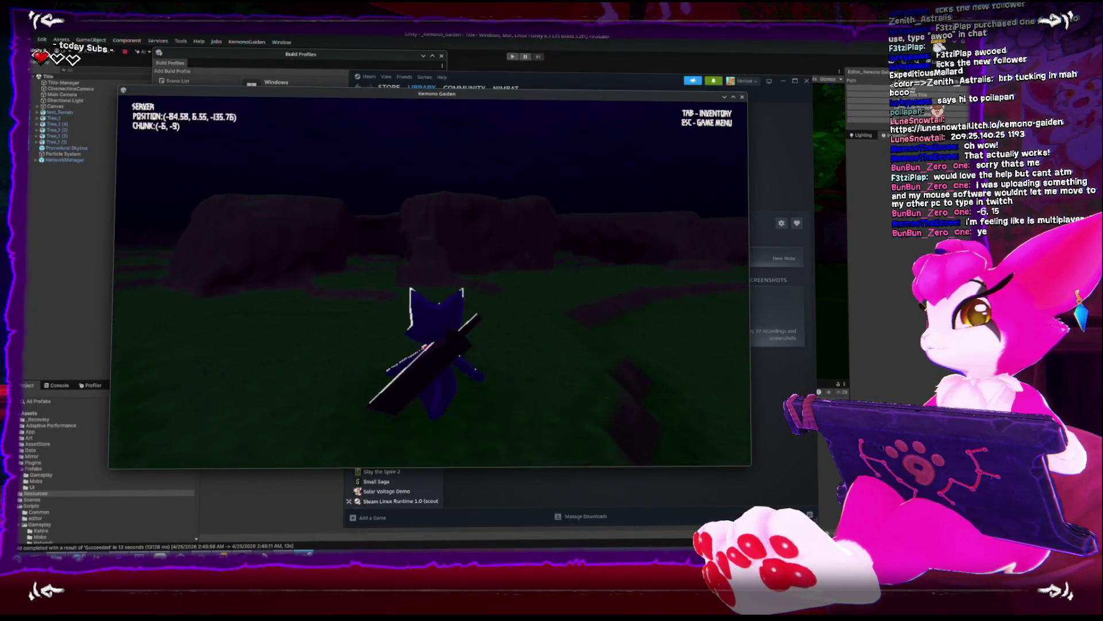
key("w")
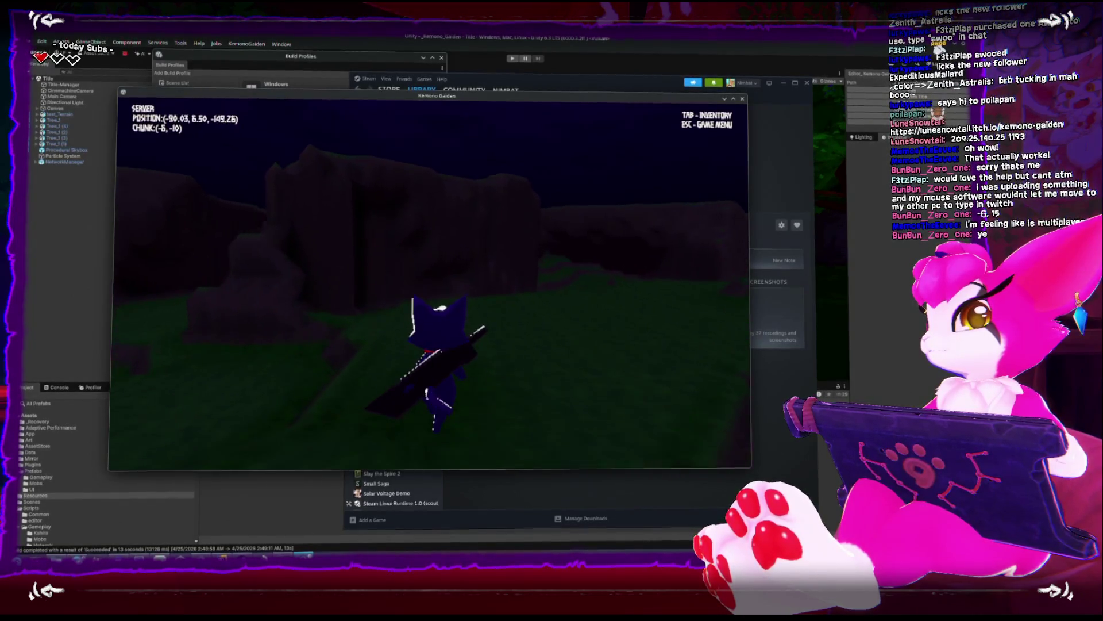
key("w")
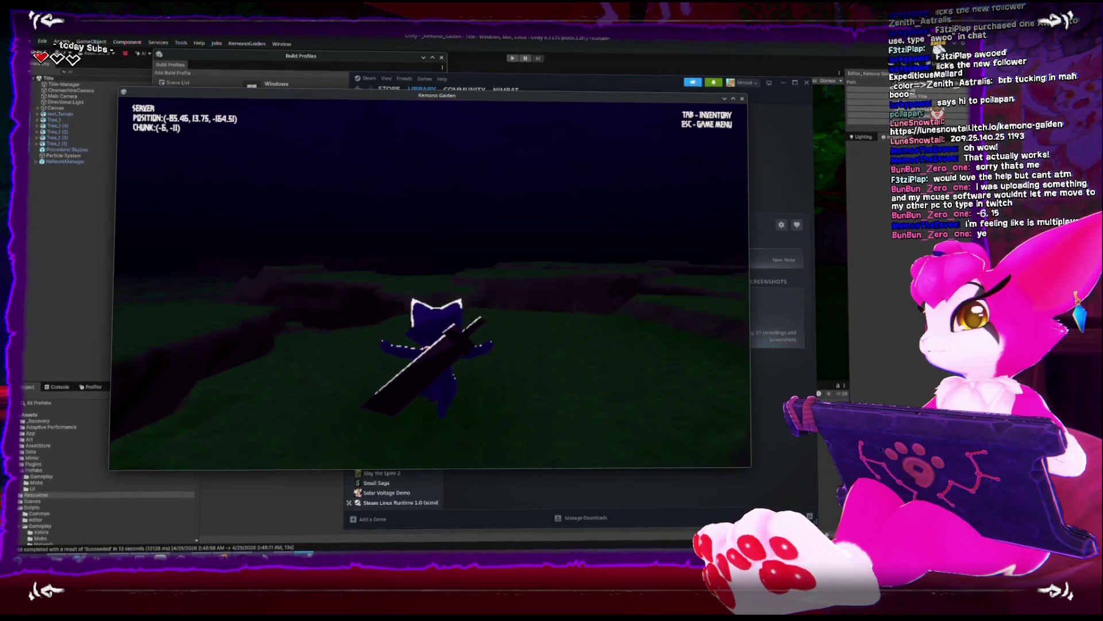
key("w")
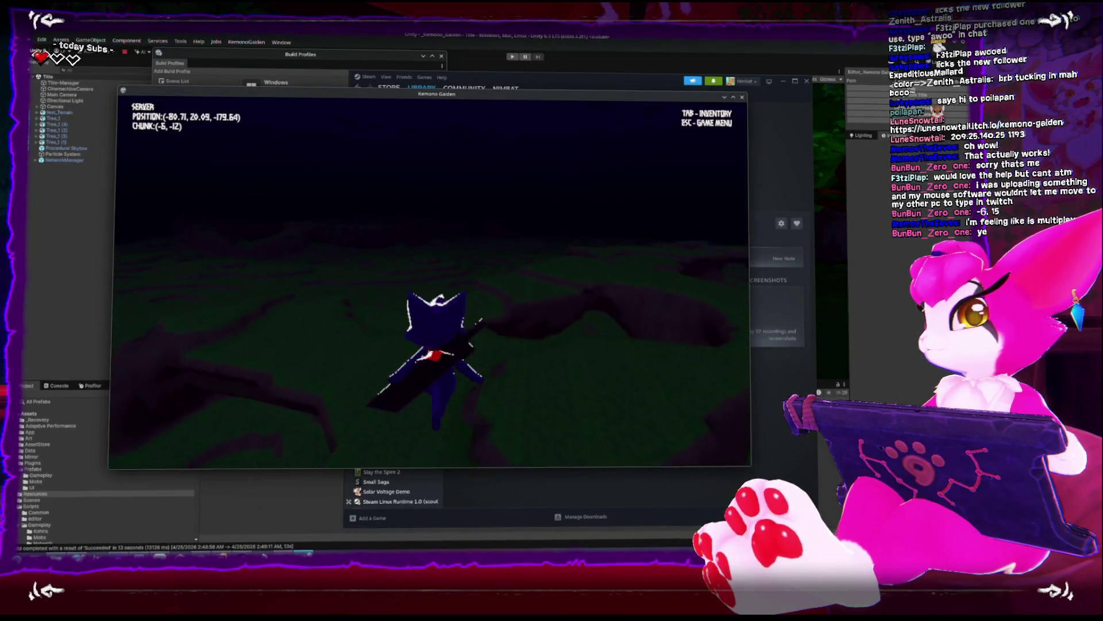
key("w")
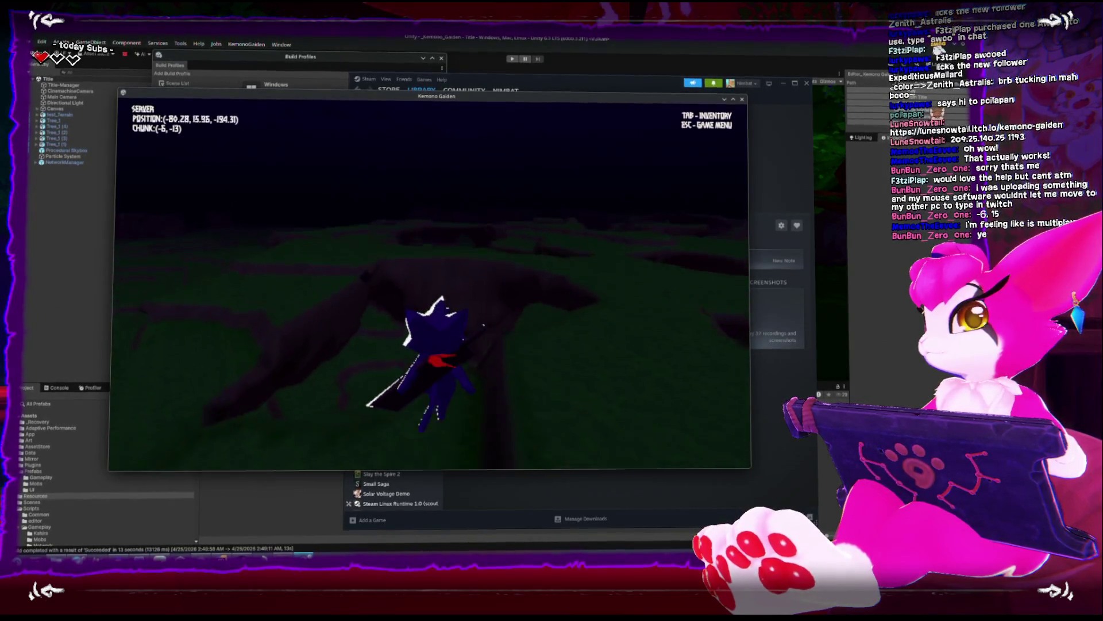
key("w")
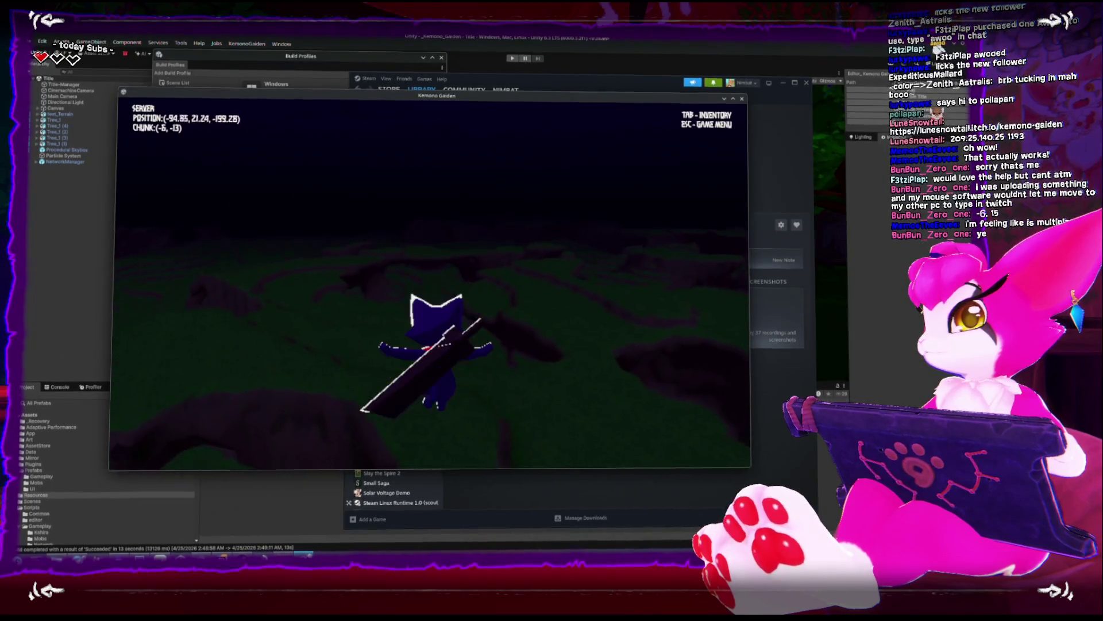
key("w")
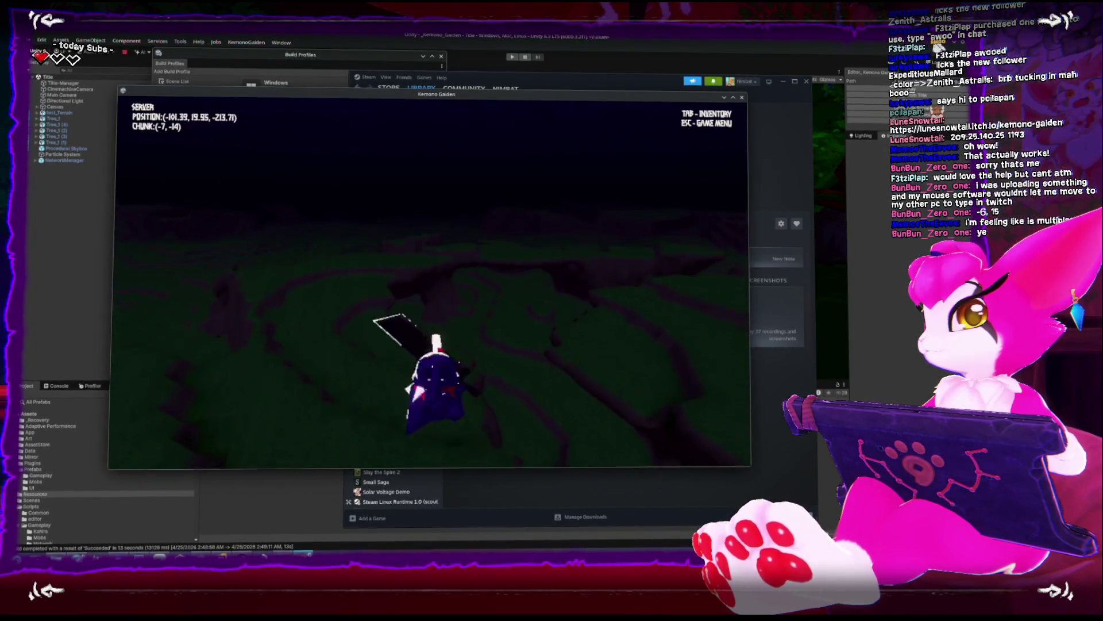
key("w")
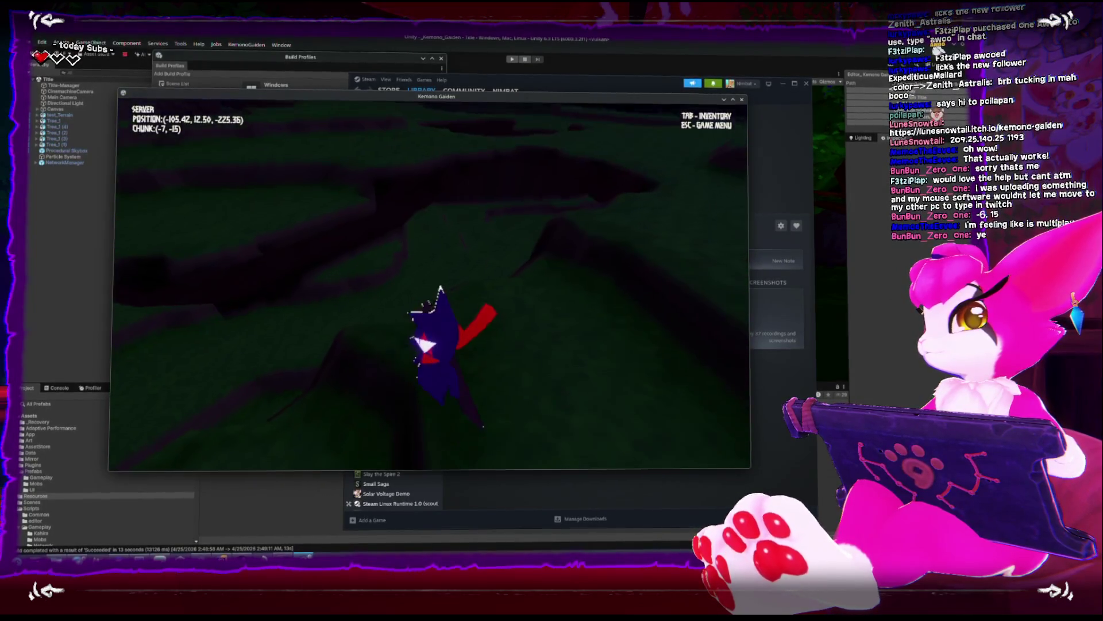
Turn back through chunk (-7,-13) and run downhill into chunk (-5,-15)
key("w")
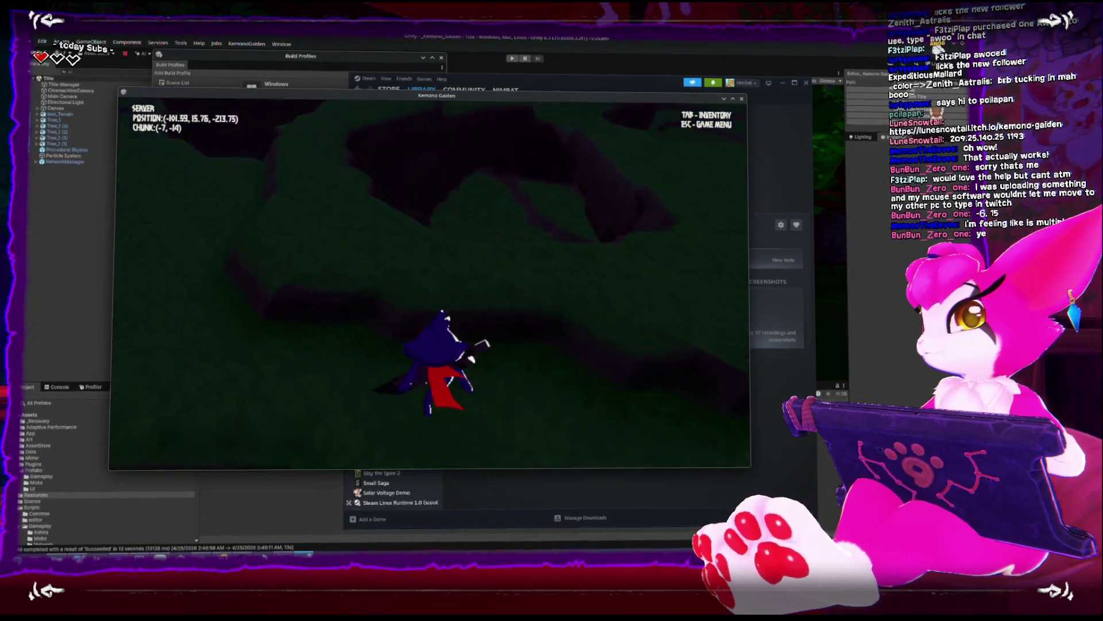
key("w")
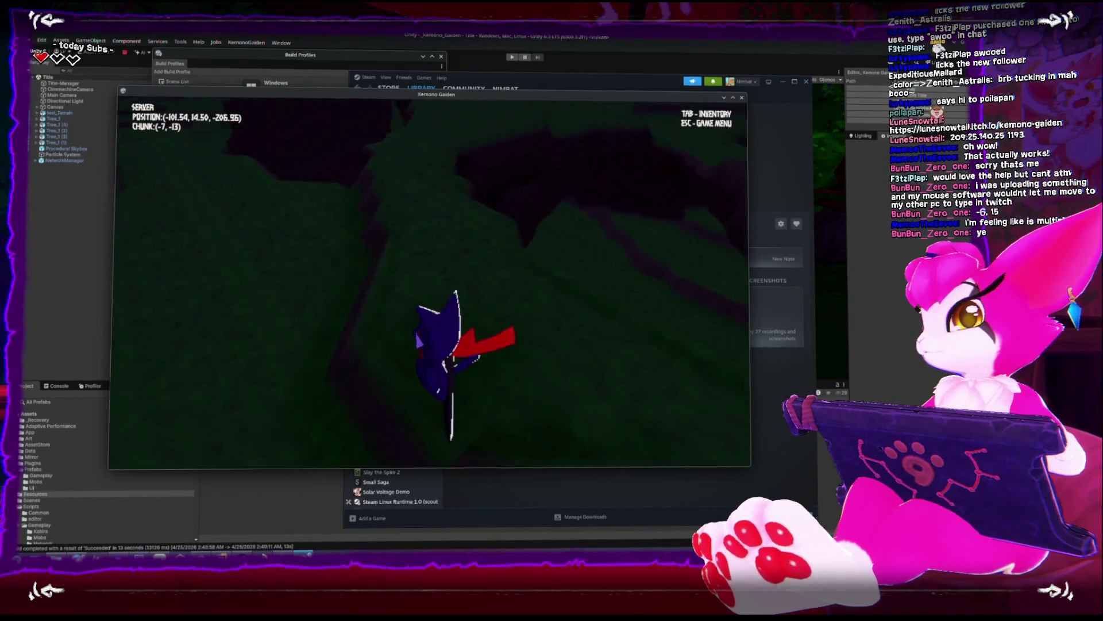
key("w")
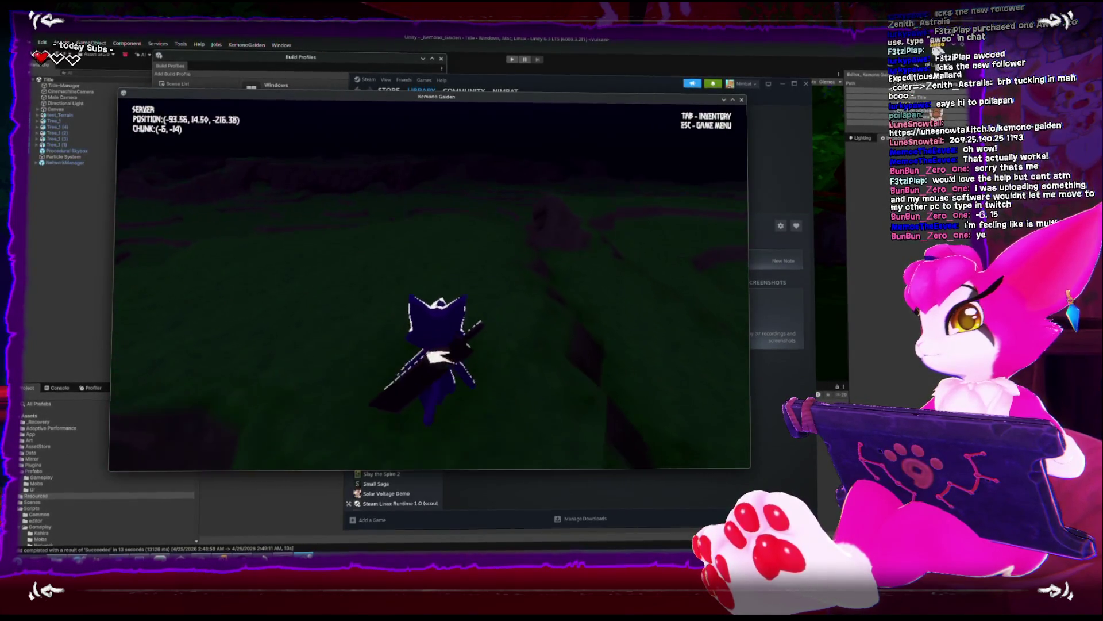
key("w")
key("w")
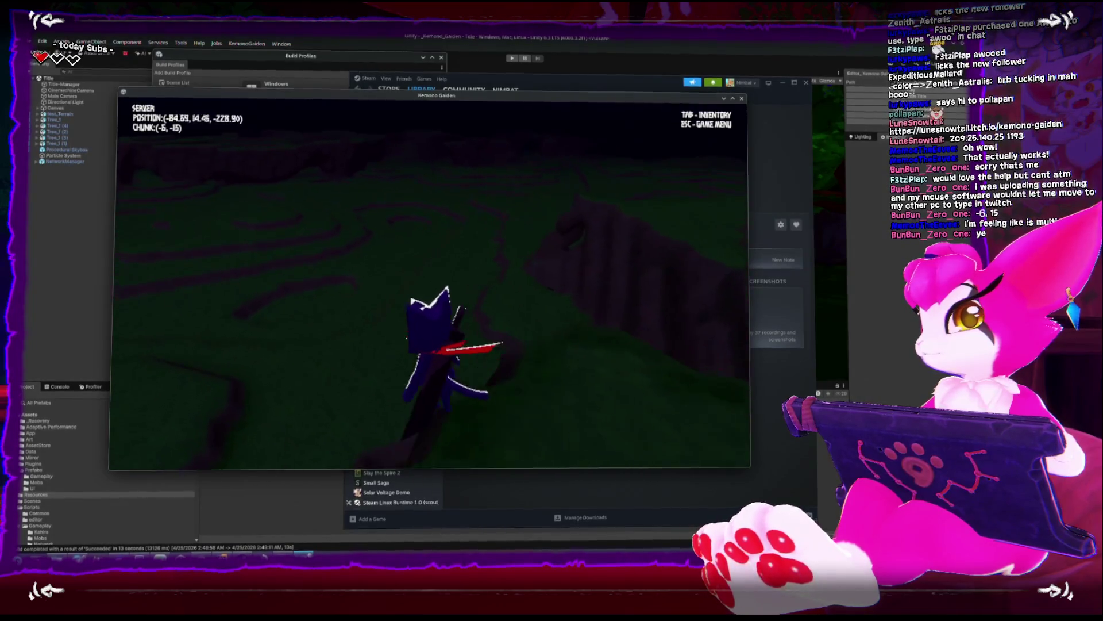
key("w")
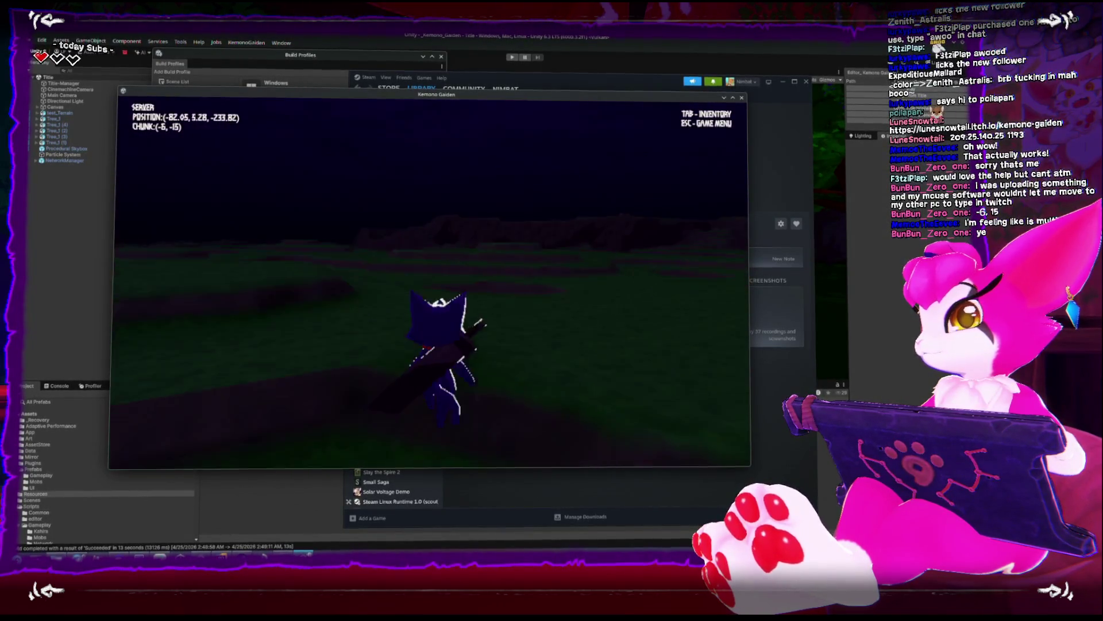
key("w")
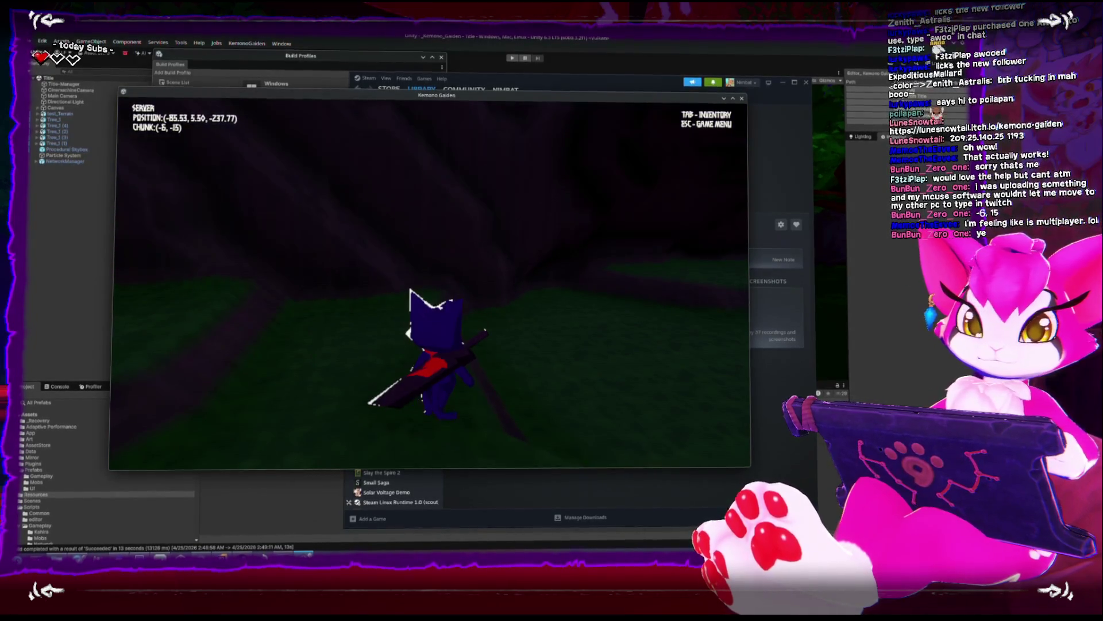
Swing the camera around, then run uphill through chunks (-5,-14) to (-4,-7)
key("w")
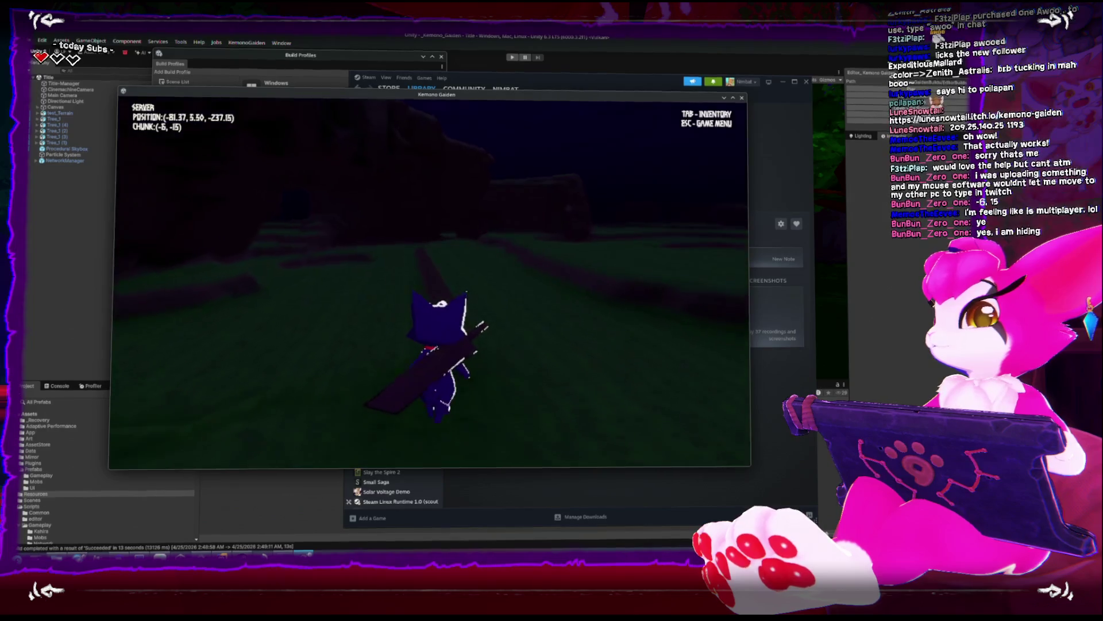
key("w")
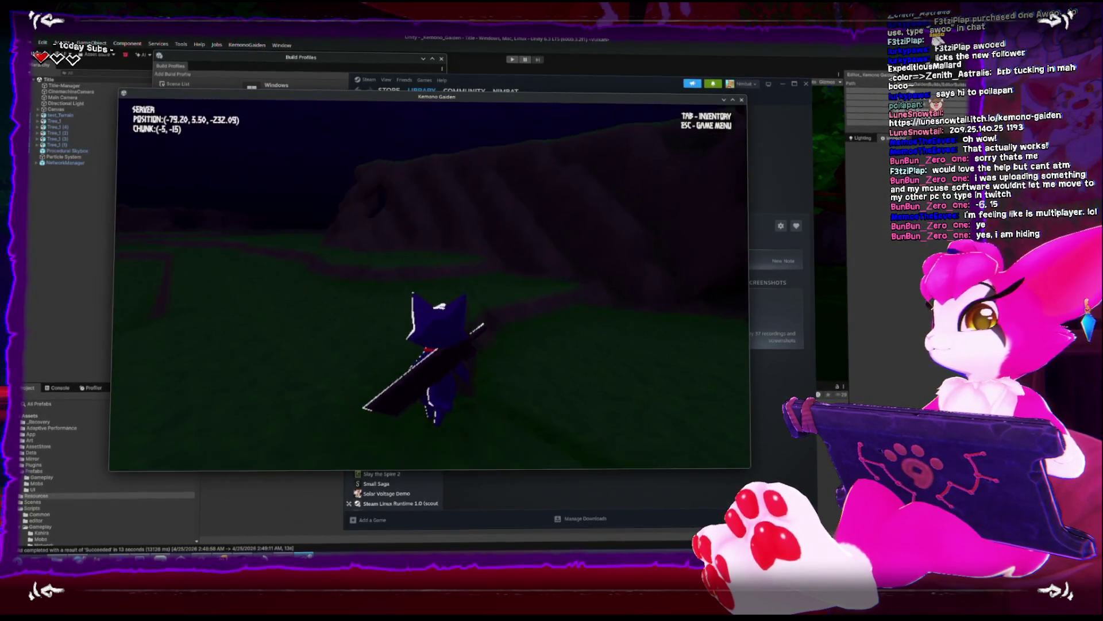
key("w")
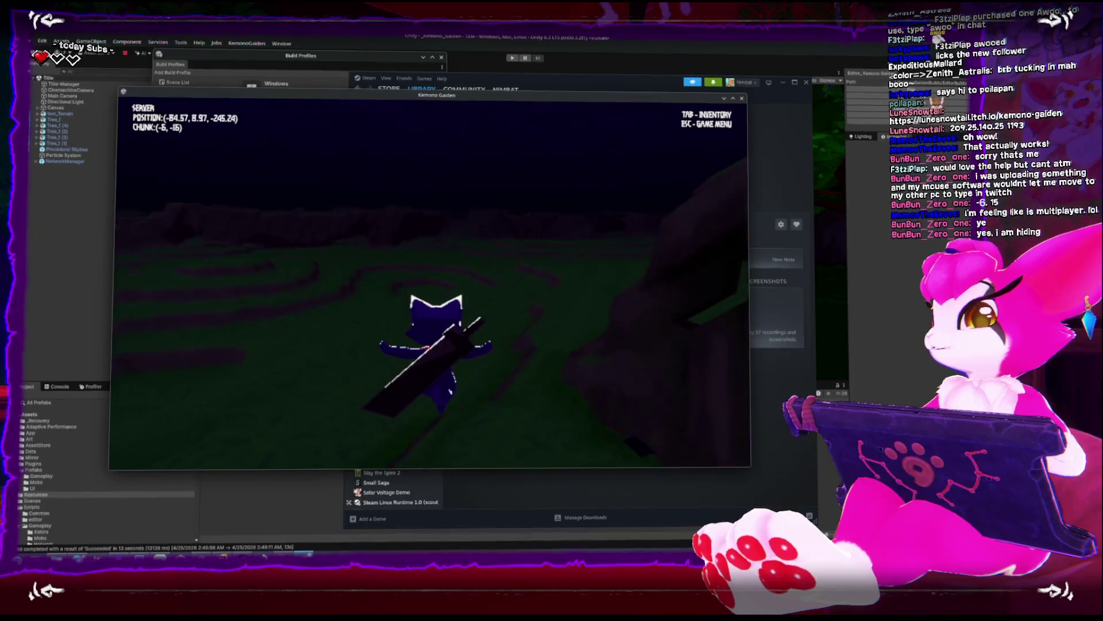
key("w")
key("w")
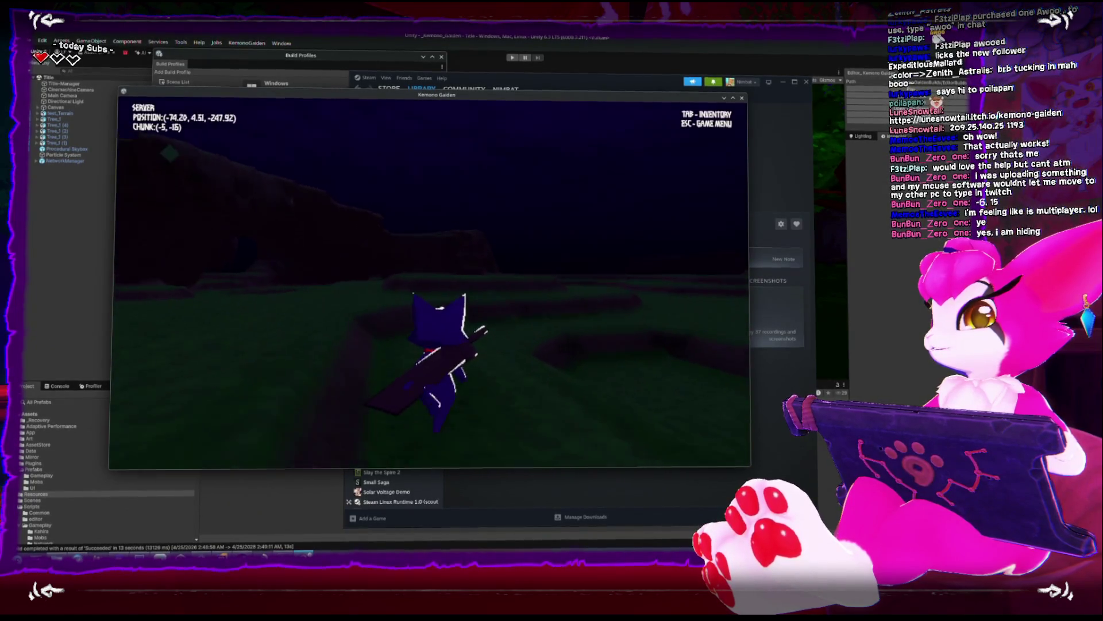
key("w")
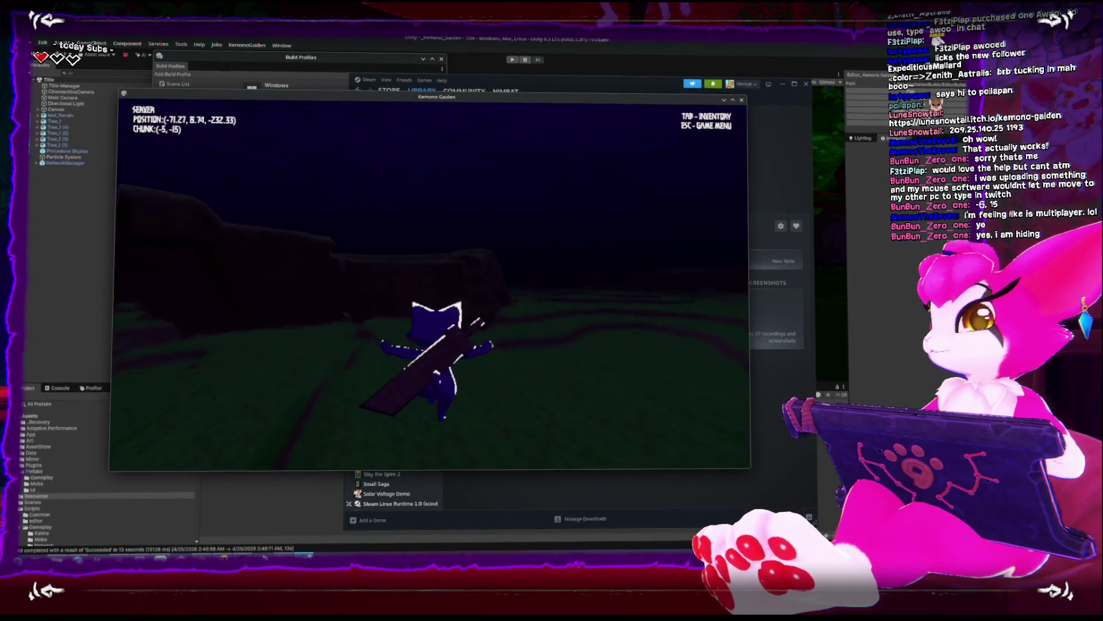
key("w")
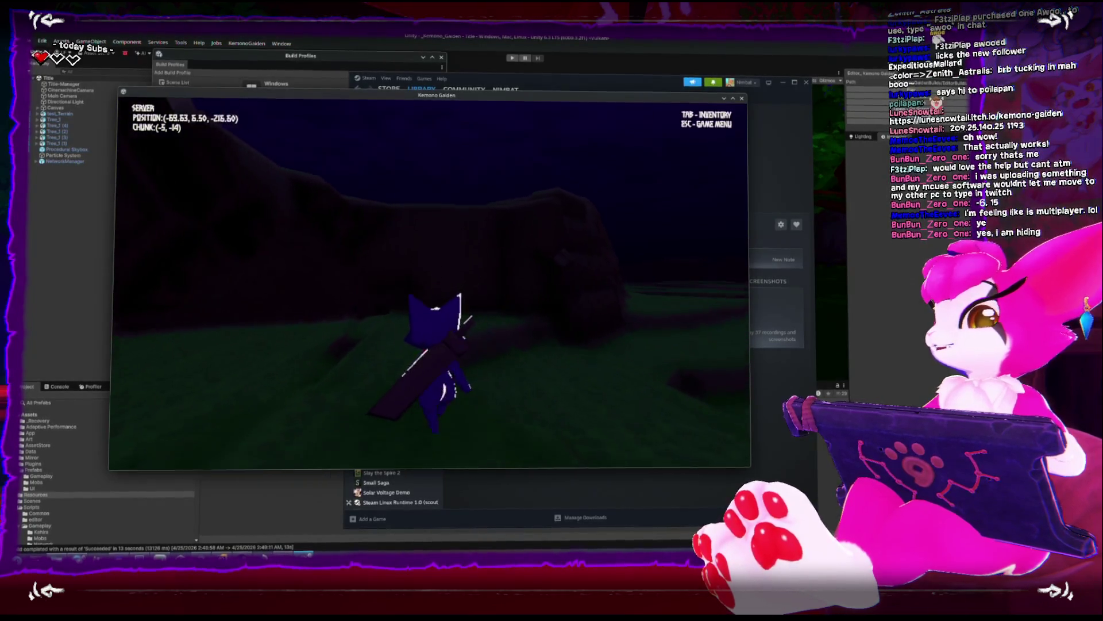
key("w")
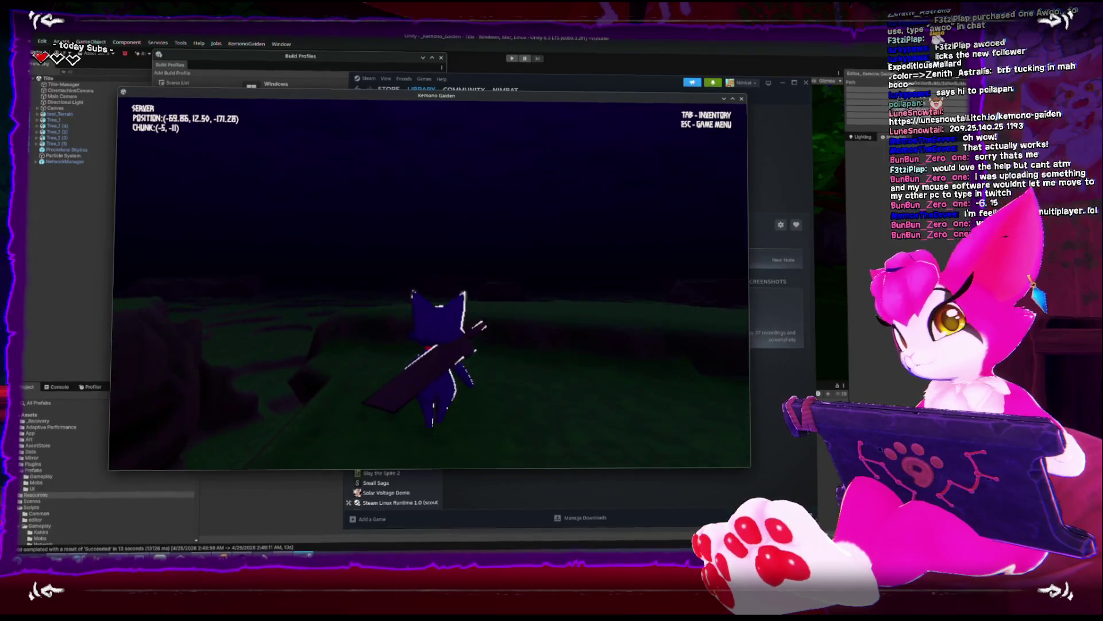
key("w")
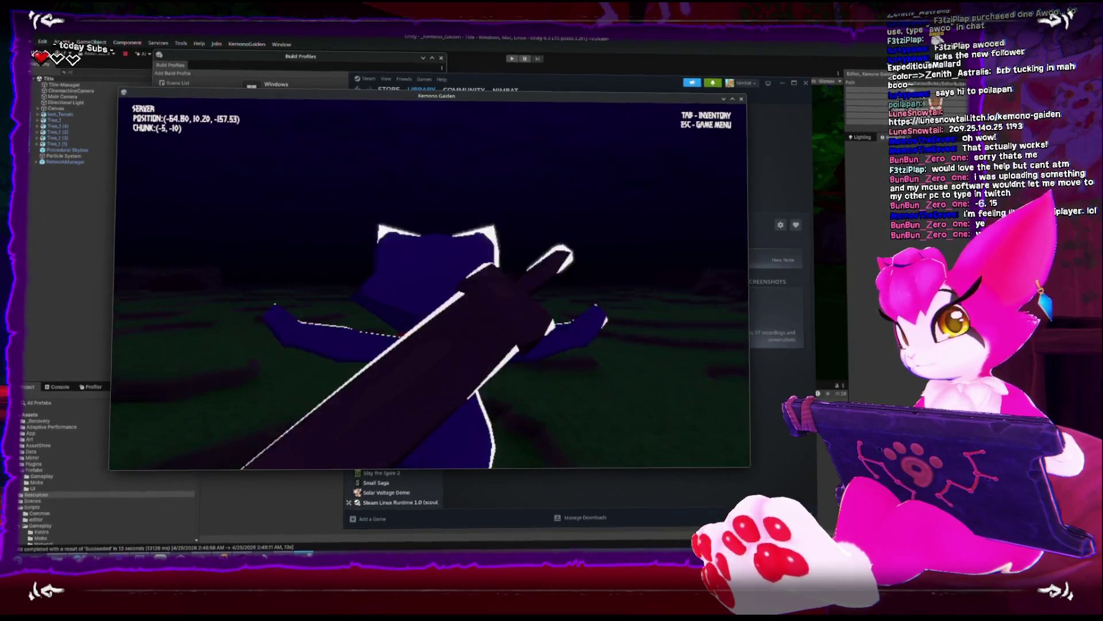
key("w")
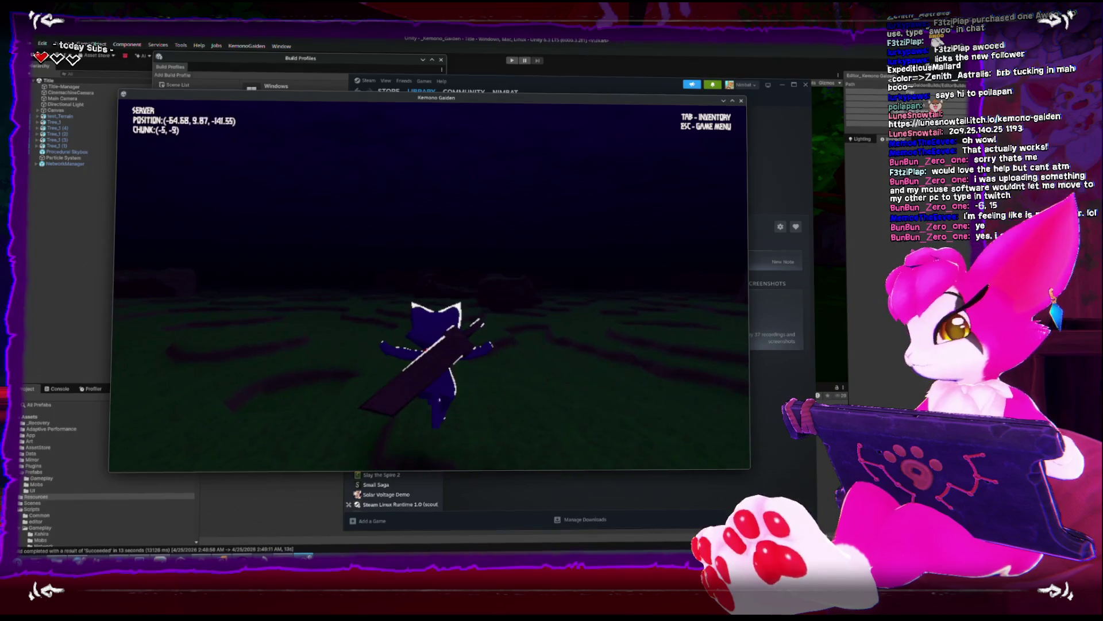
key("w")
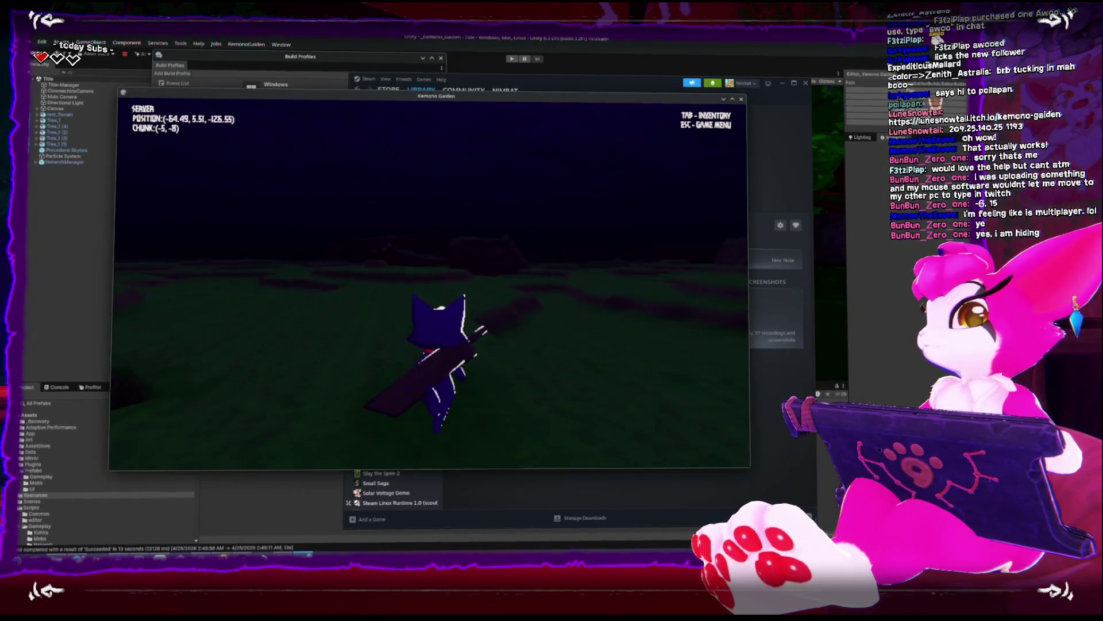
key("w")
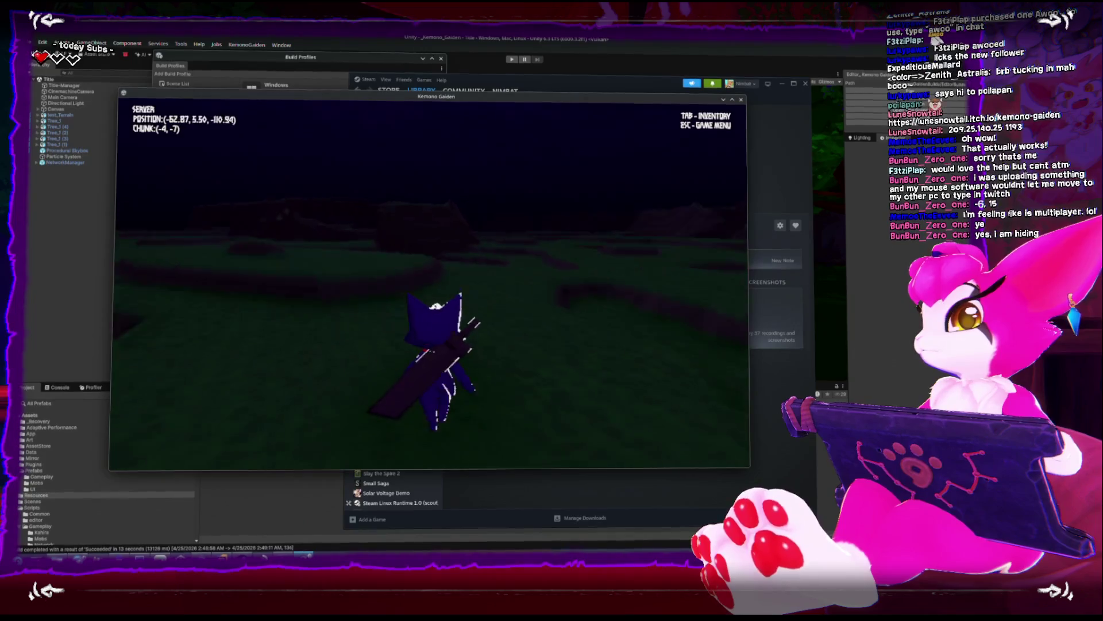
key("w")
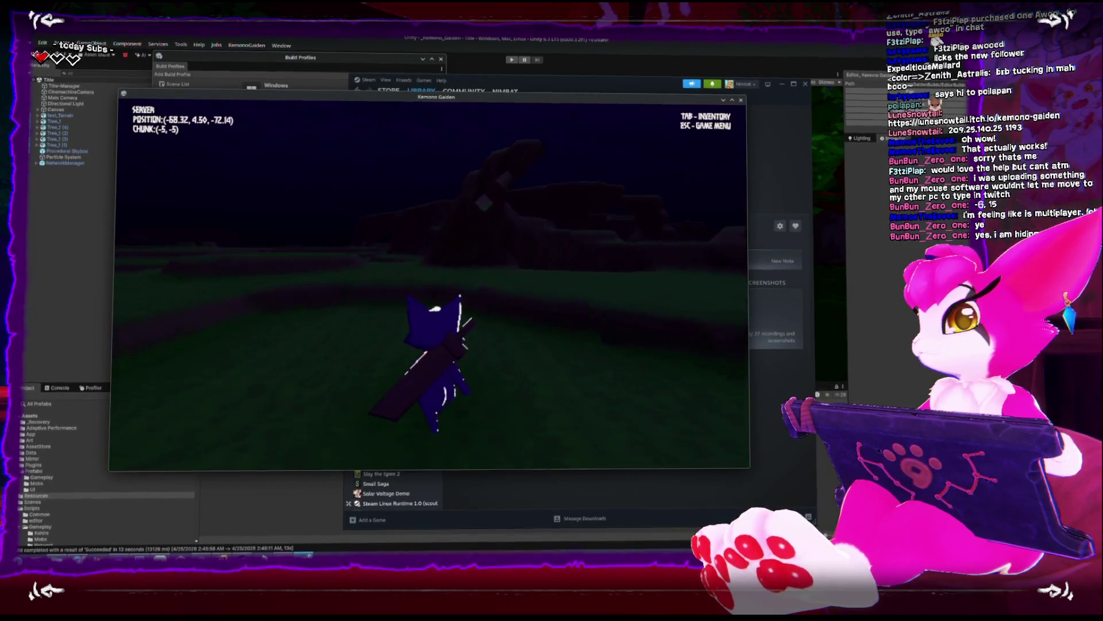
Climb the hillside, walk along the high ground, and run past the world origin
key("w")
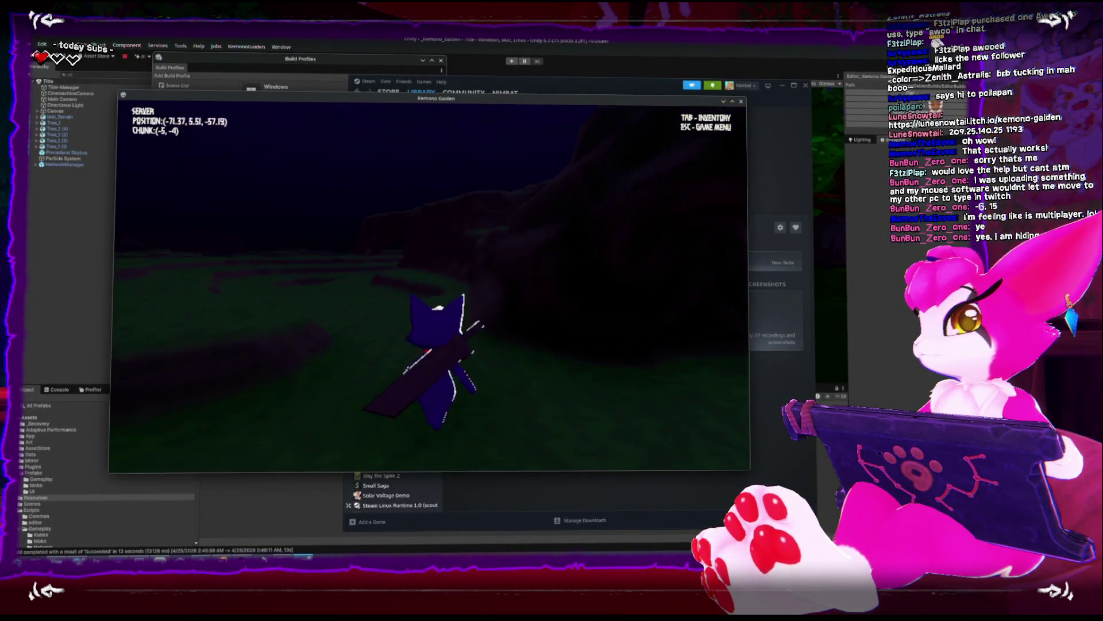
key("w")
key("w")
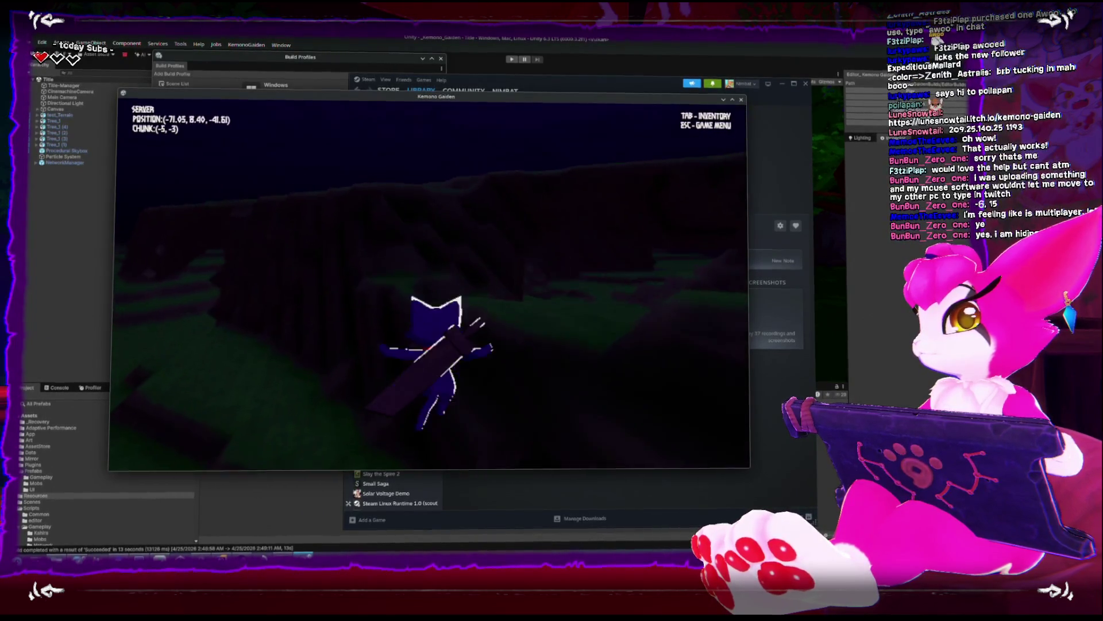
key("w")
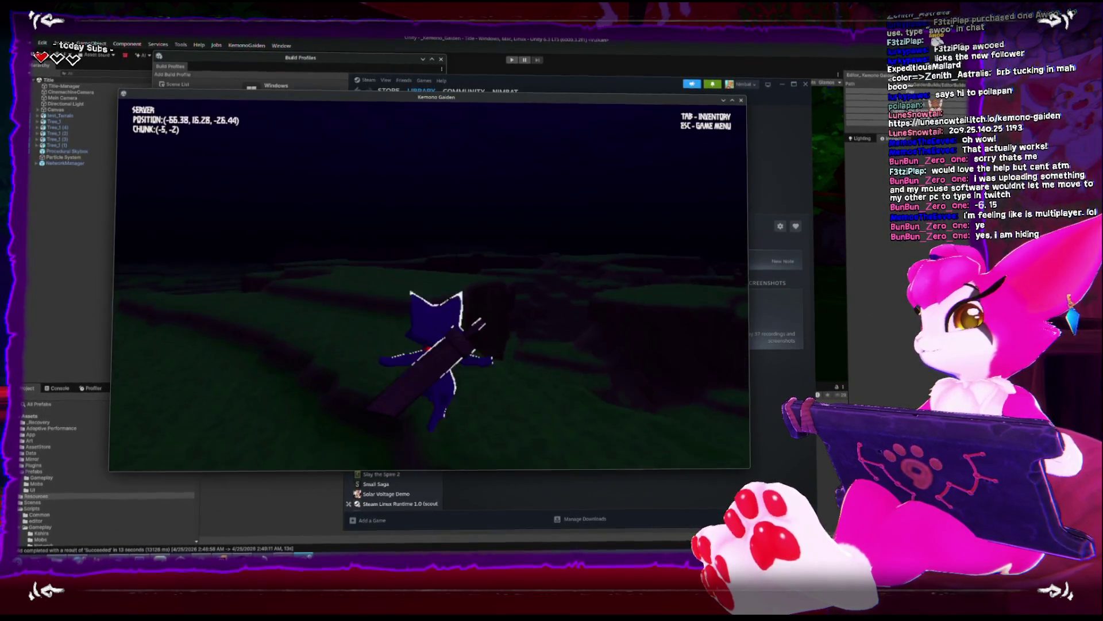
key("w")
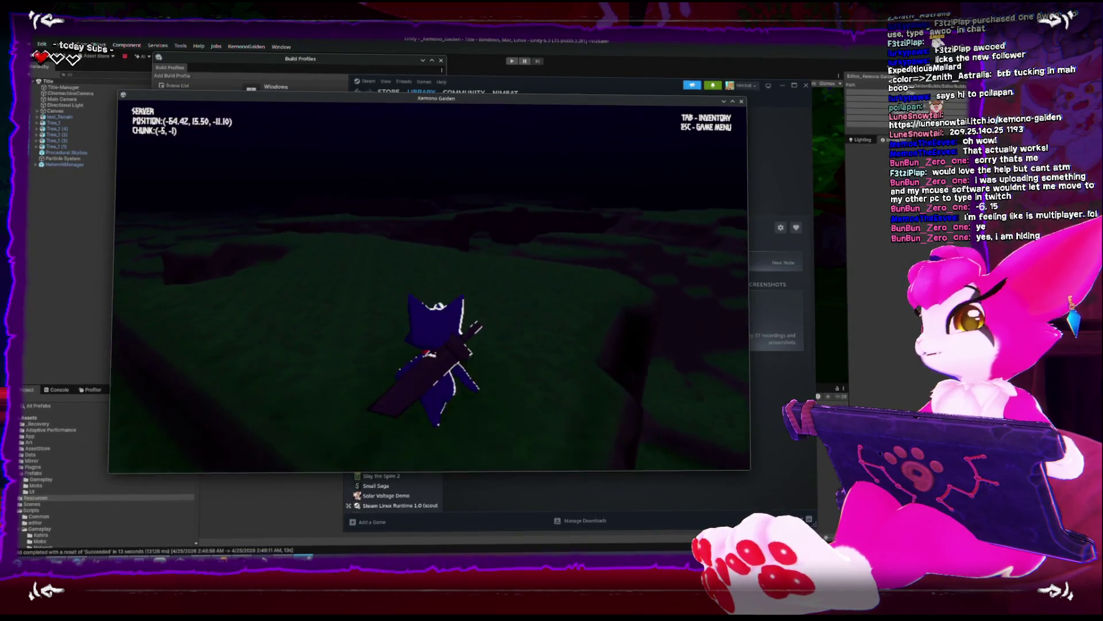
key("w")
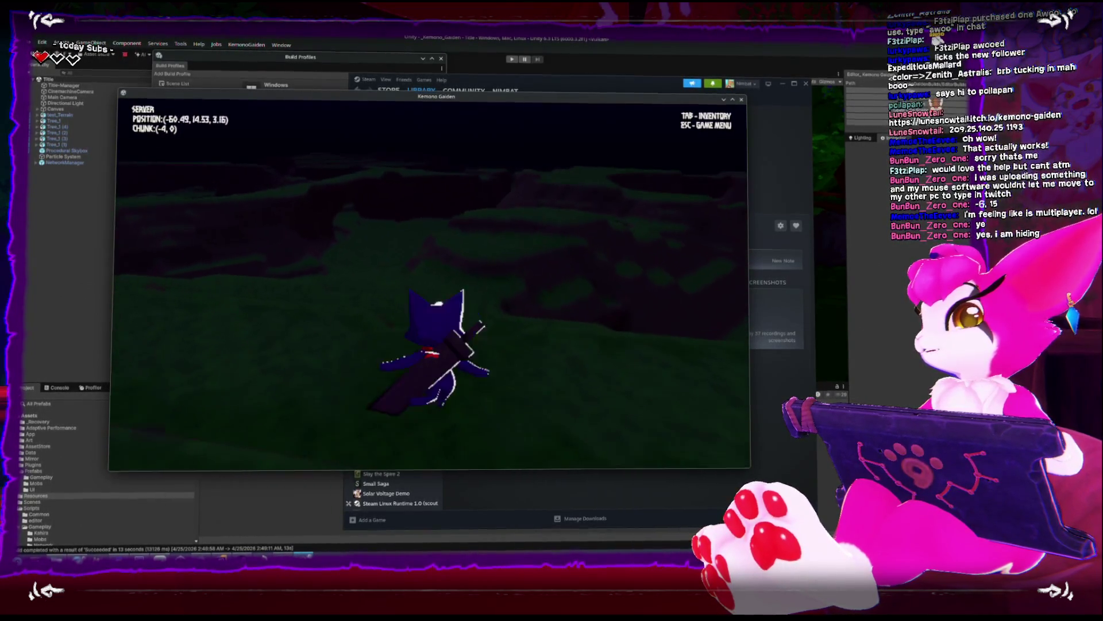
key("w")
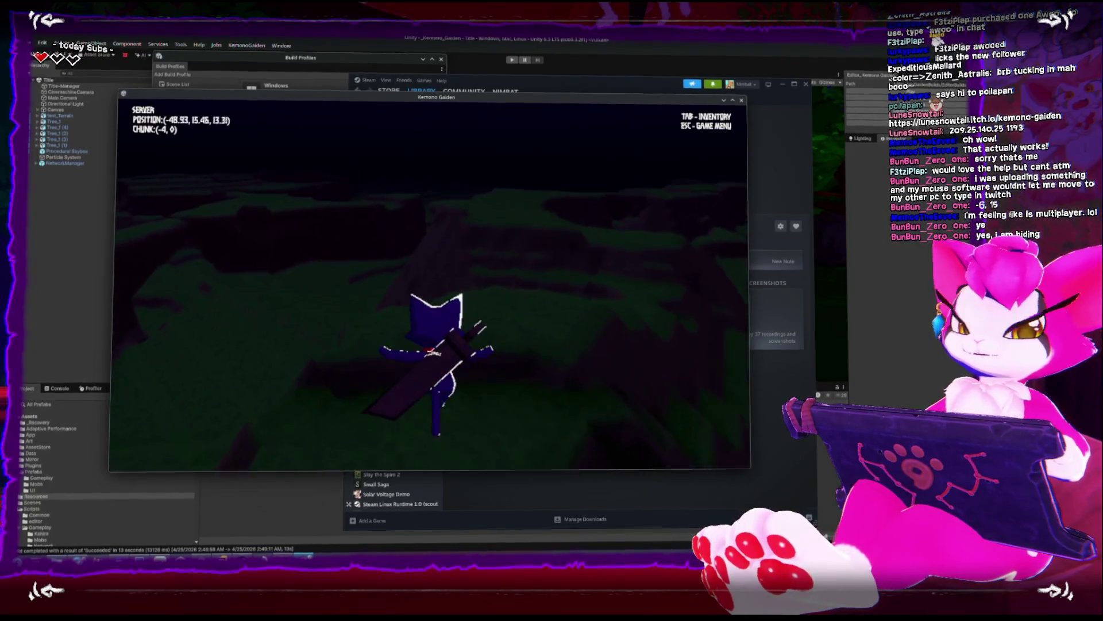
Jump into chunk (-3,1) and run on through (-1,2) down to (-4,5) and across the flat grass
key("w")
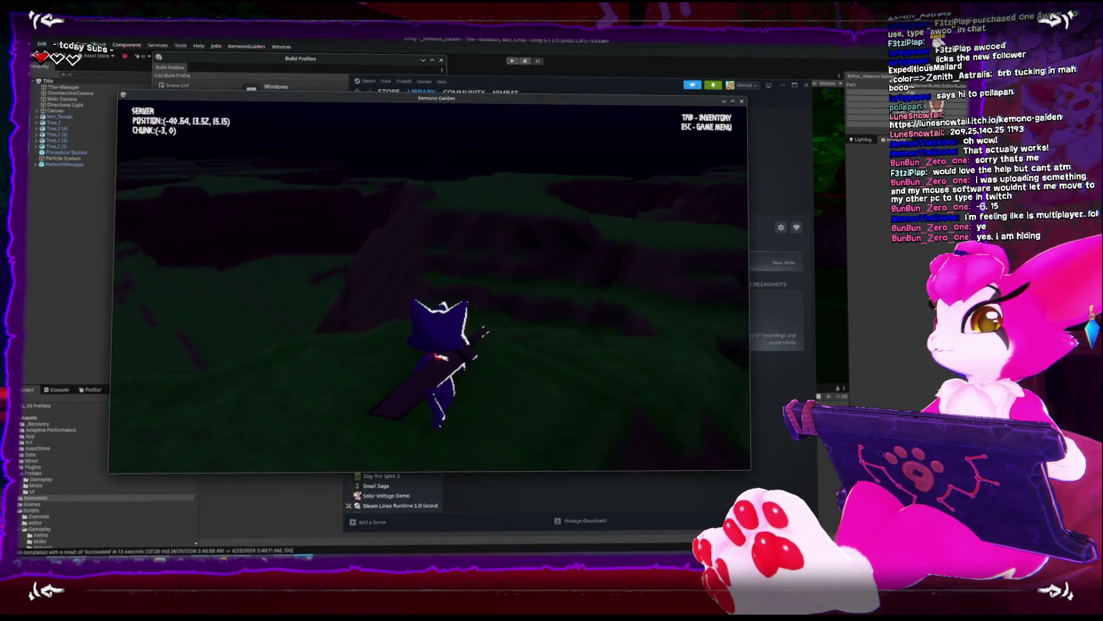
key("w")
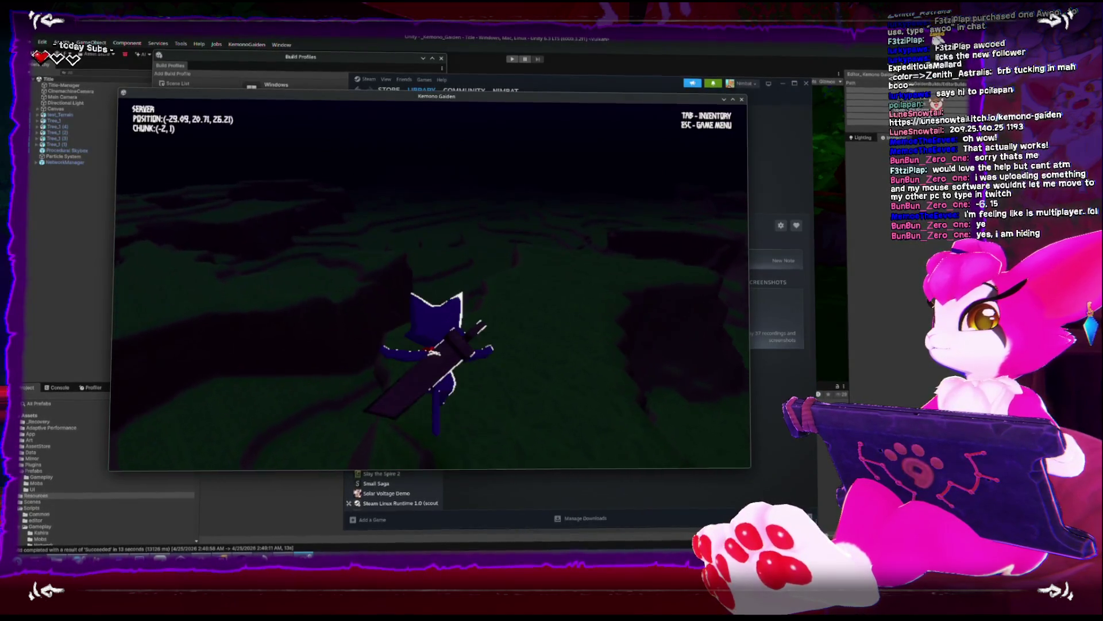
key("w")
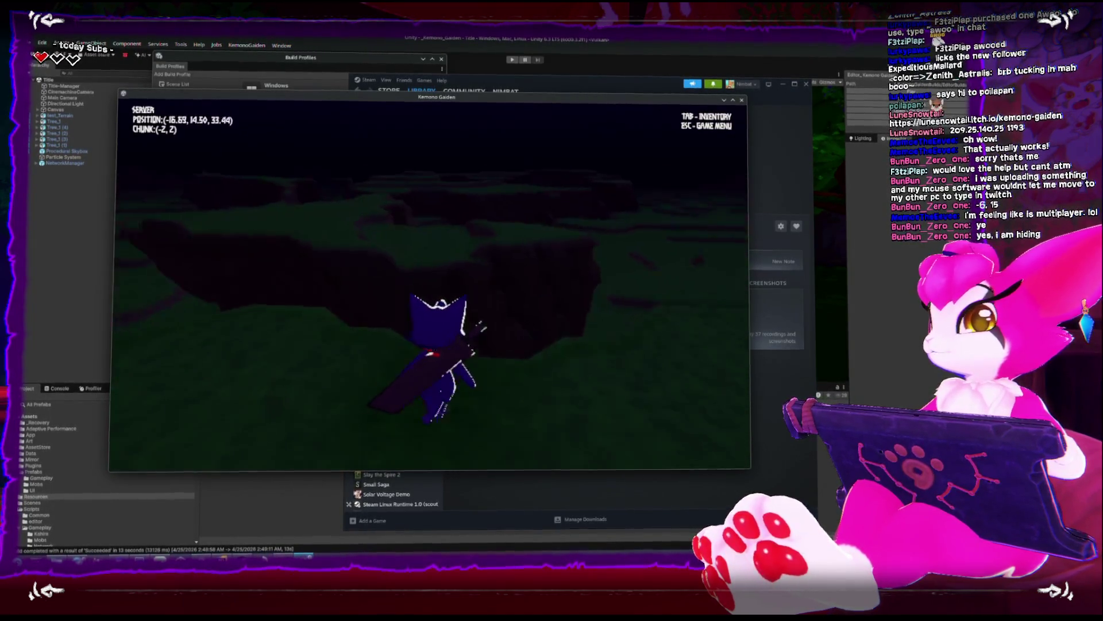
key("w")
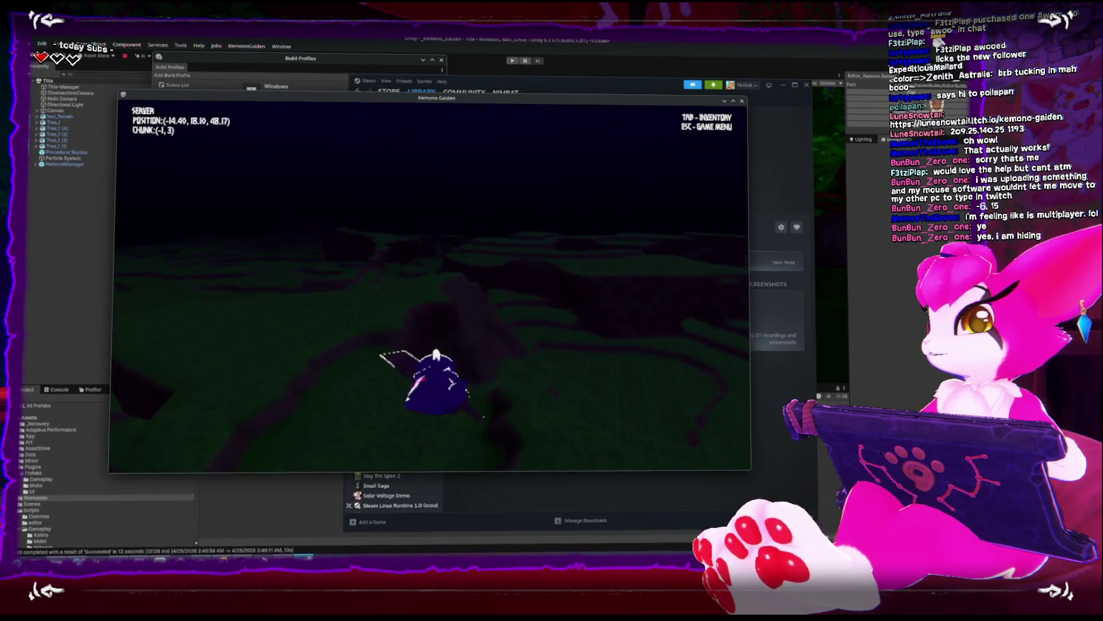
key("w")
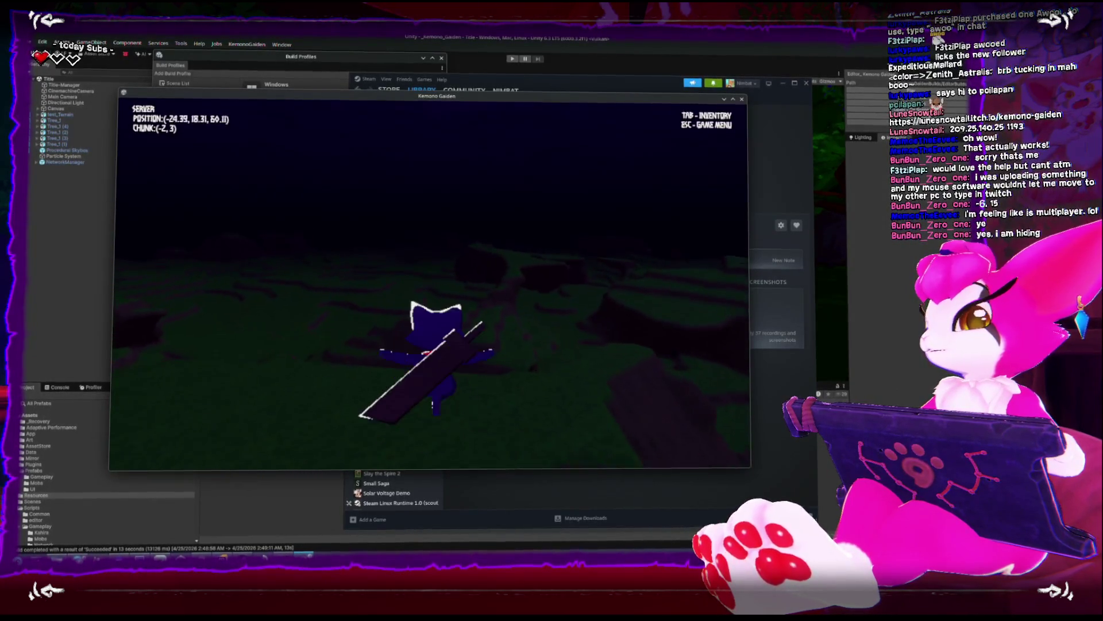
key("w")
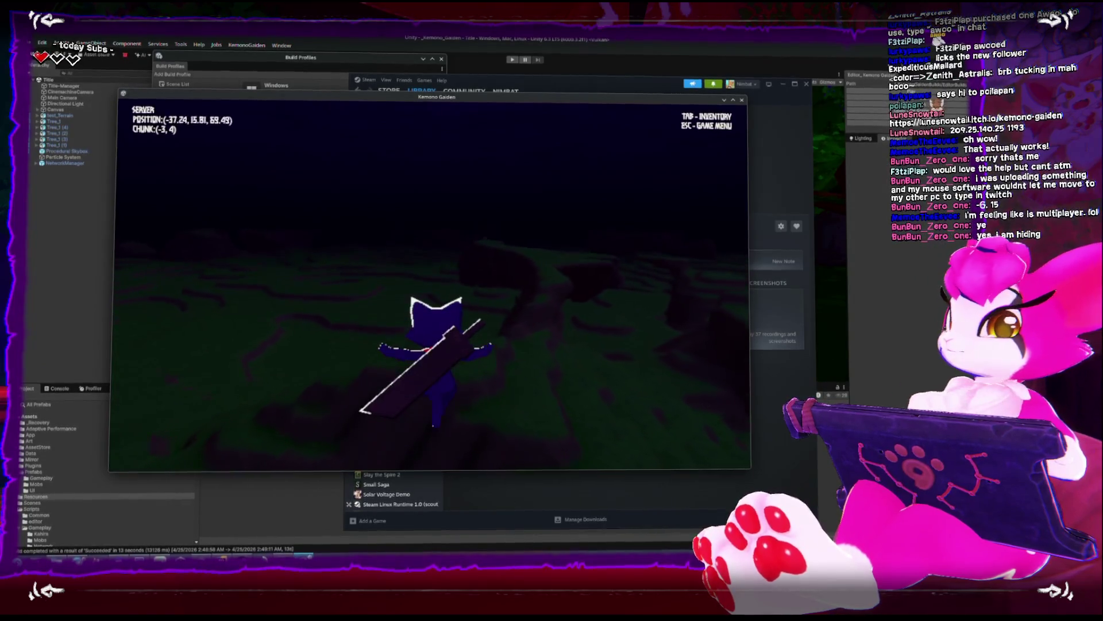
key("w")
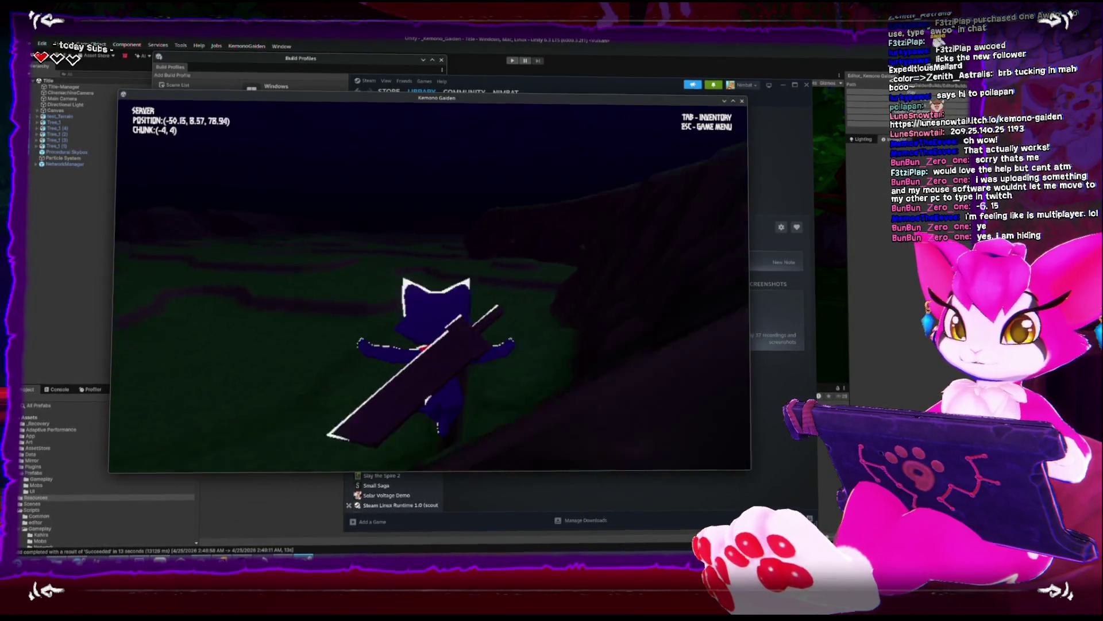
key("w")
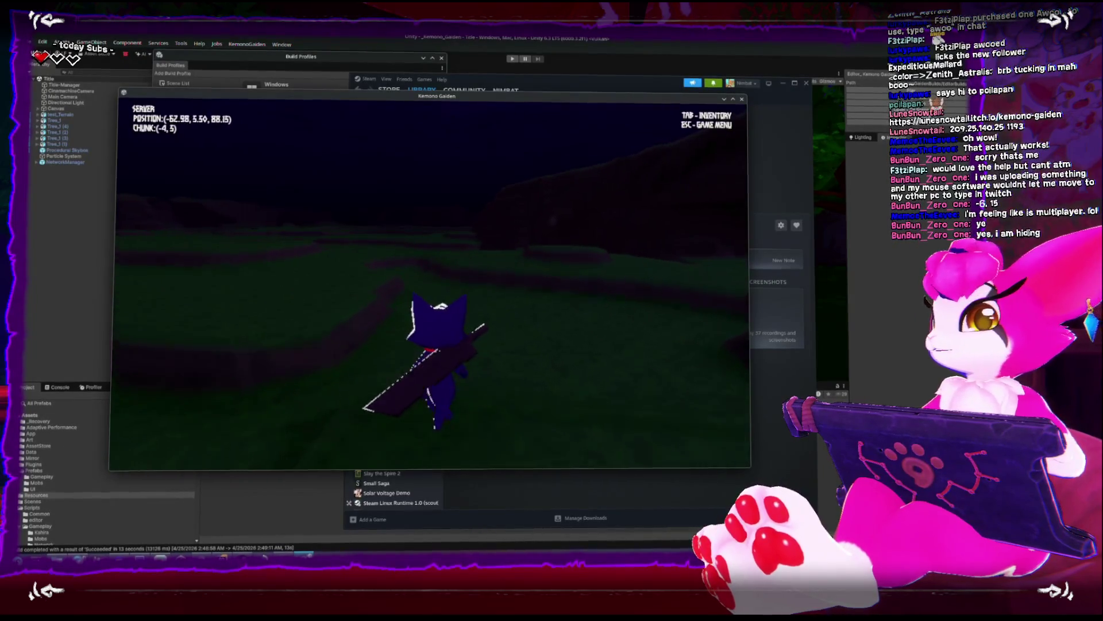
key("w")
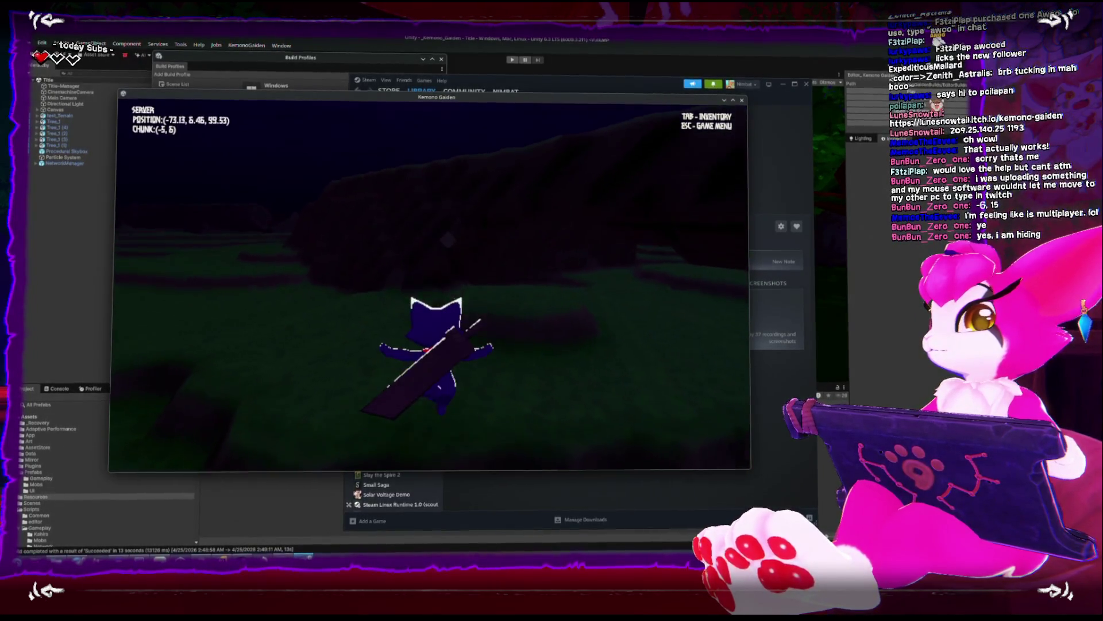
key("w")
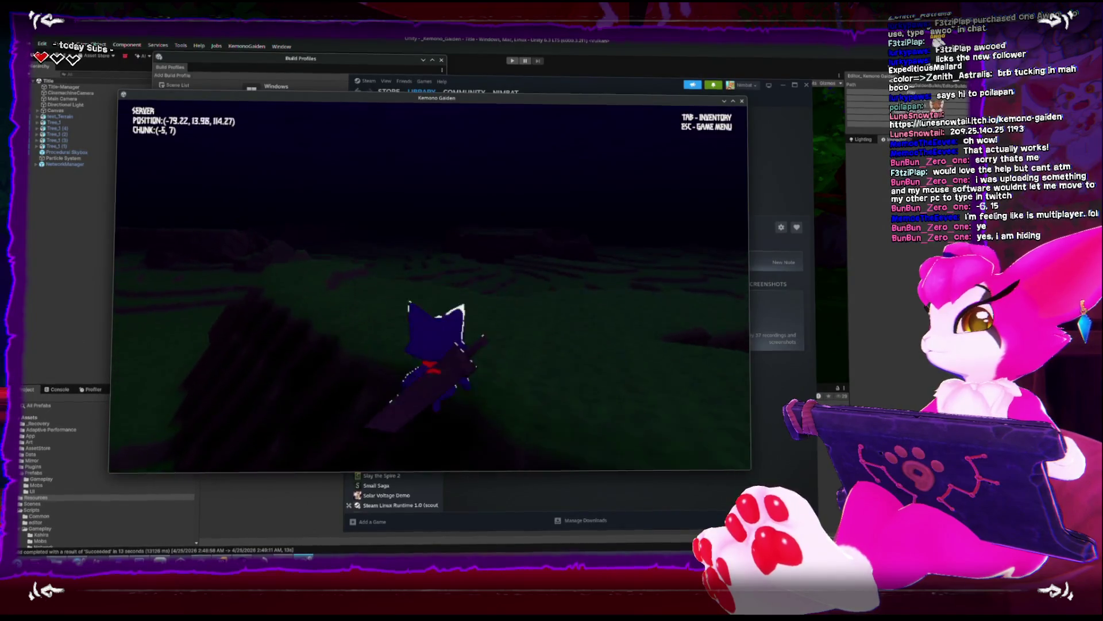
key("w")
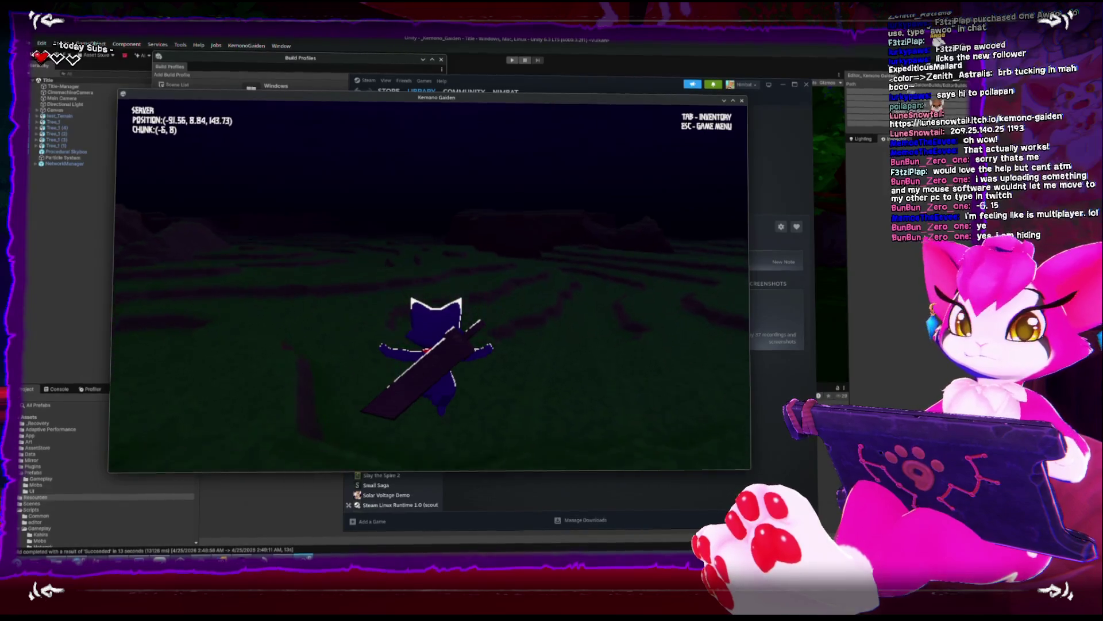
Keep walking forward over the hills and climb onto the higher ledge
key("w")
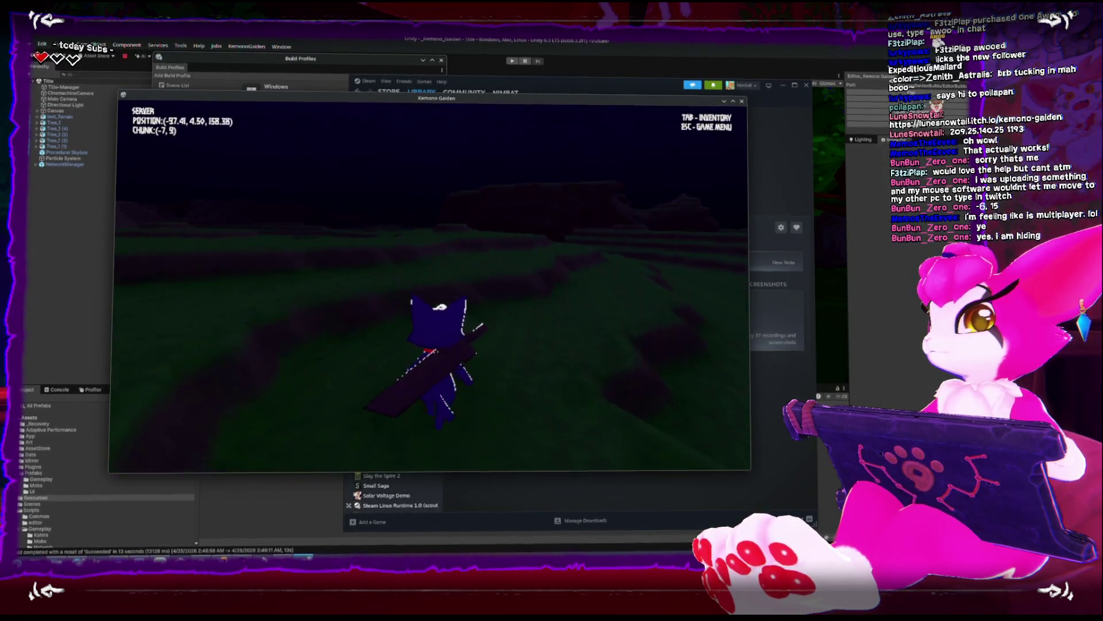
key("w")
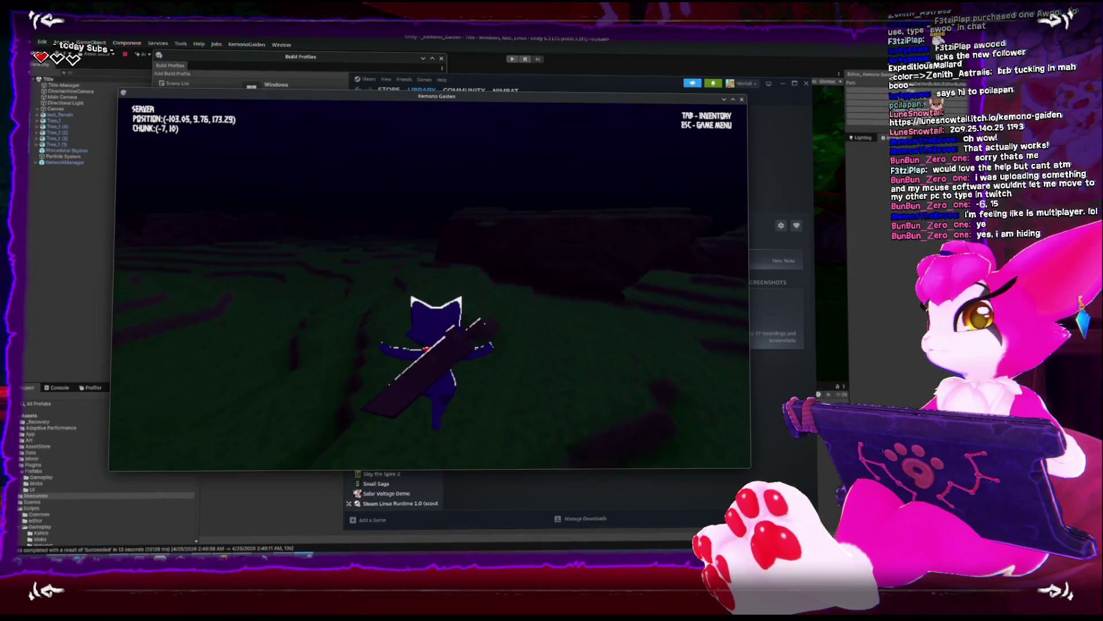
key("w")
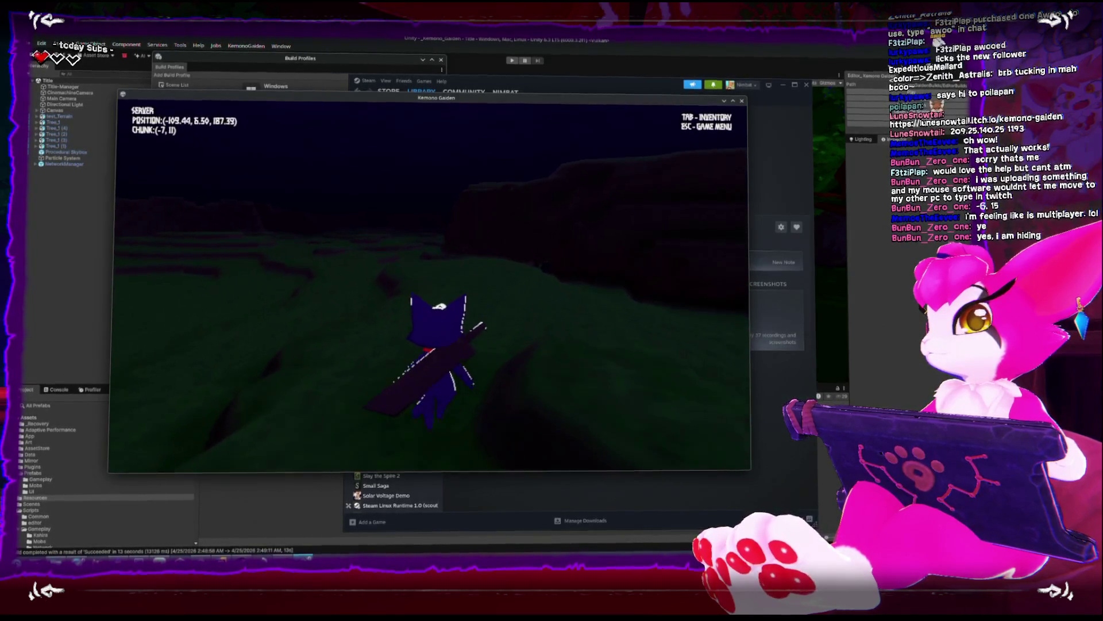
key("w")
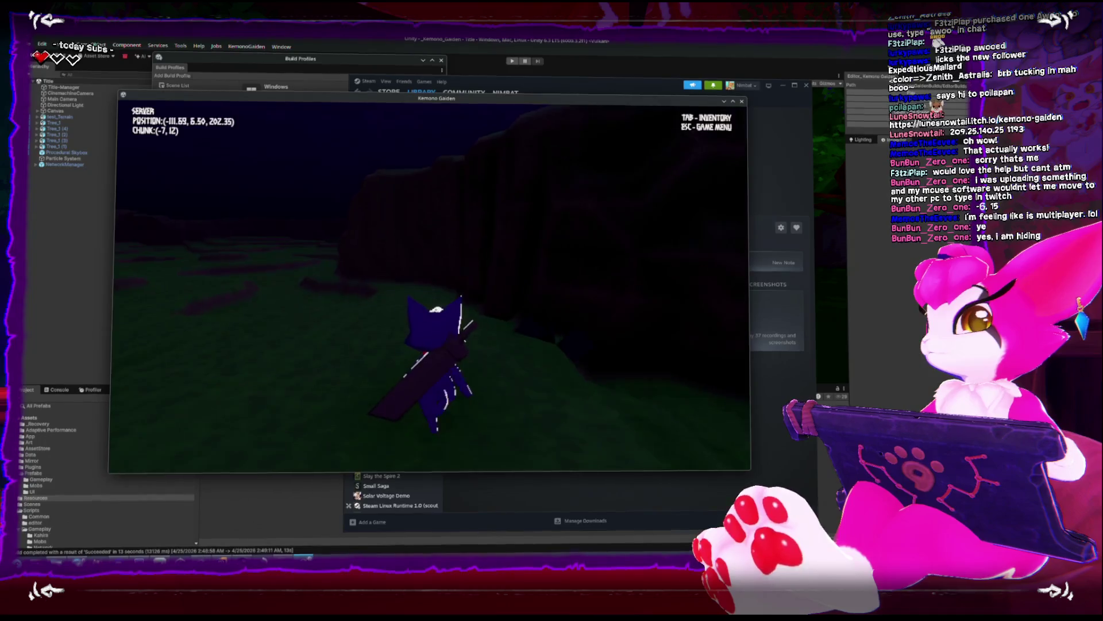
key("w")
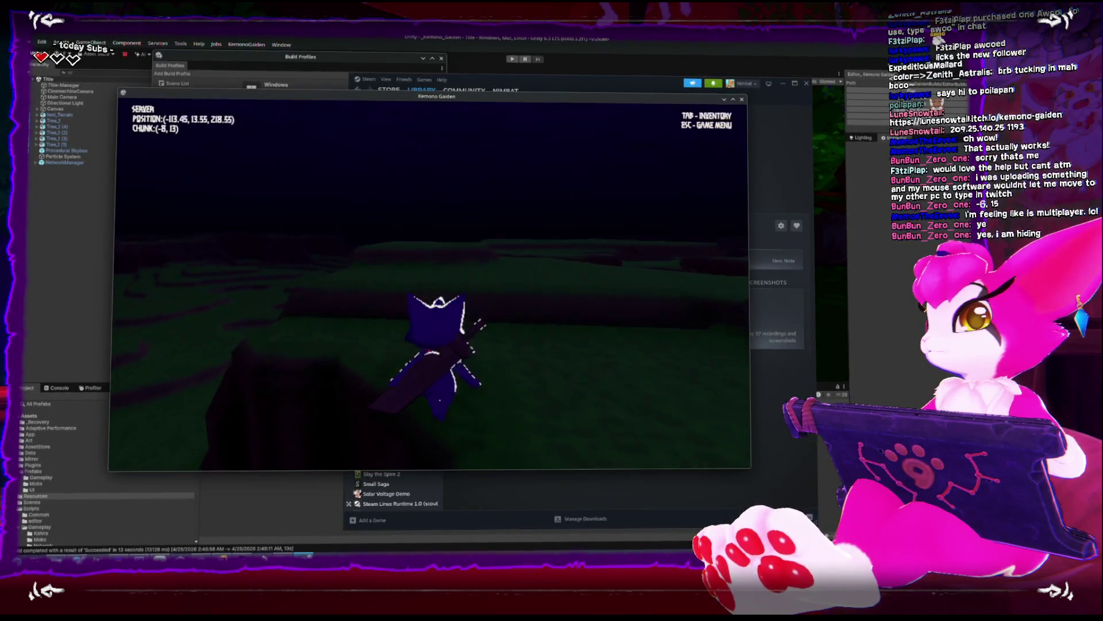
key("w")
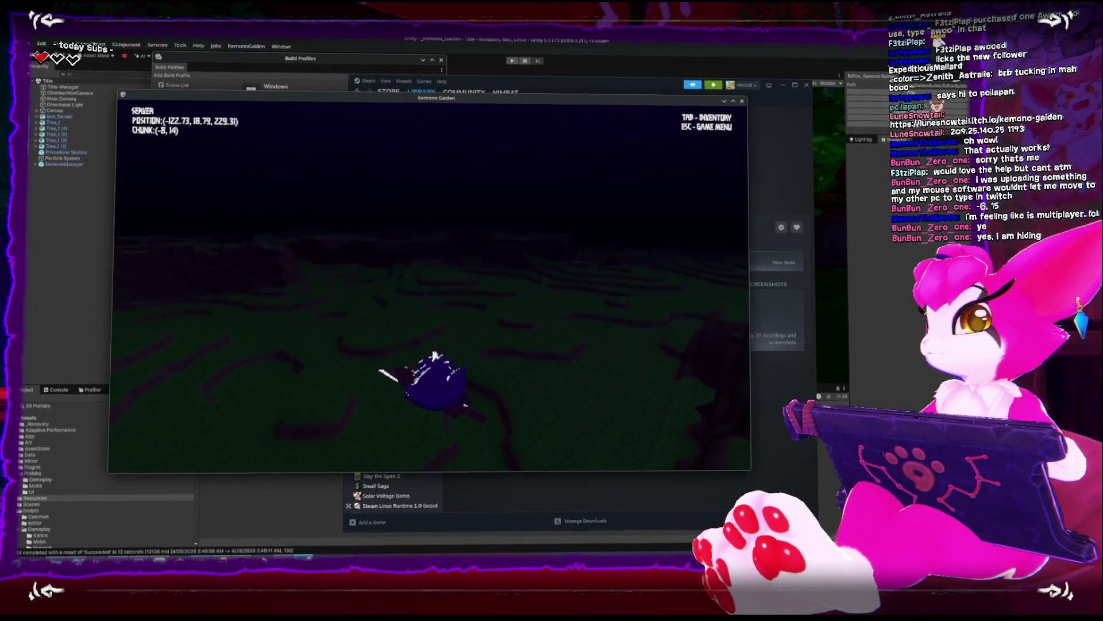
key("w")
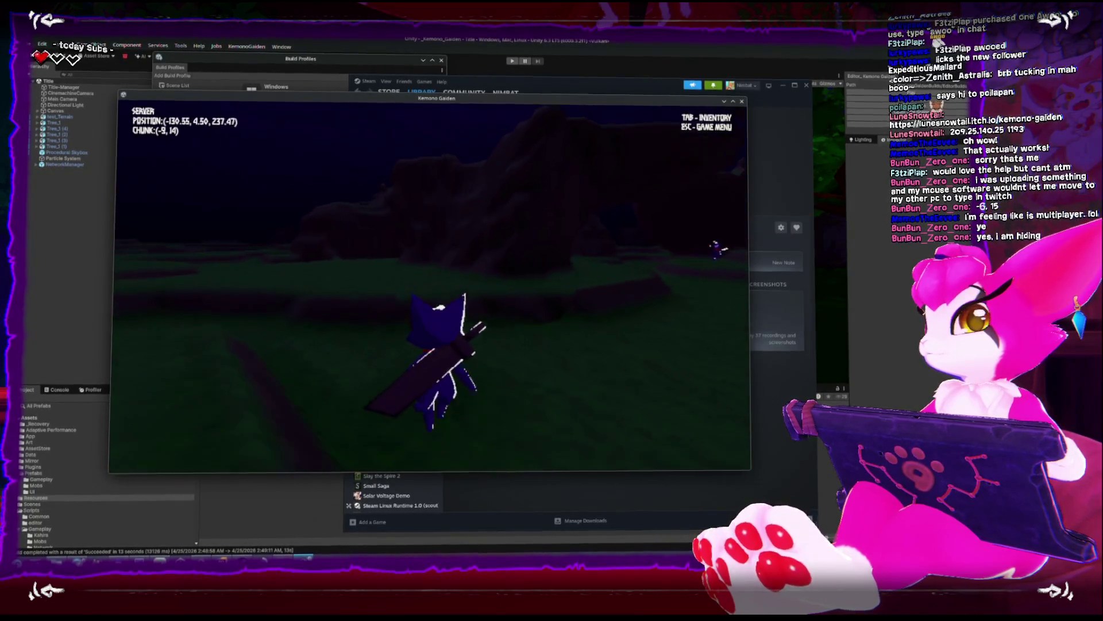
key("w")
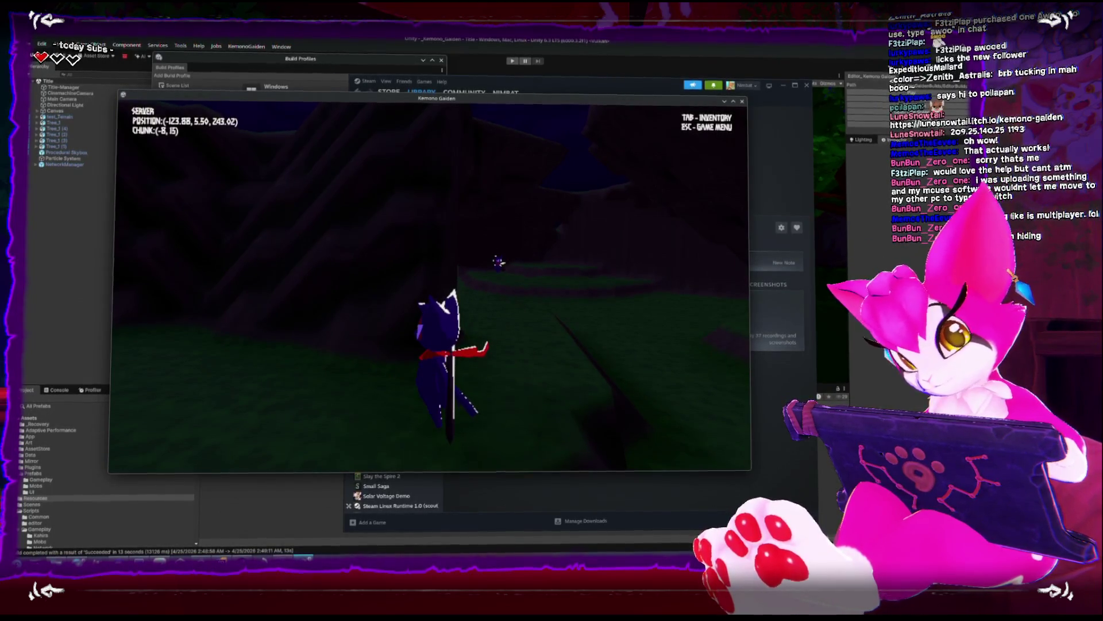
key("w")
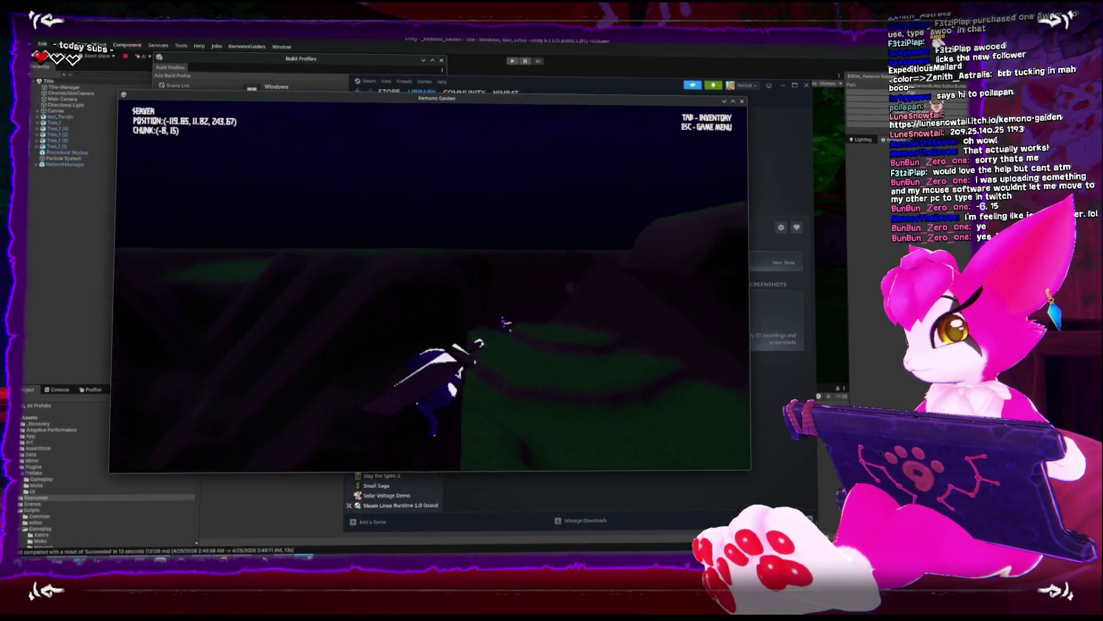
key("w")
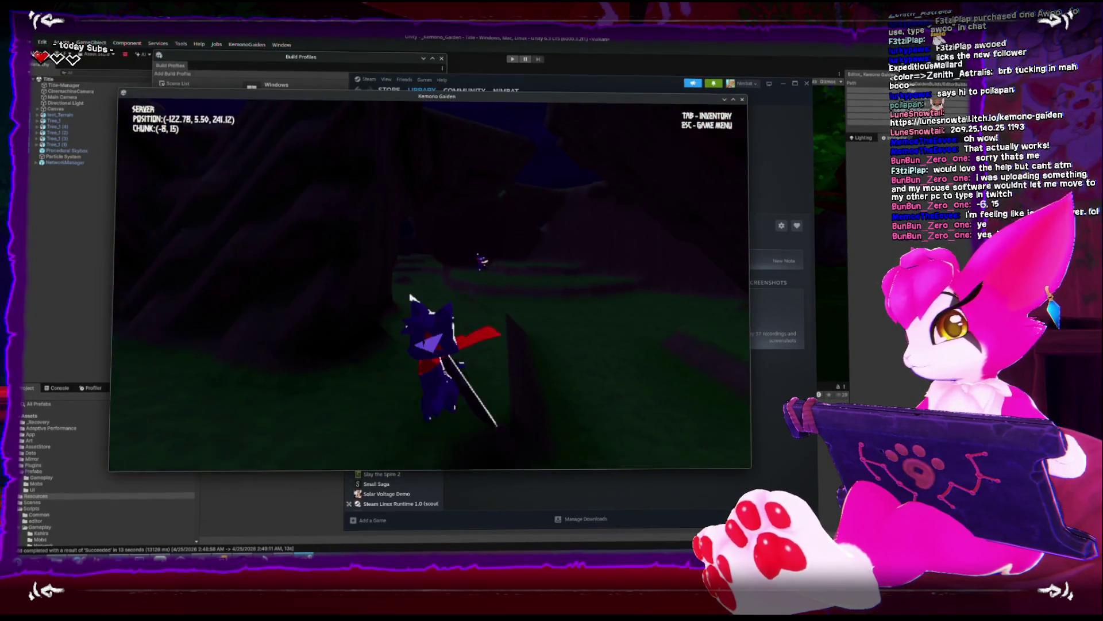
key("w")
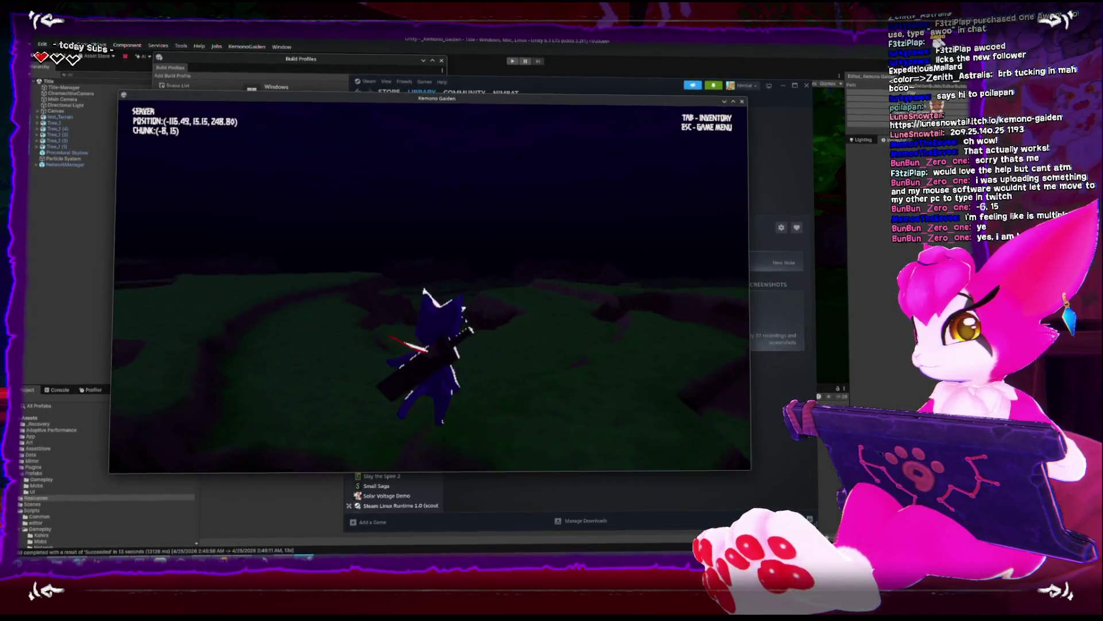
Approach the other player, swing the sword, and check the inventory with Tab
key("w")
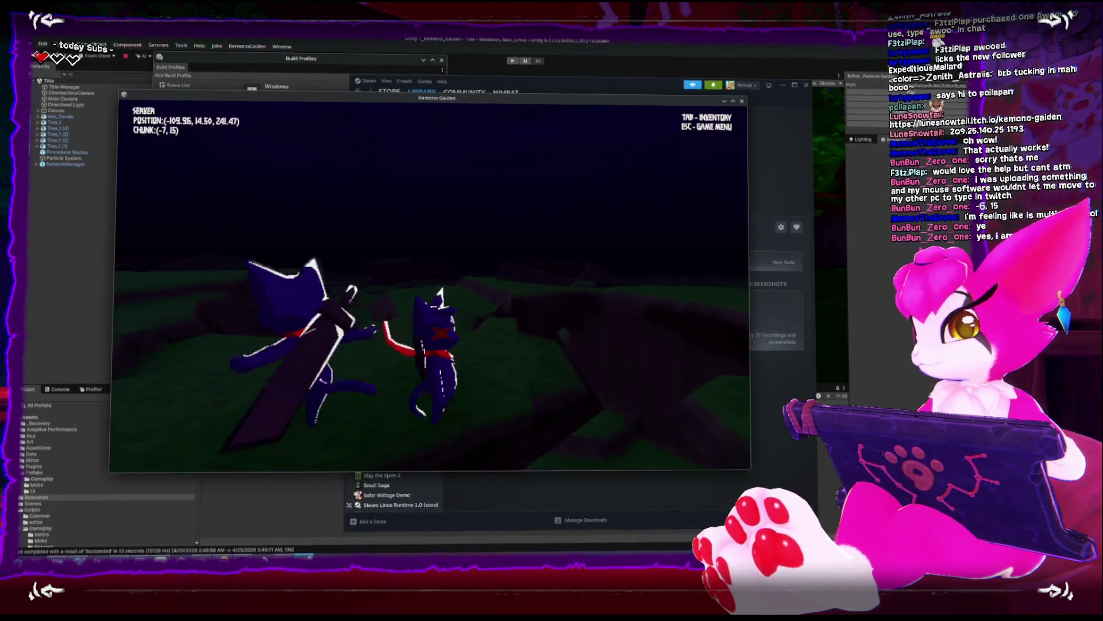
key("w")
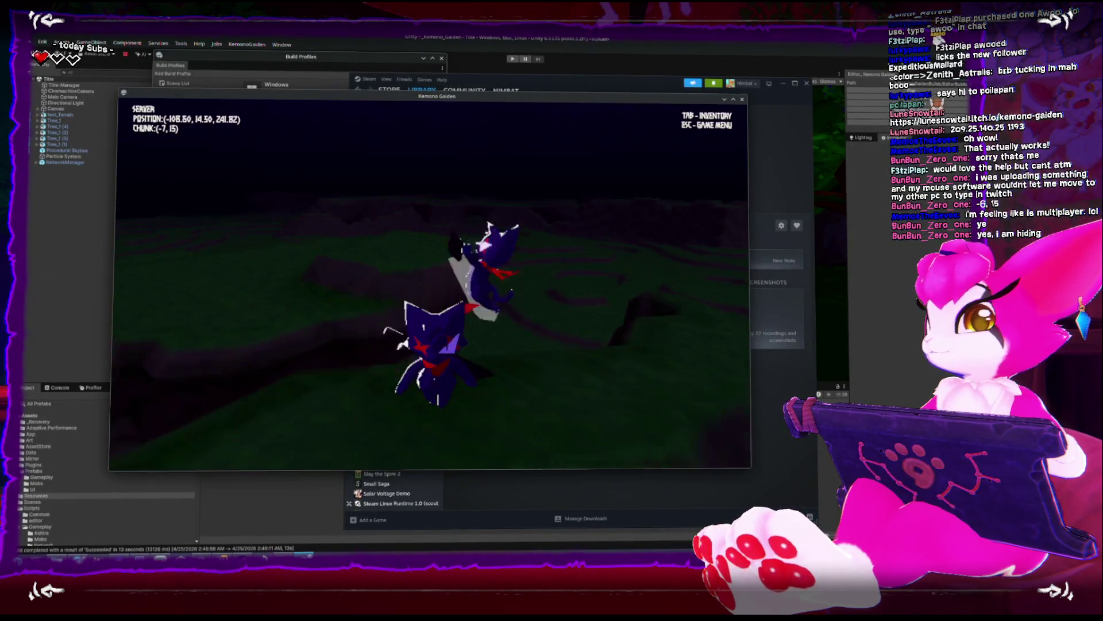
key("w")
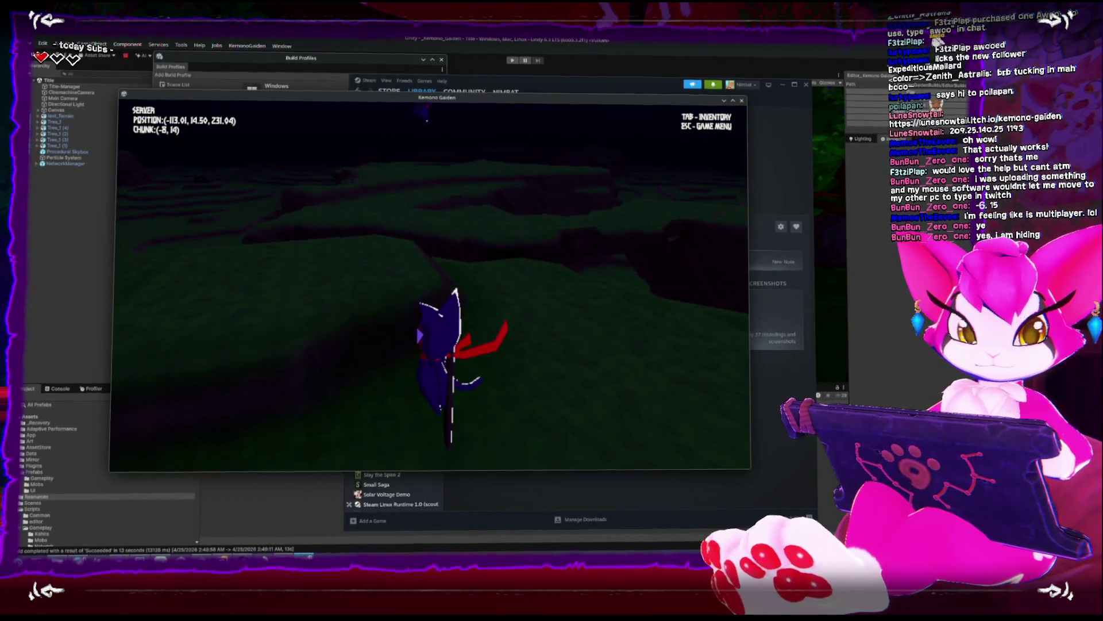
key("w")
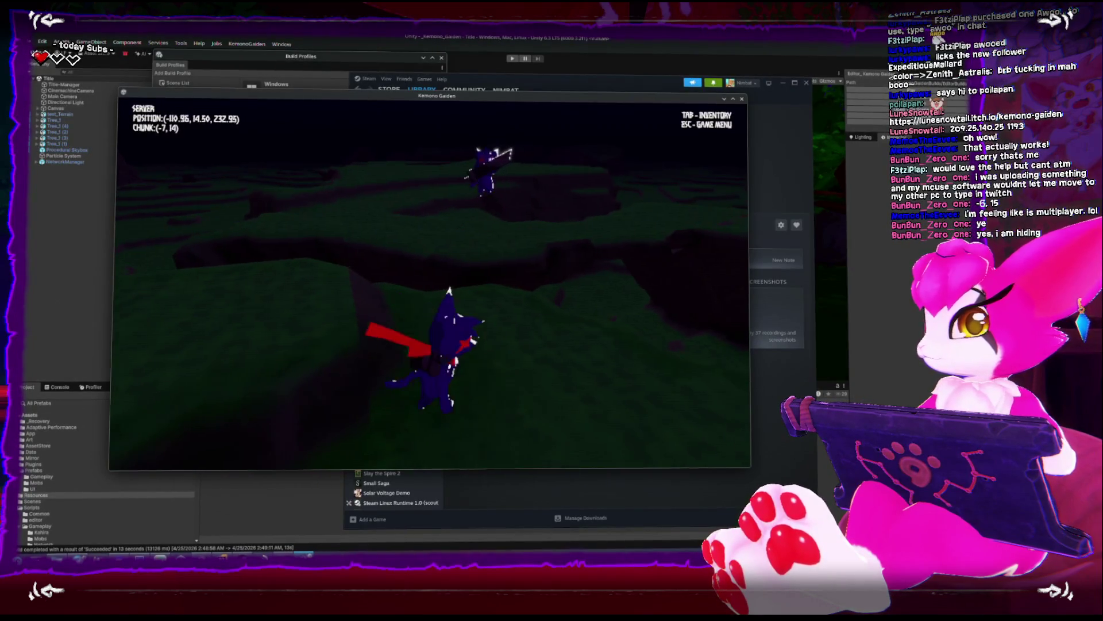
key("w")
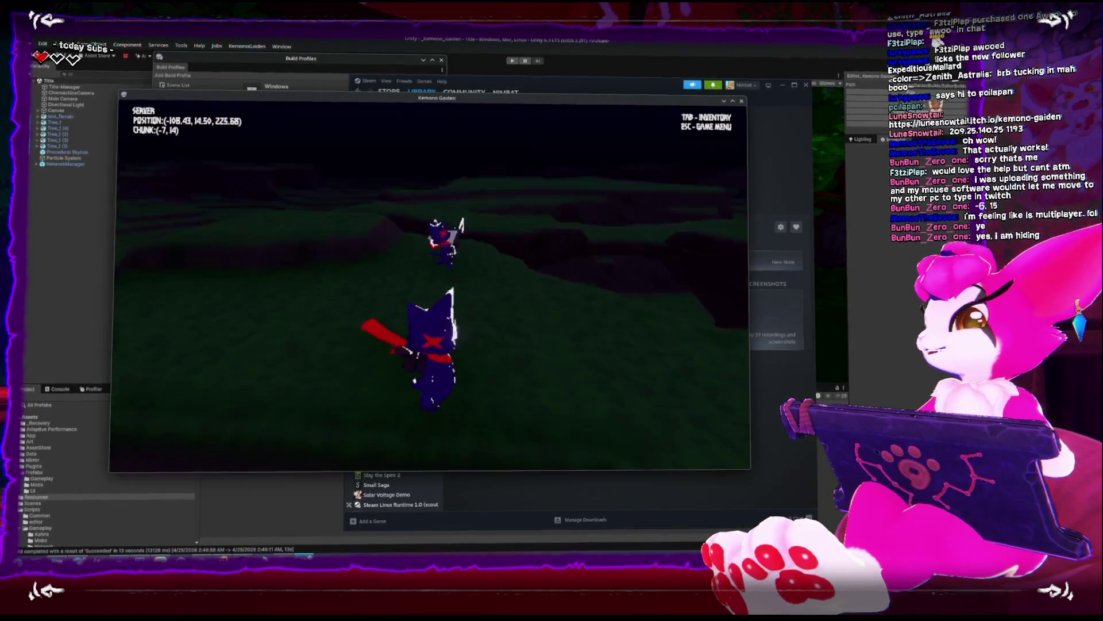
key("w")
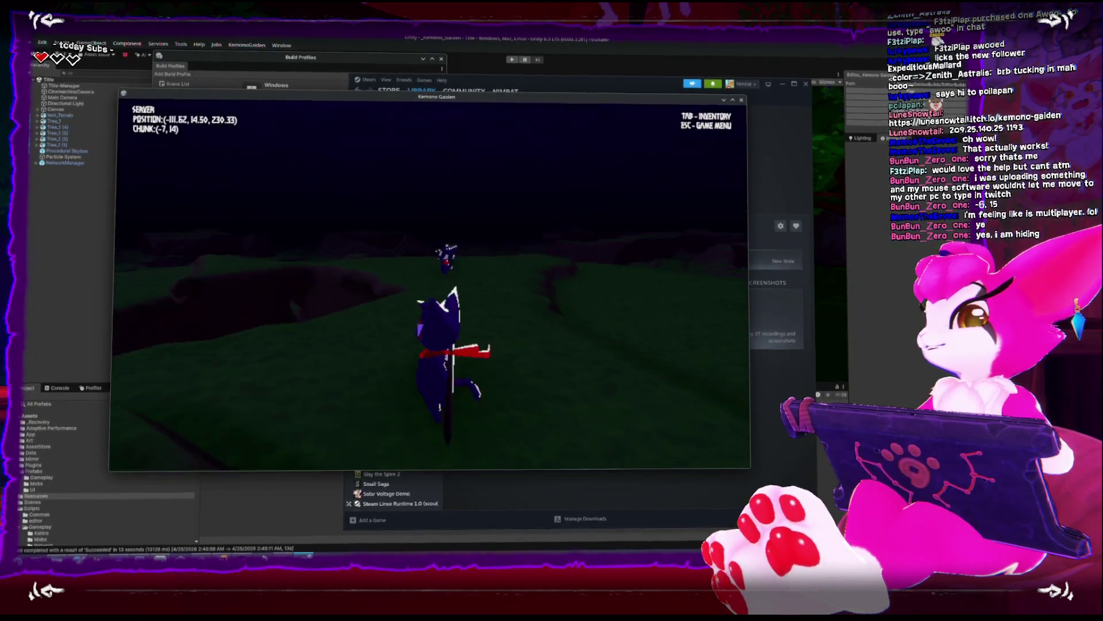
key("Tab")
key("Tab")
key("w")
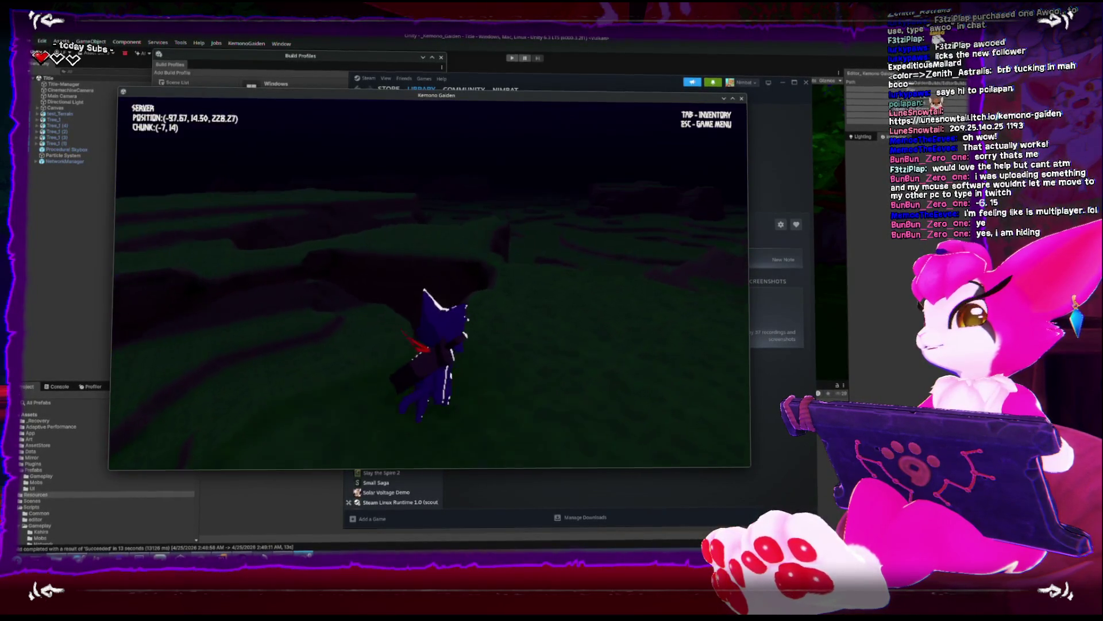
key("w")
key("w")
key("w")
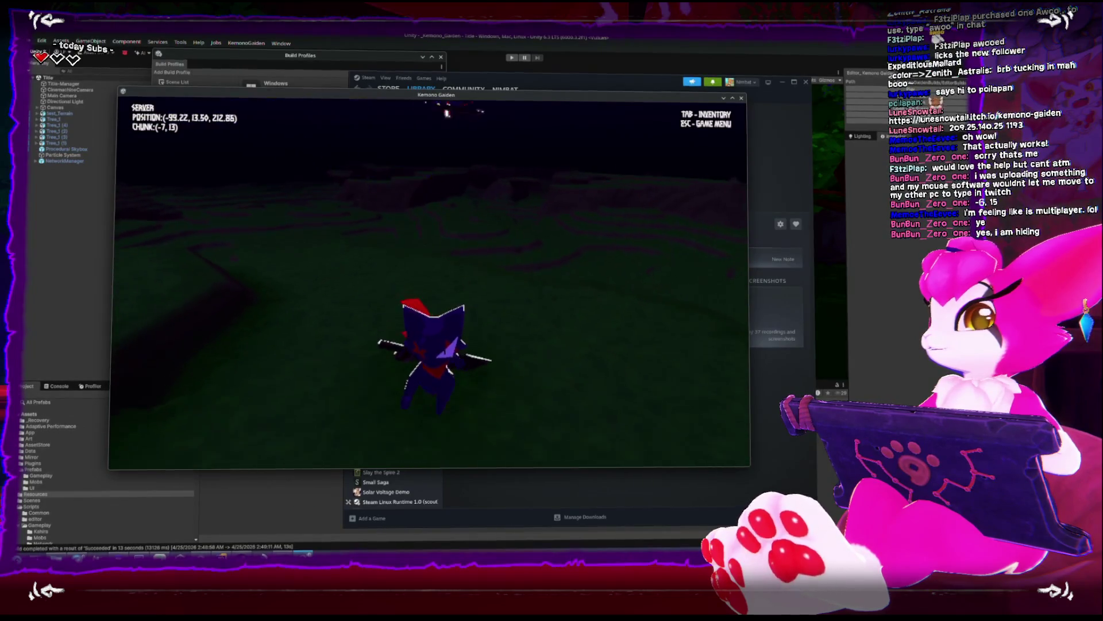
key("w")
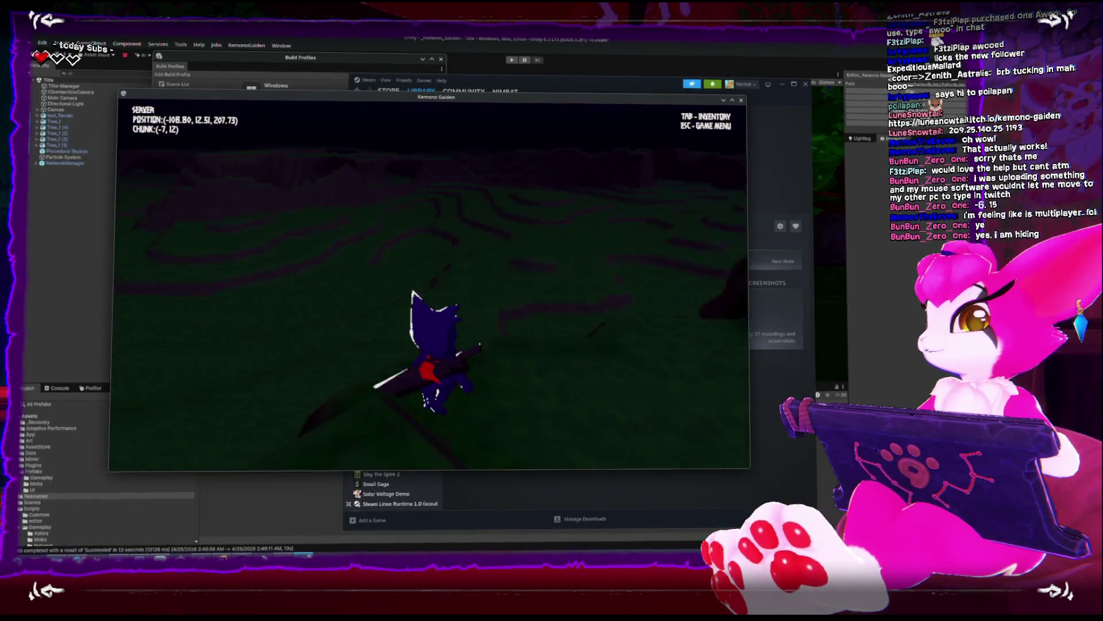
key("w")
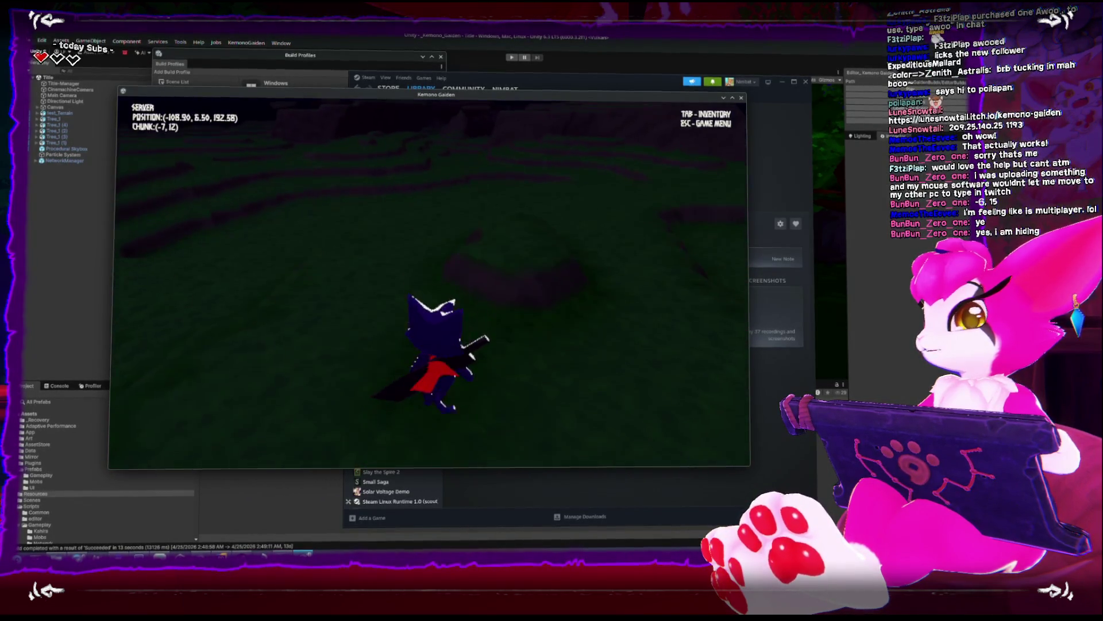
Open the in-game menu, return to the Unity editor, and close the Build Profiles window
key("Escape")
left_click(468, 44)
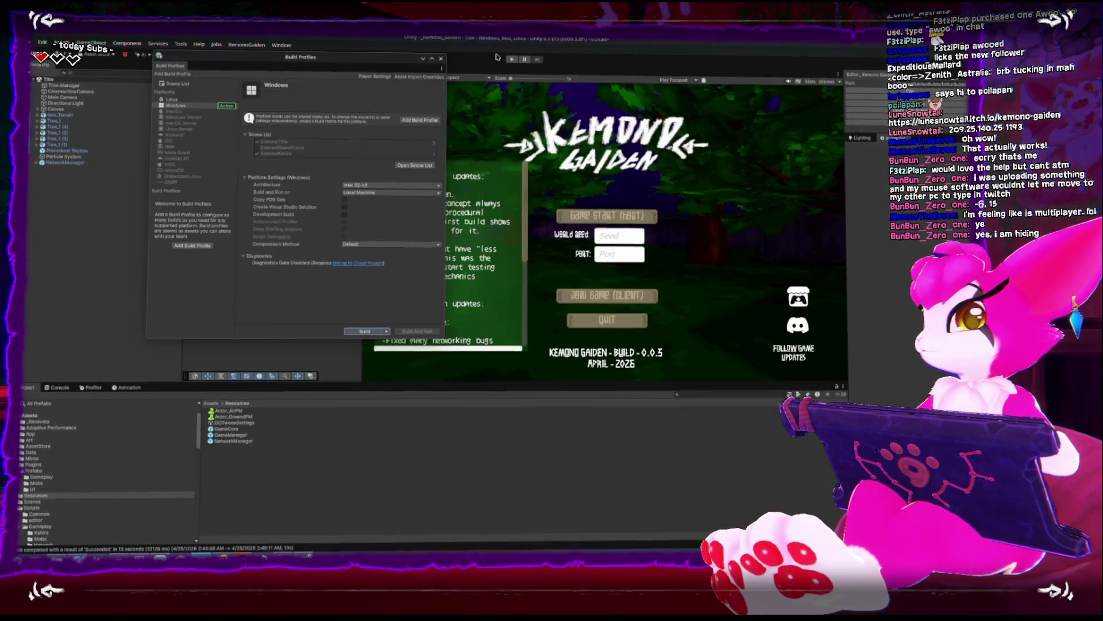
left_click(440, 58)
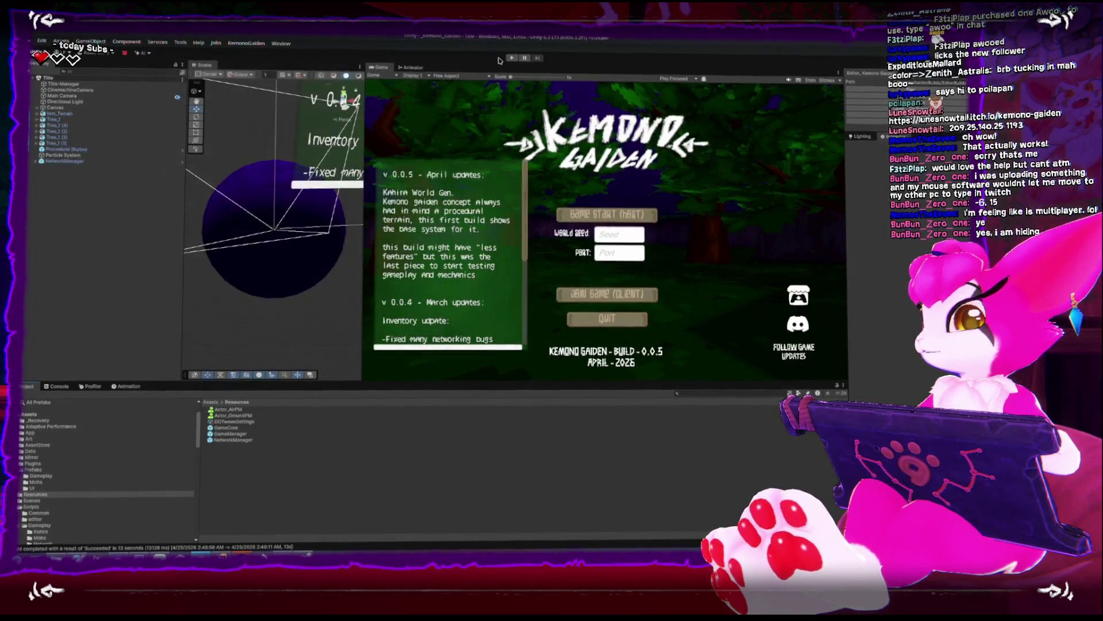
Start play mode in Unity, walk the server character forward, open its game menu, then return to Unity
left_click(509, 58)
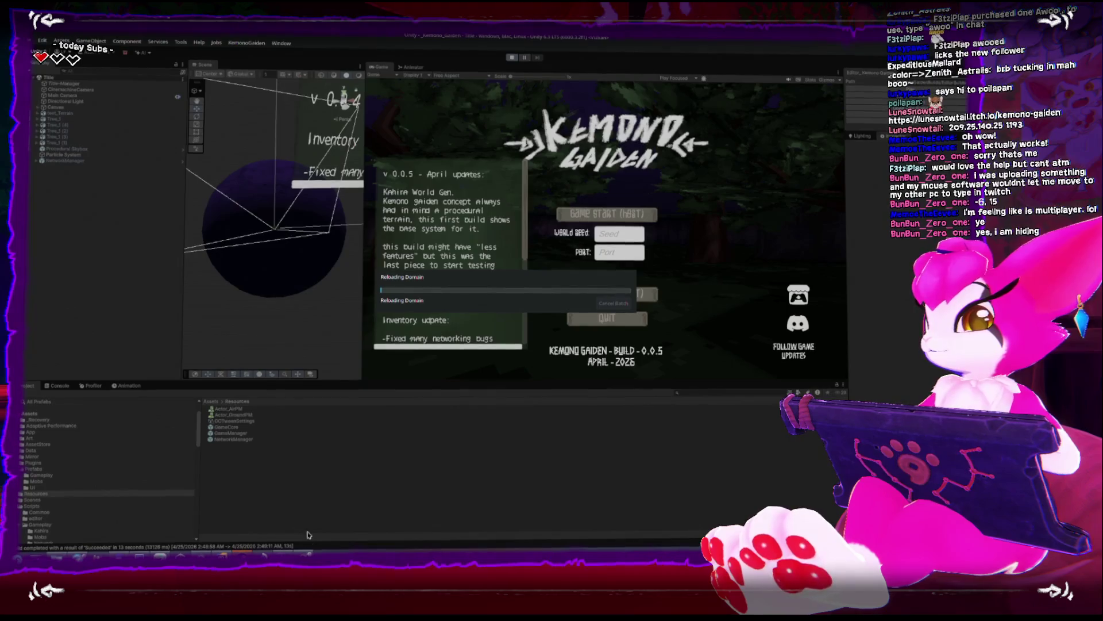
key("alt+Tab")
key("w")
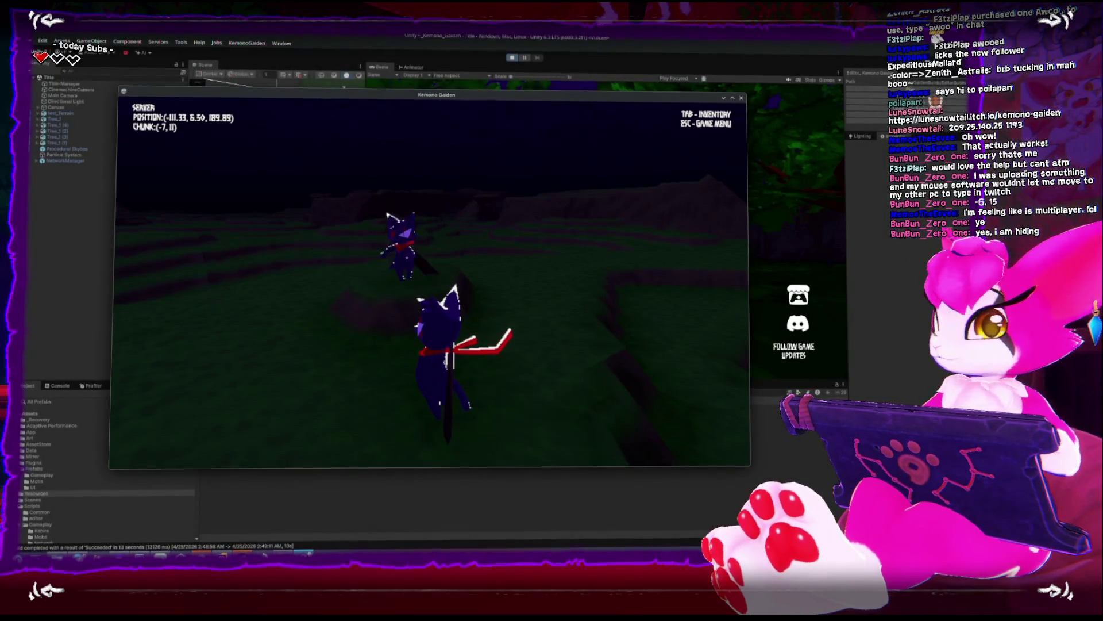
key("Escape")
left_click(519, 60)
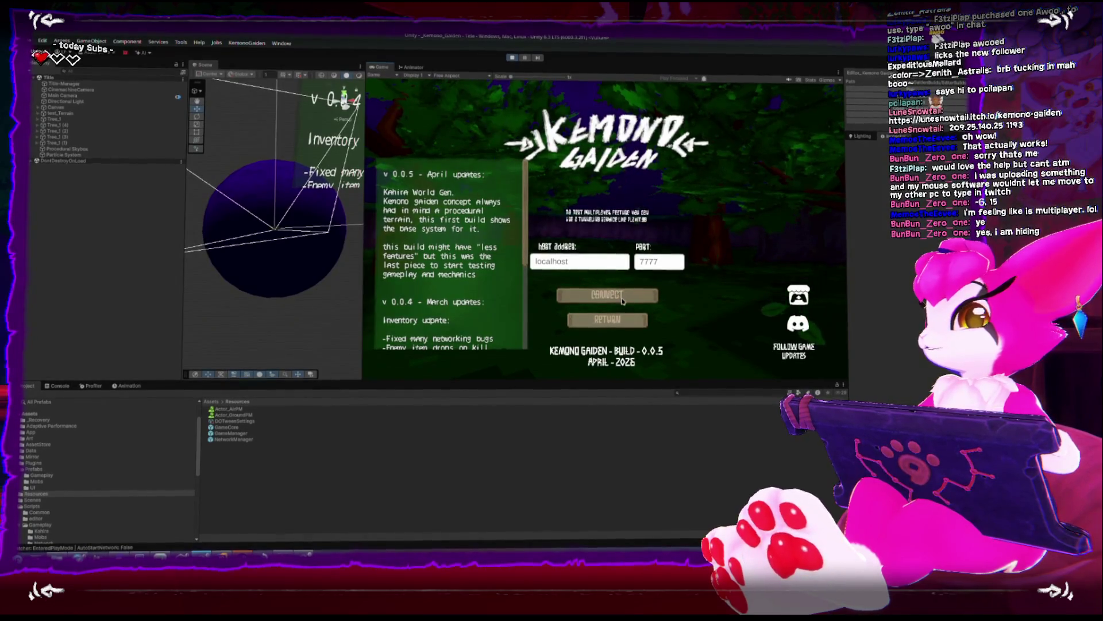
left_click(598, 295)
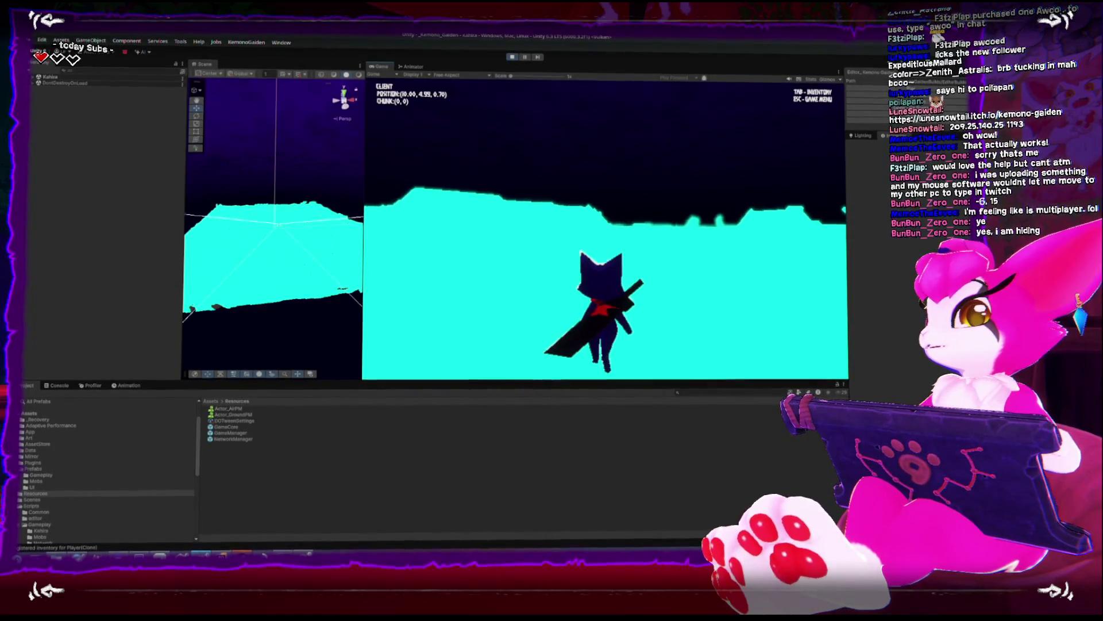
key("Escape")
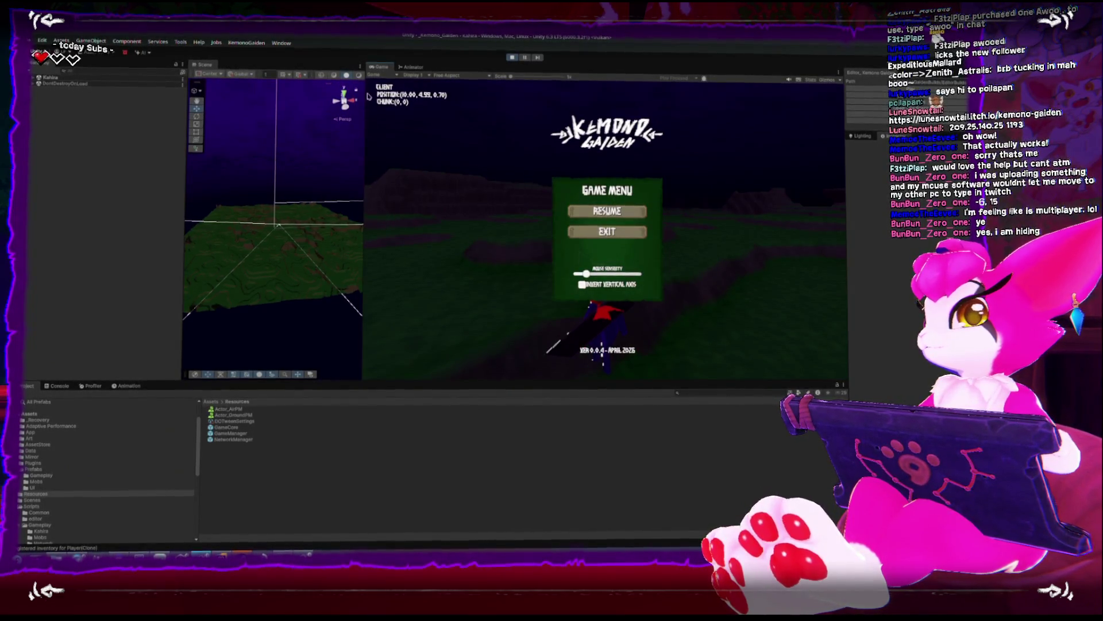
left_click(344, 94)
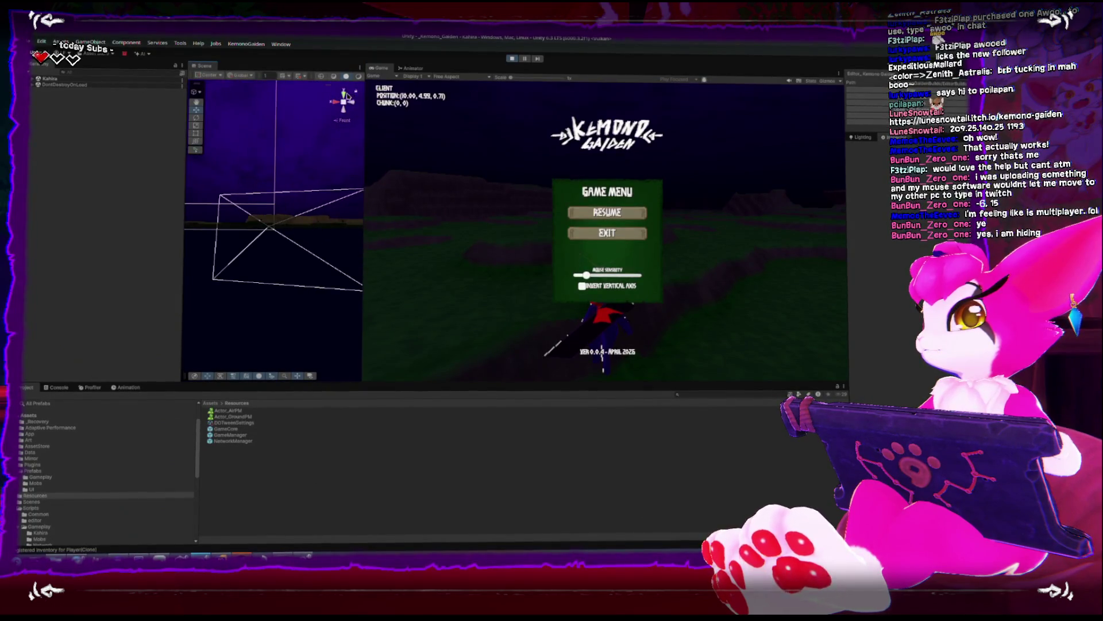
left_click(345, 93)
left_click(358, 76)
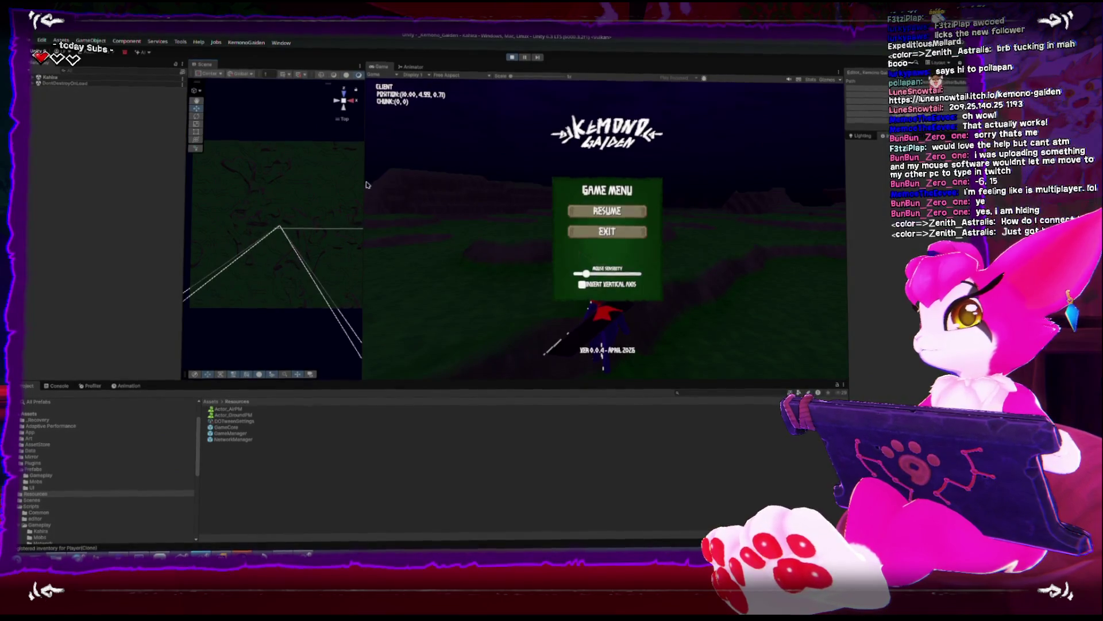
Widen the Scene view and expand the Kahira scene in the Hierarchy to show Player(Clone) and chunk renderers
left_click_drag(365, 183, 505, 197)
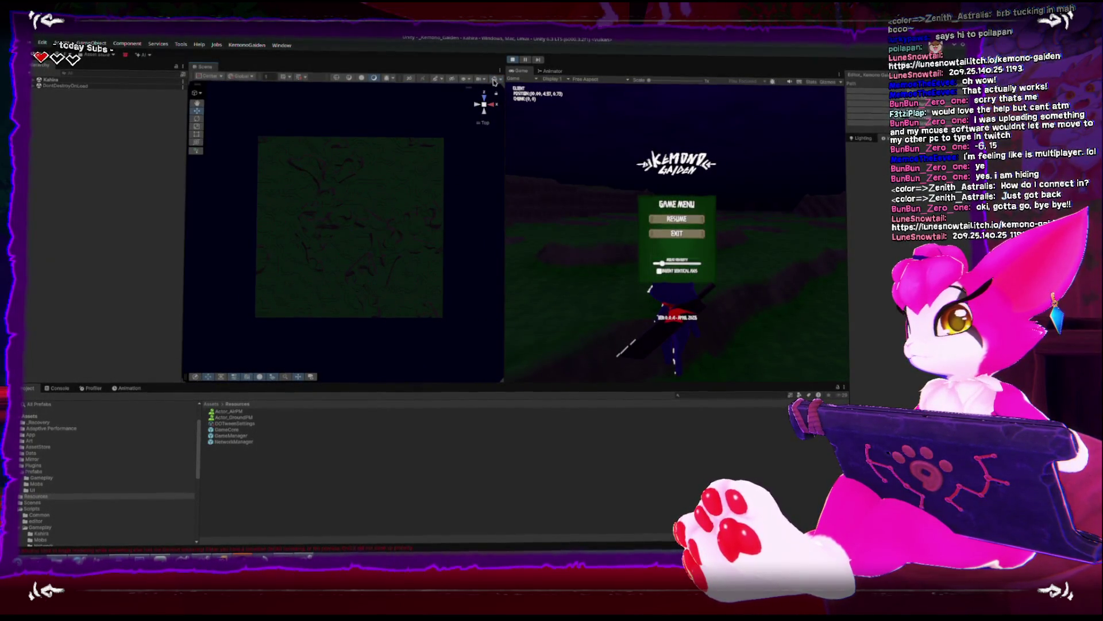
left_click(33, 78)
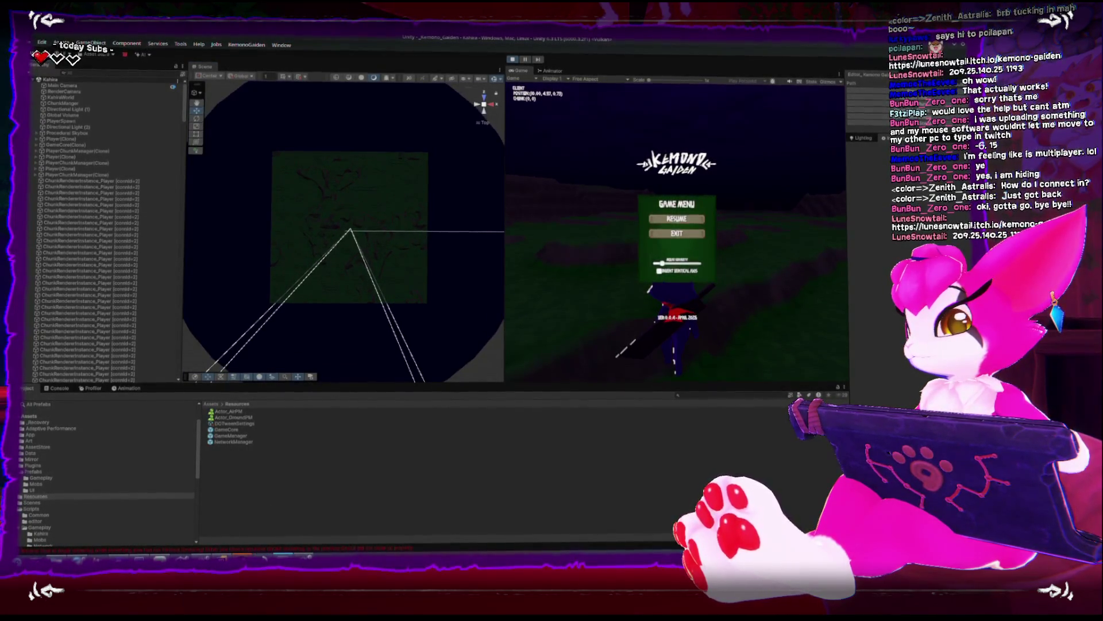
Close the Game Menu and walk the server character across the hills back to chunk (0,0) near spawn
key("Escape")
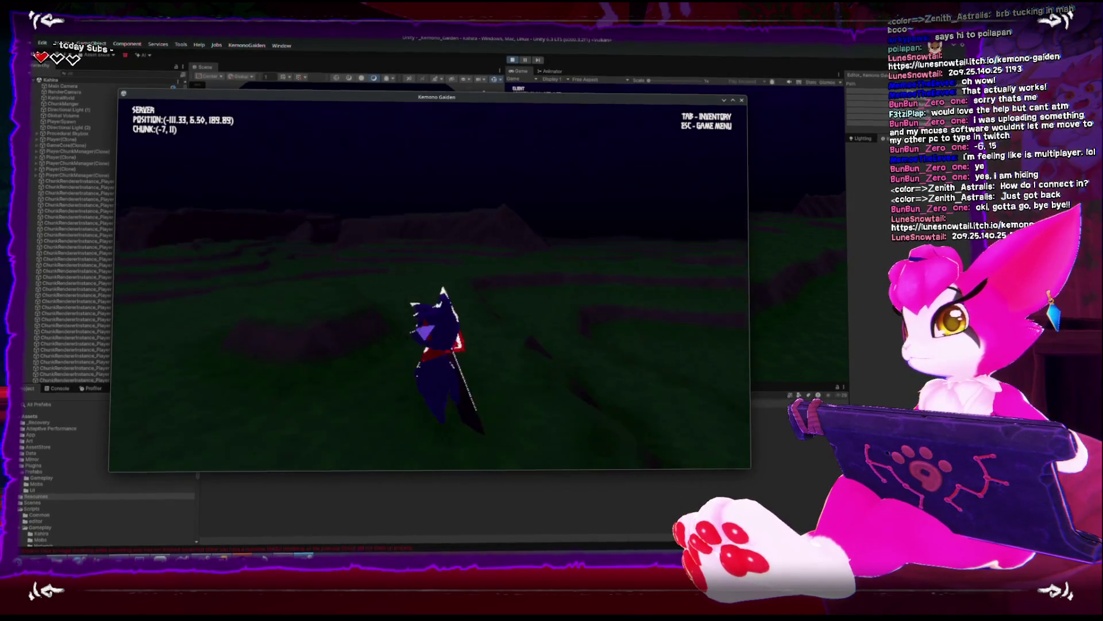
key("w")
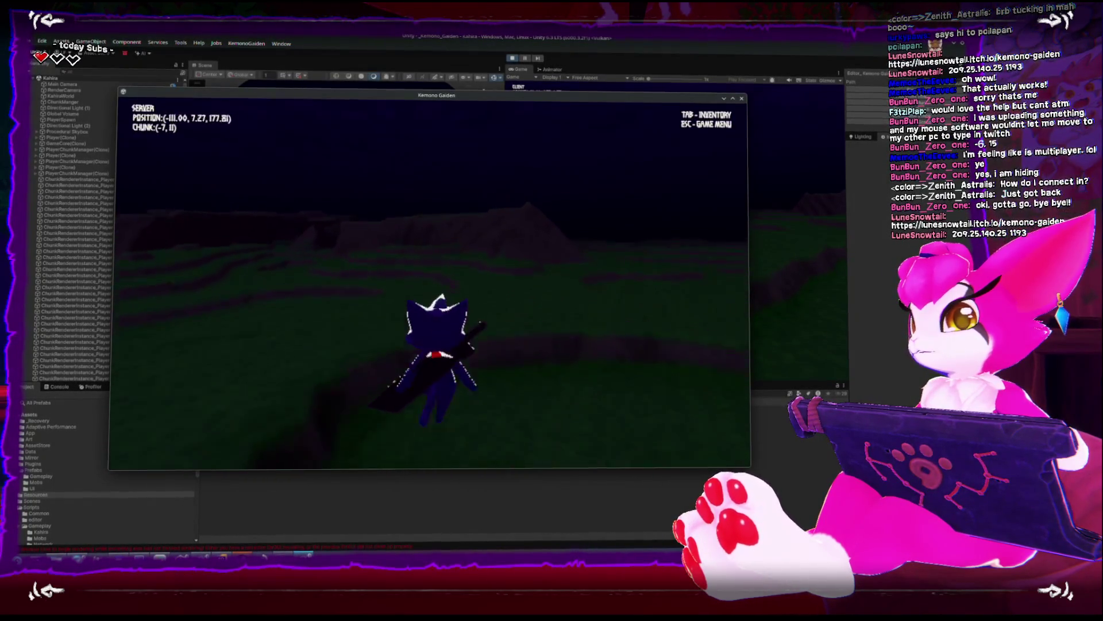
key("w")
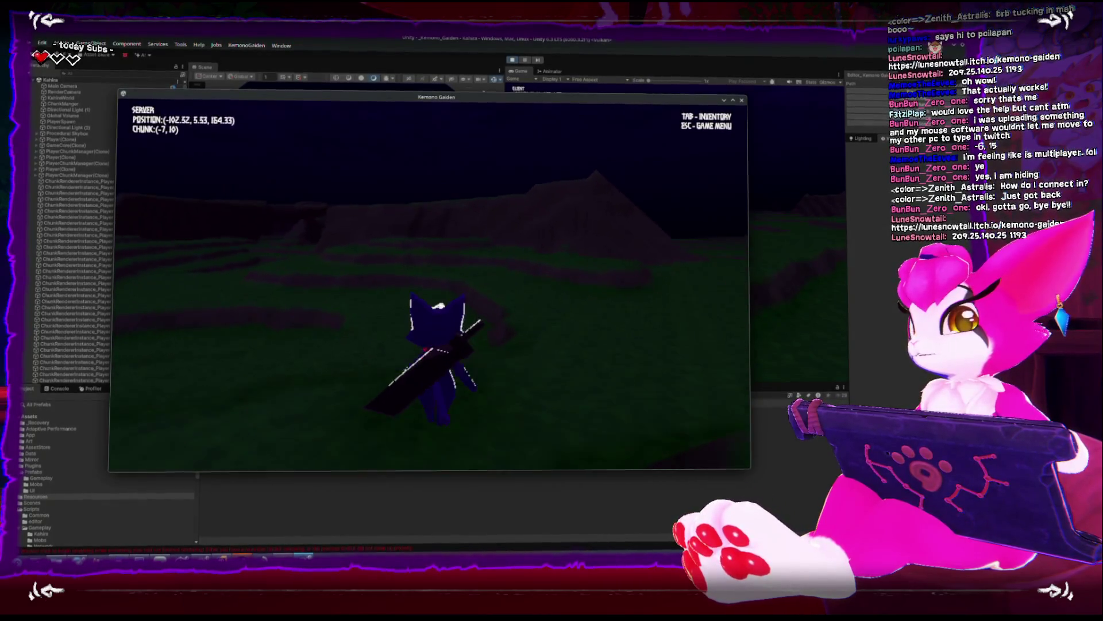
key("w")
key("w")
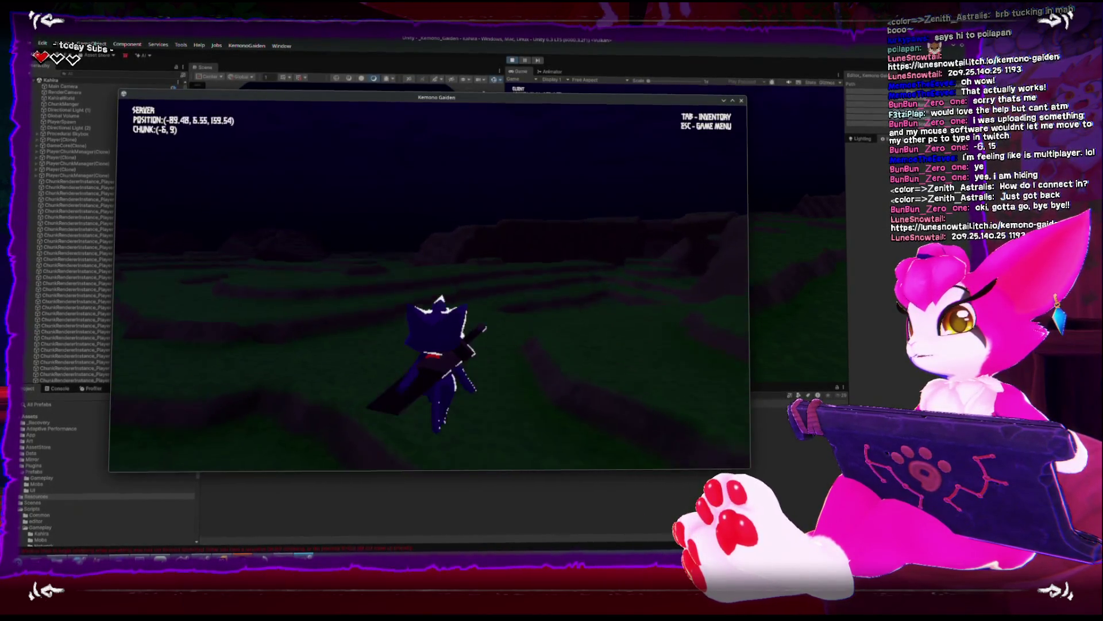
key("w")
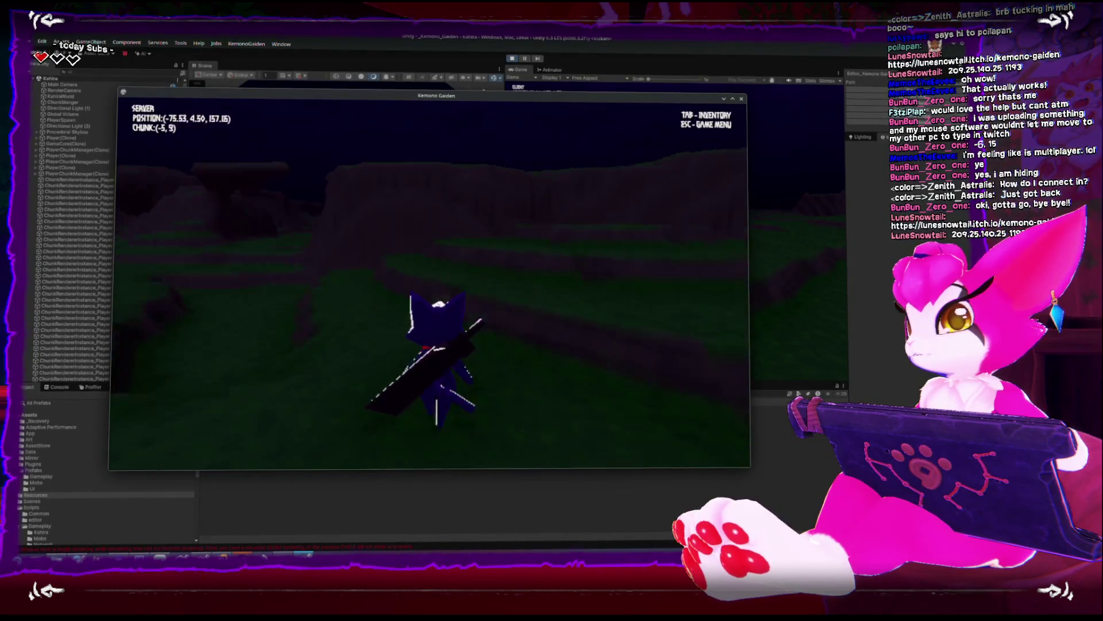
key("w")
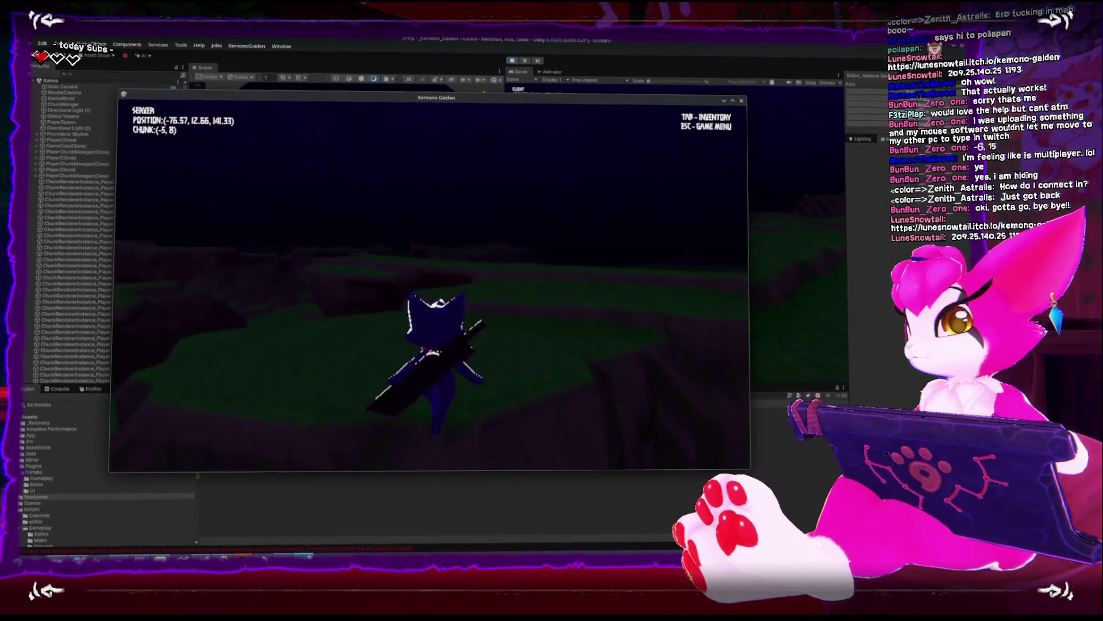
key("w")
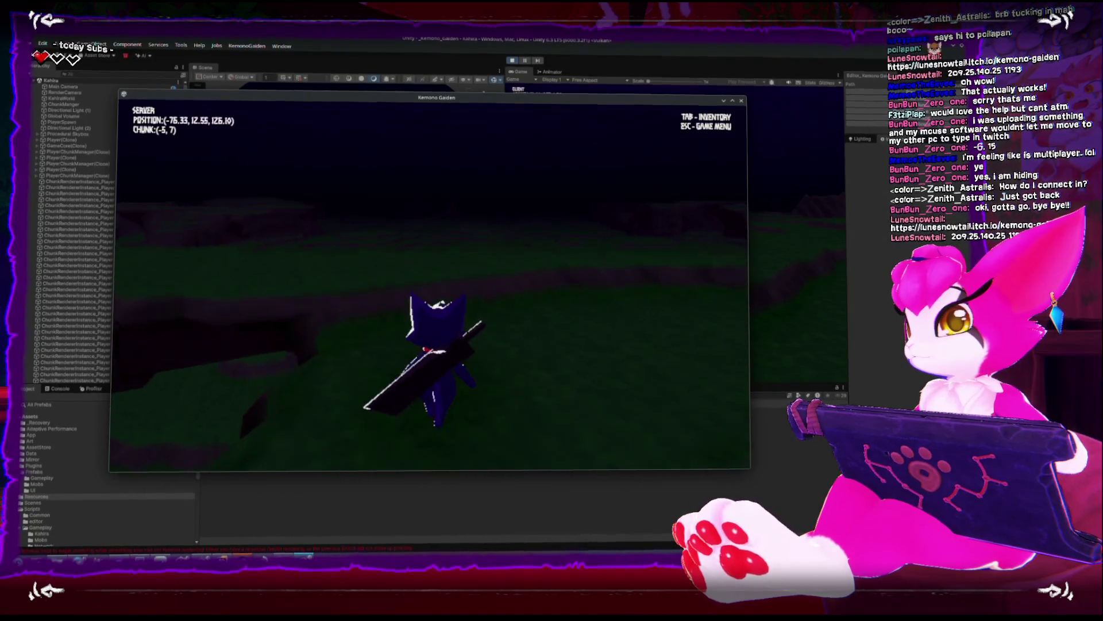
key("w")
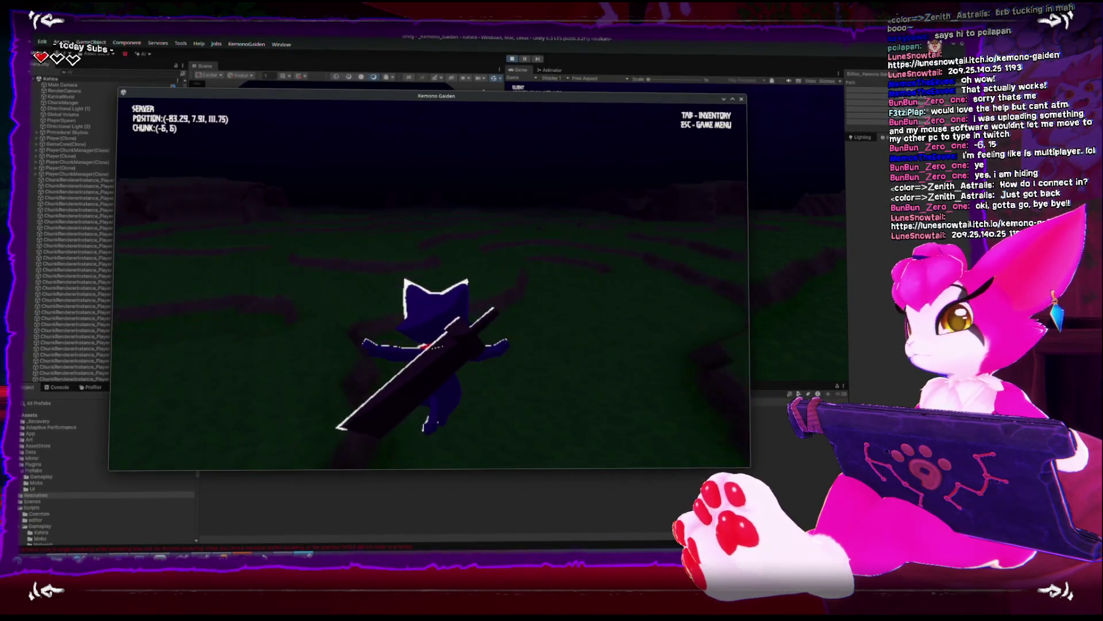
key("w")
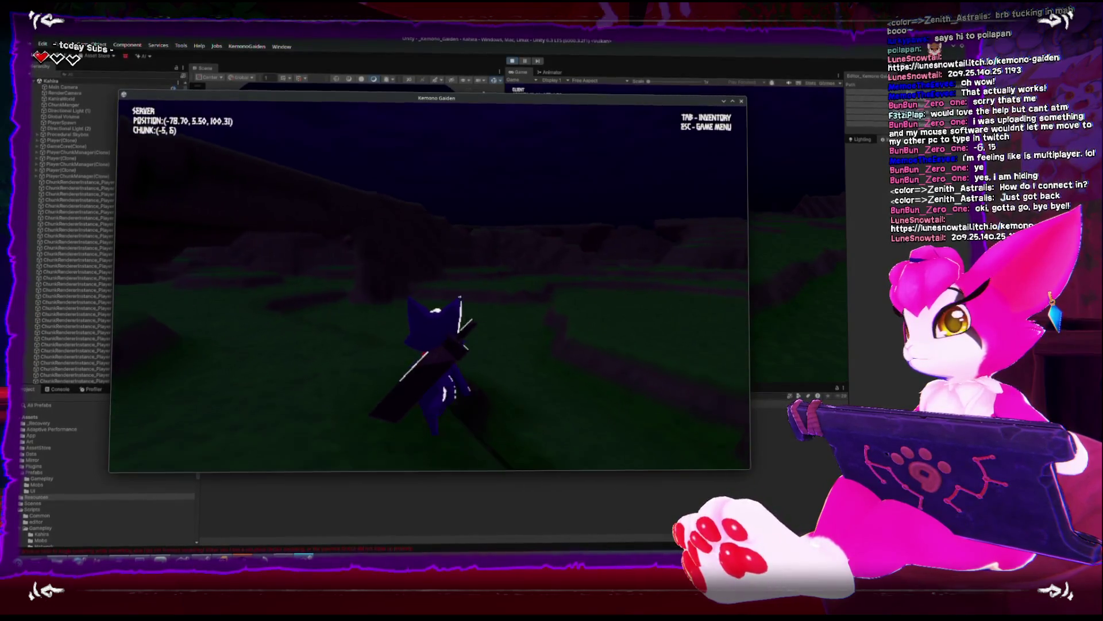
key("w")
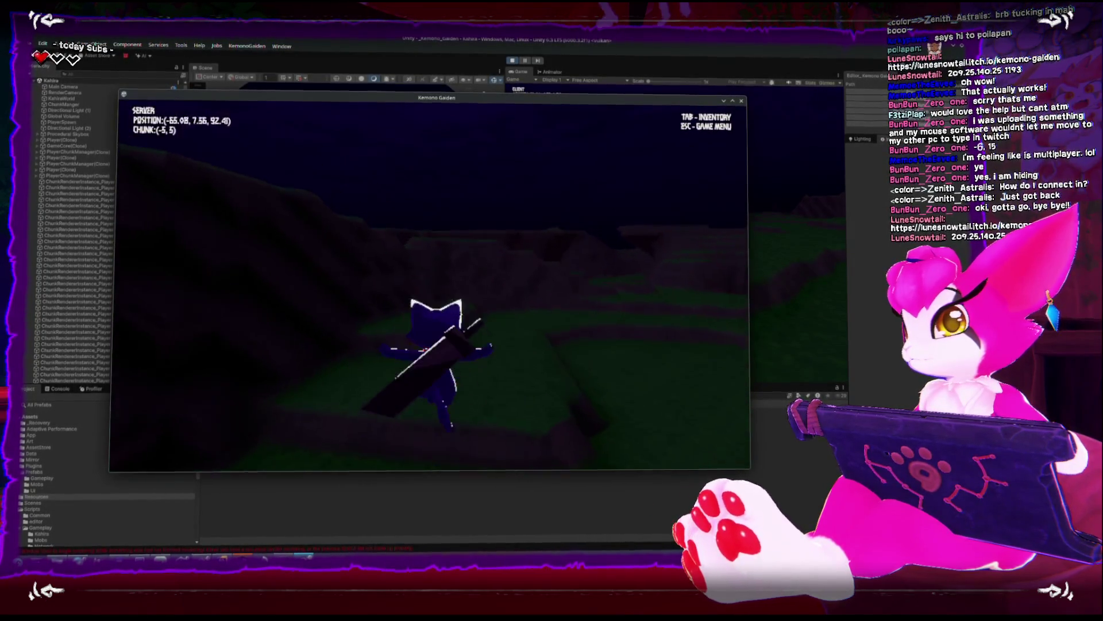
key("w")
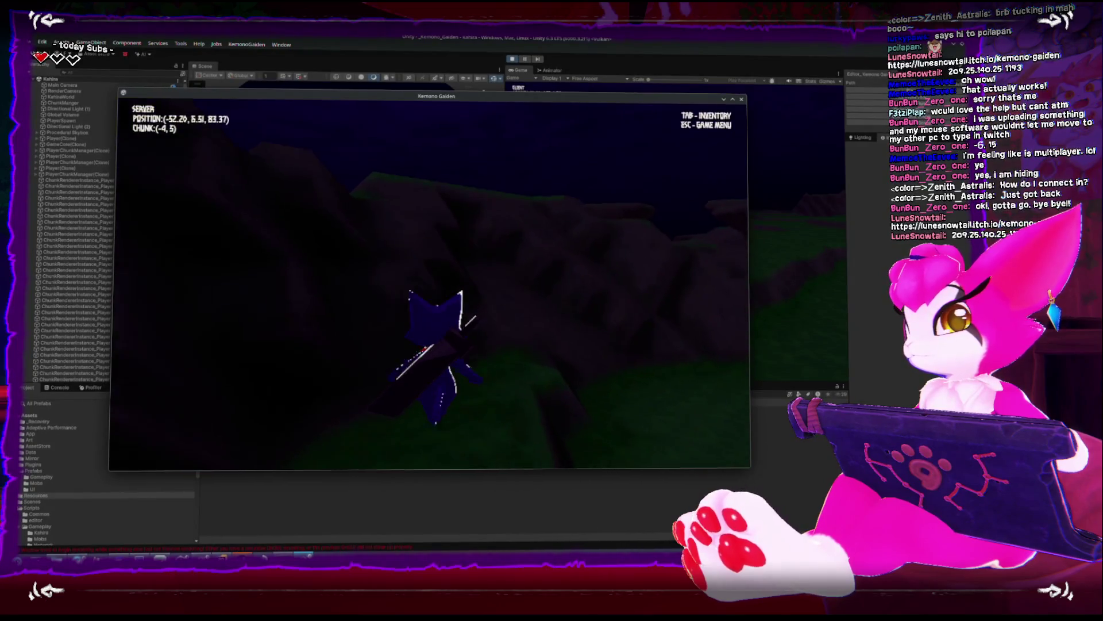
key("w")
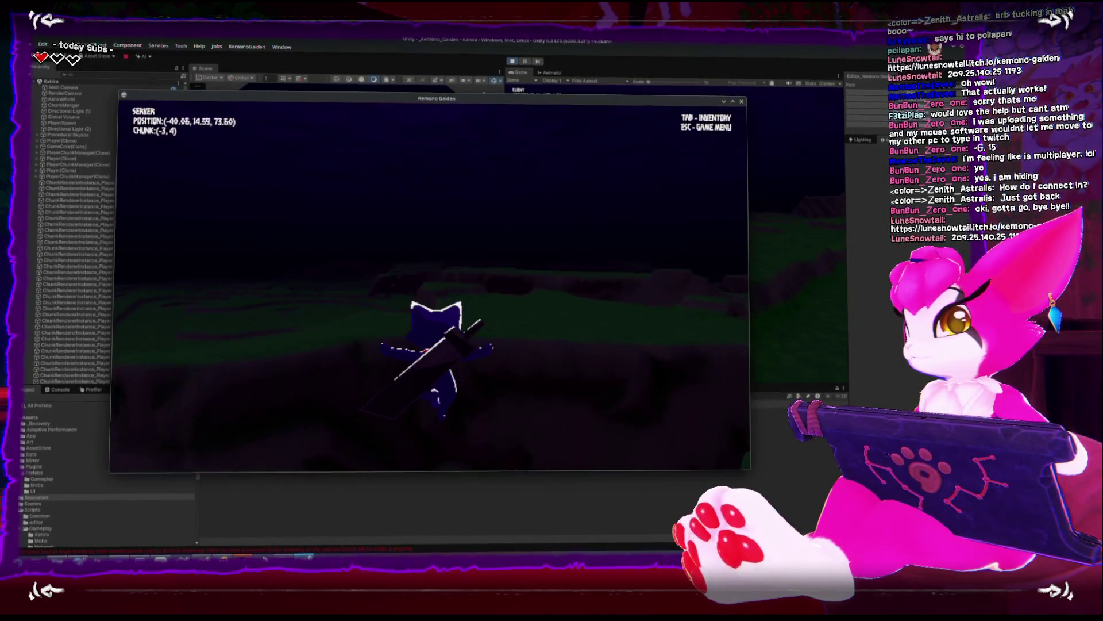
key("w")
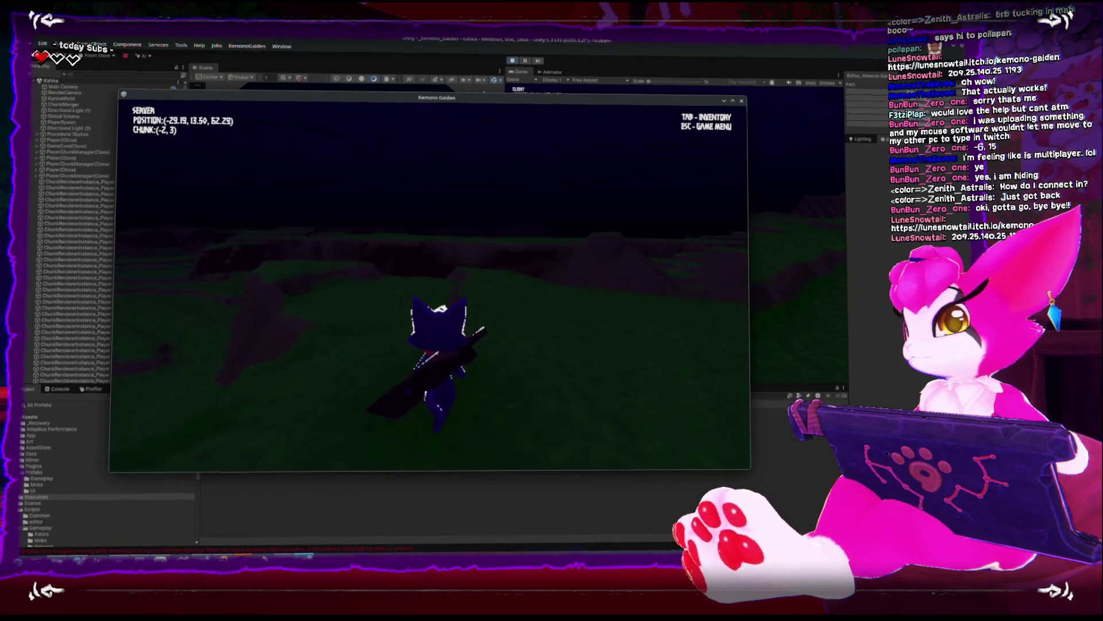
key("w")
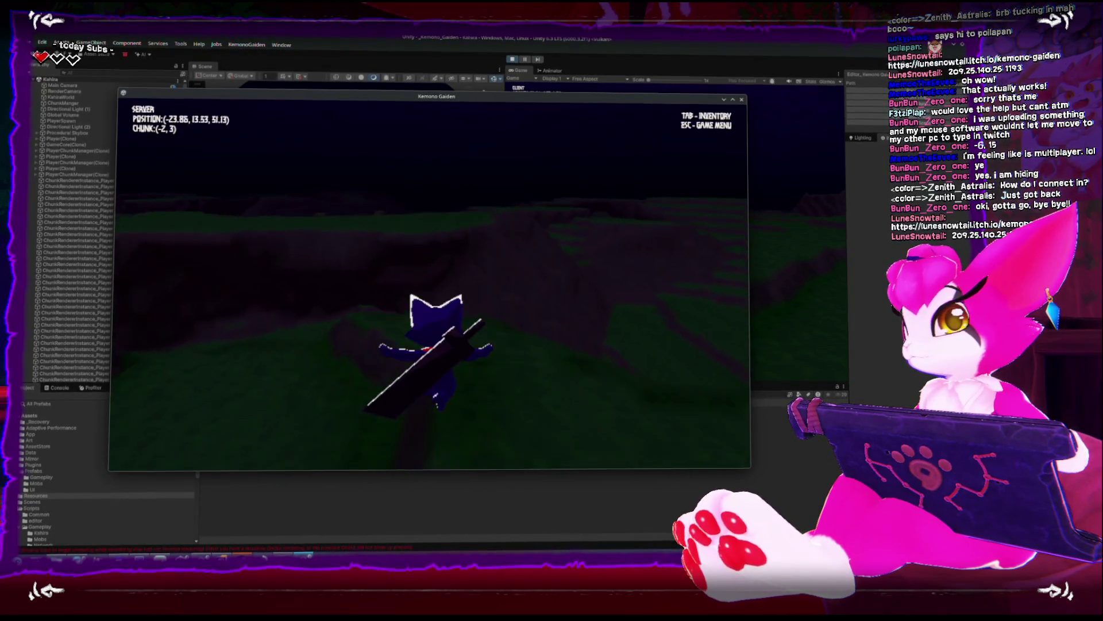
key("w")
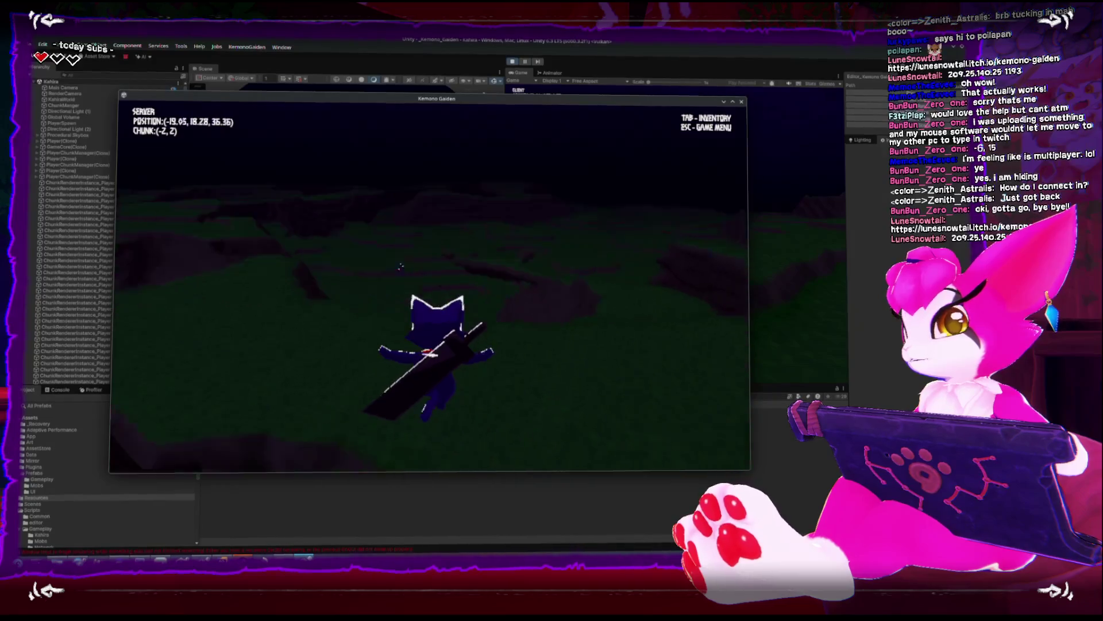
key("w")
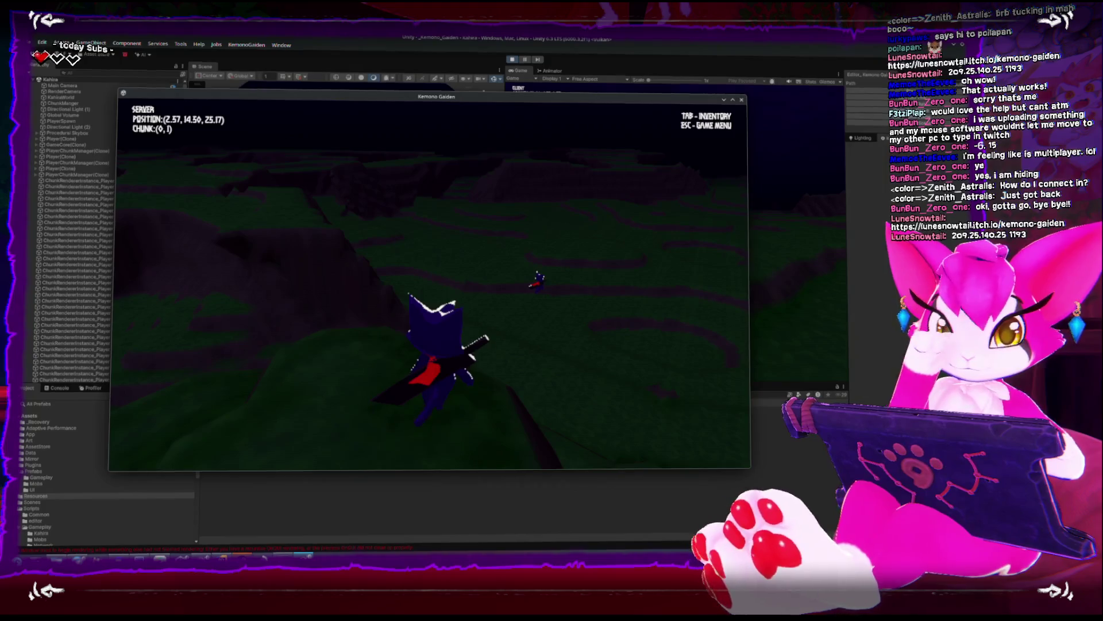
Walk up to the editor client's player, turn to face them, and swing the sword
key("w")
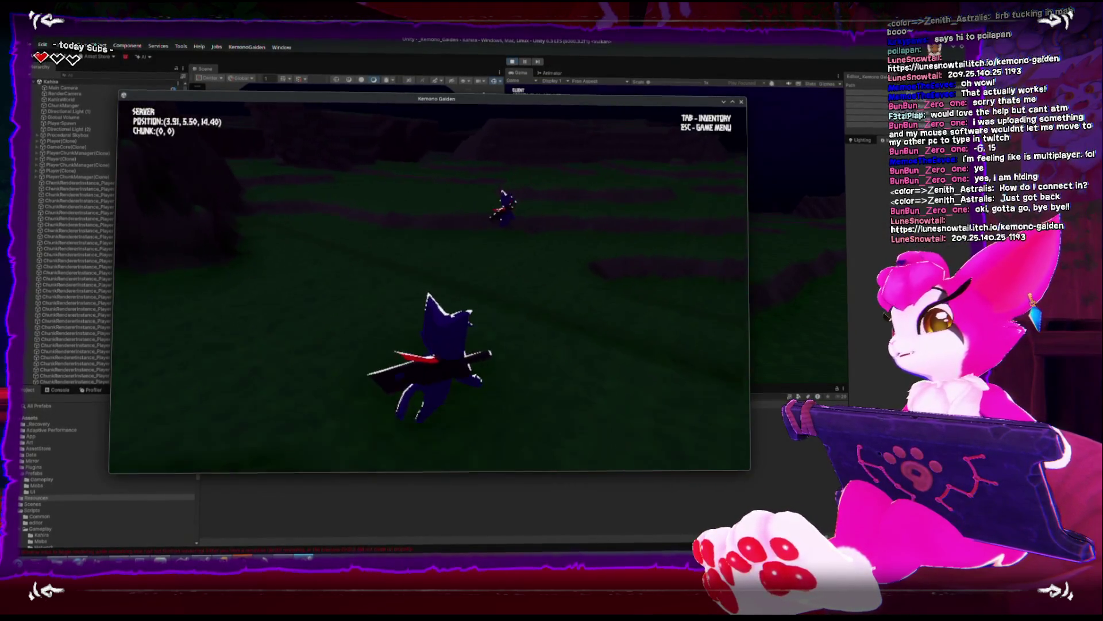
key("w")
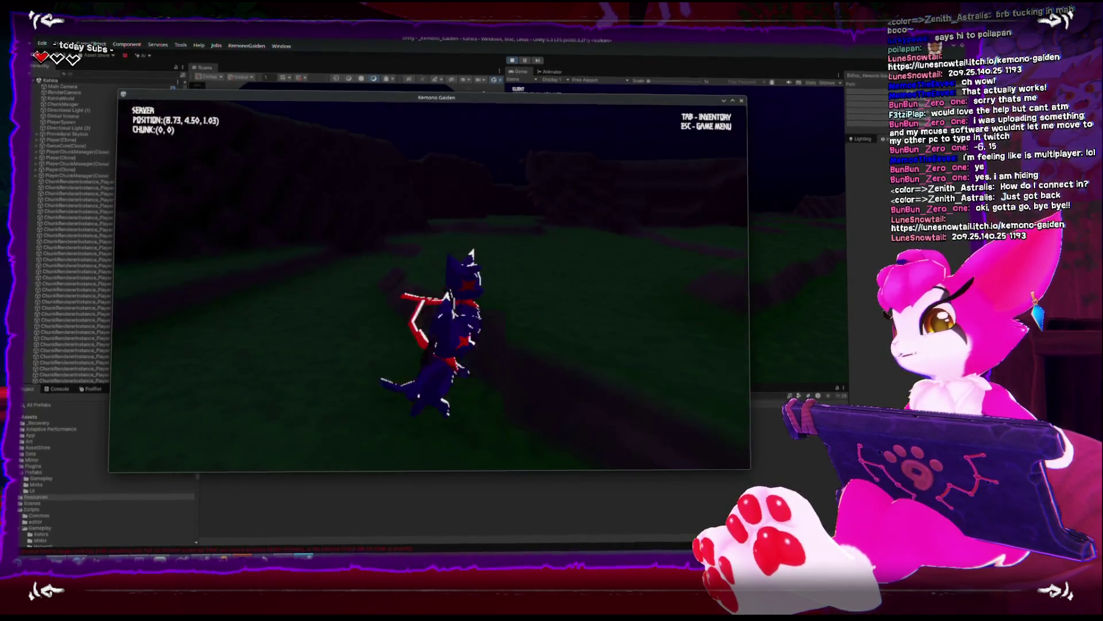
key("s")
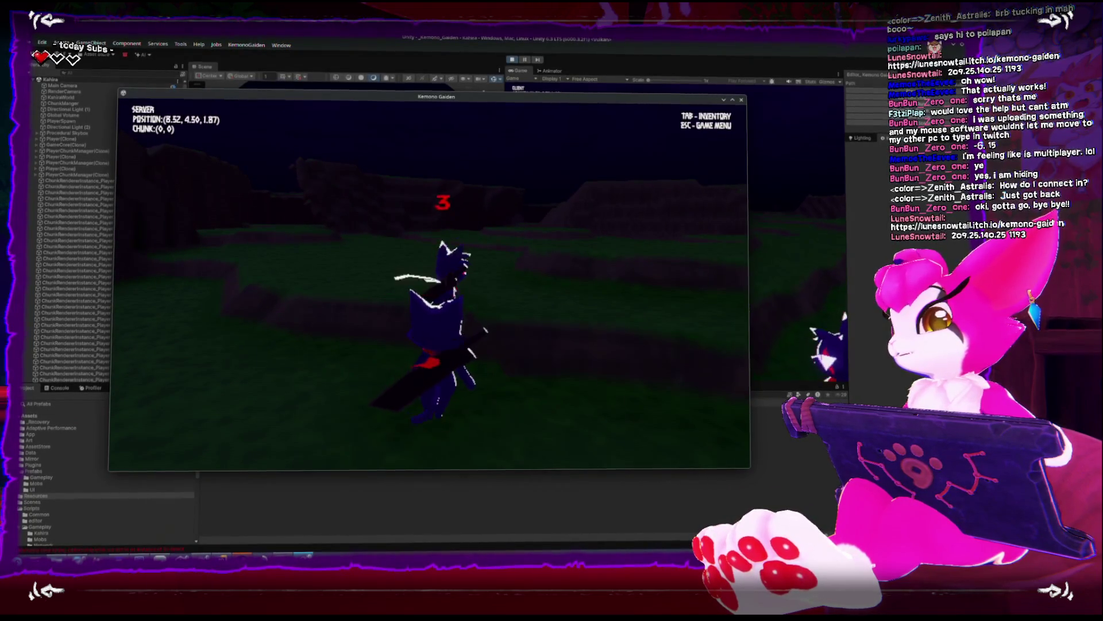
left_click(415, 293)
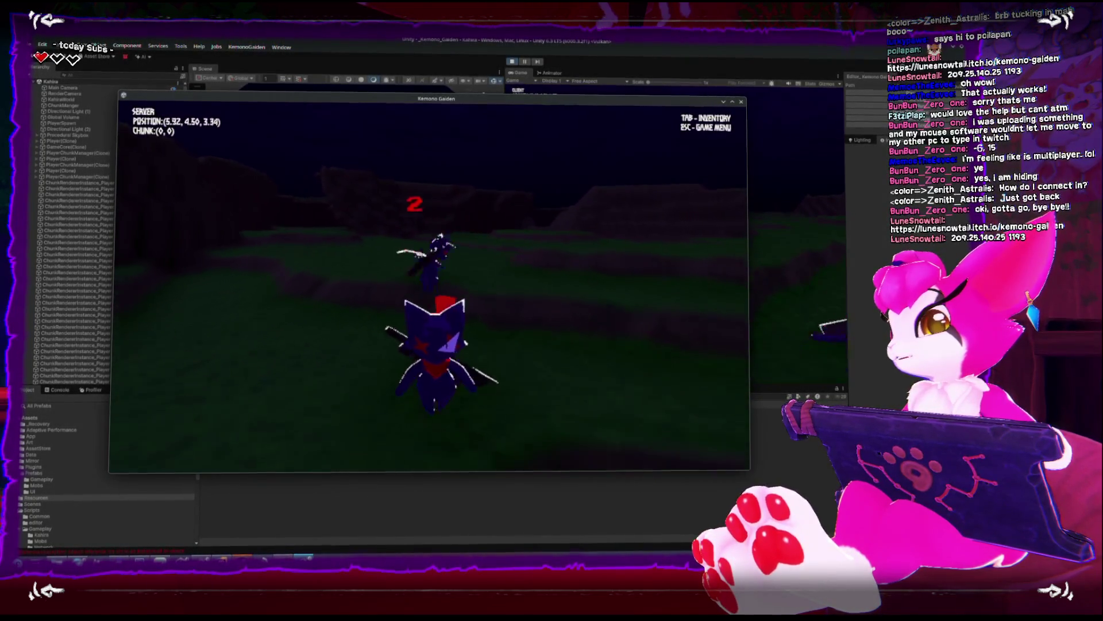
Chase the other player into chunk (0,-1), striking them repeatedly with the sword
key("w")
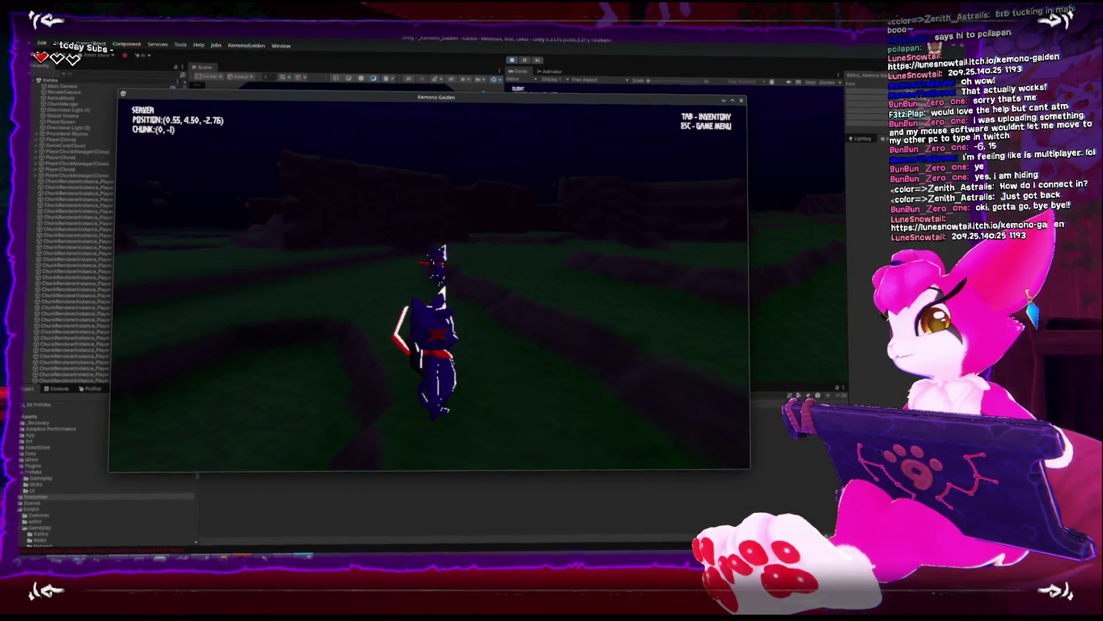
key("w")
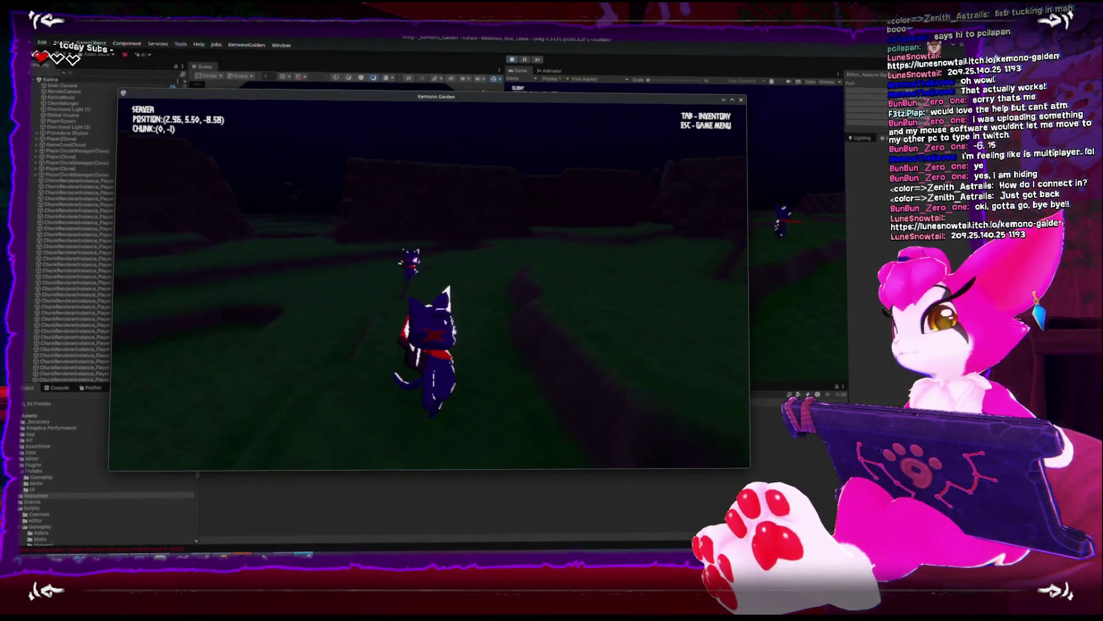
left_click(430, 333)
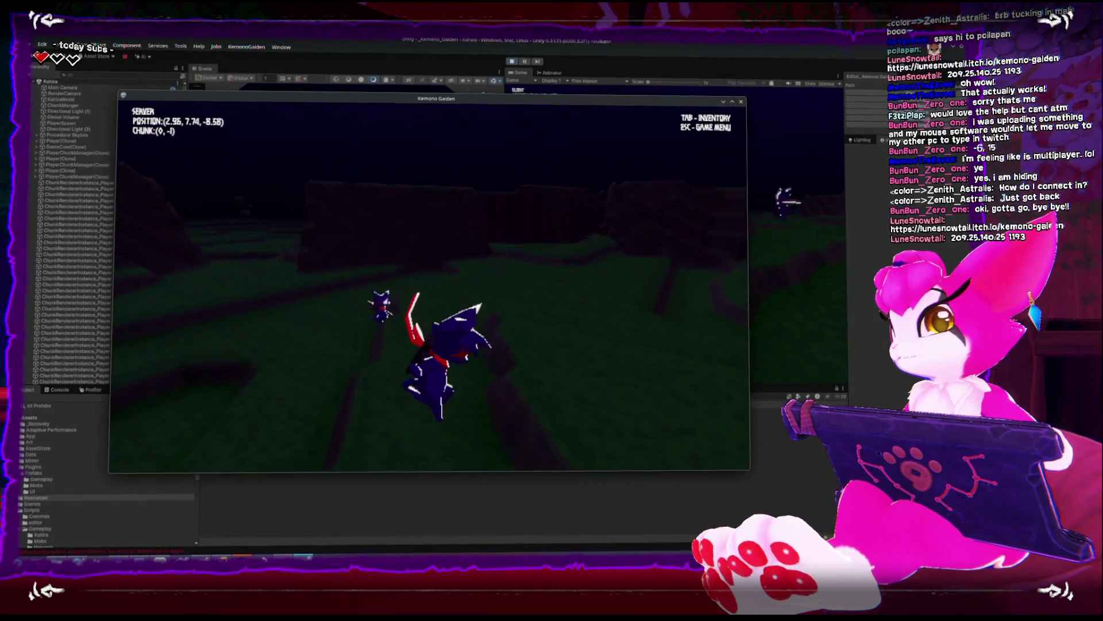
left_click(430, 333)
left_click(430, 333)
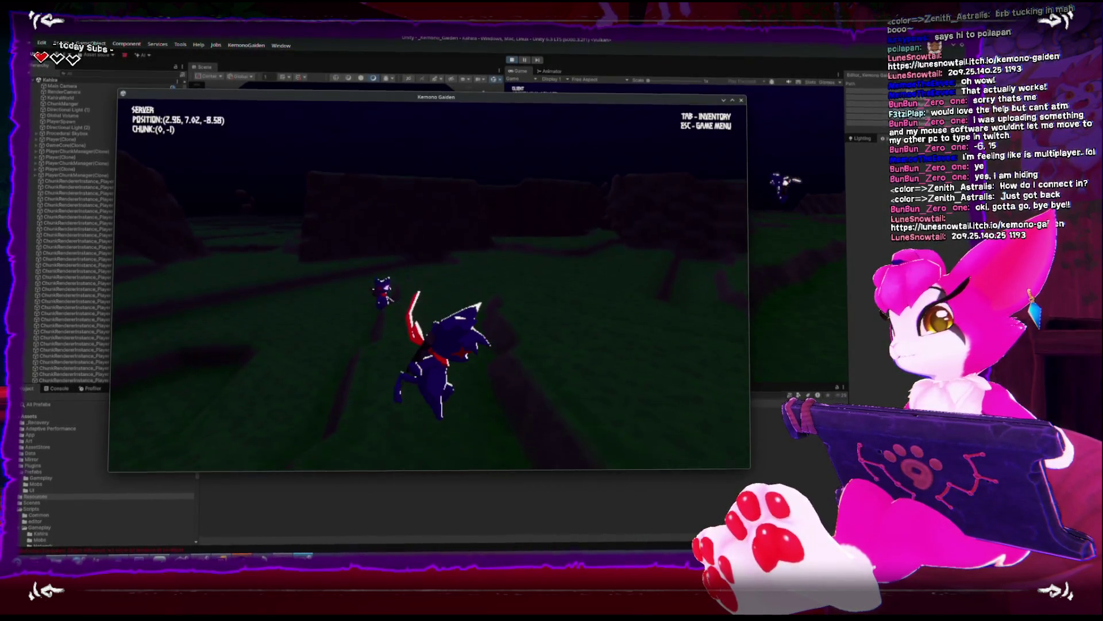
key("w")
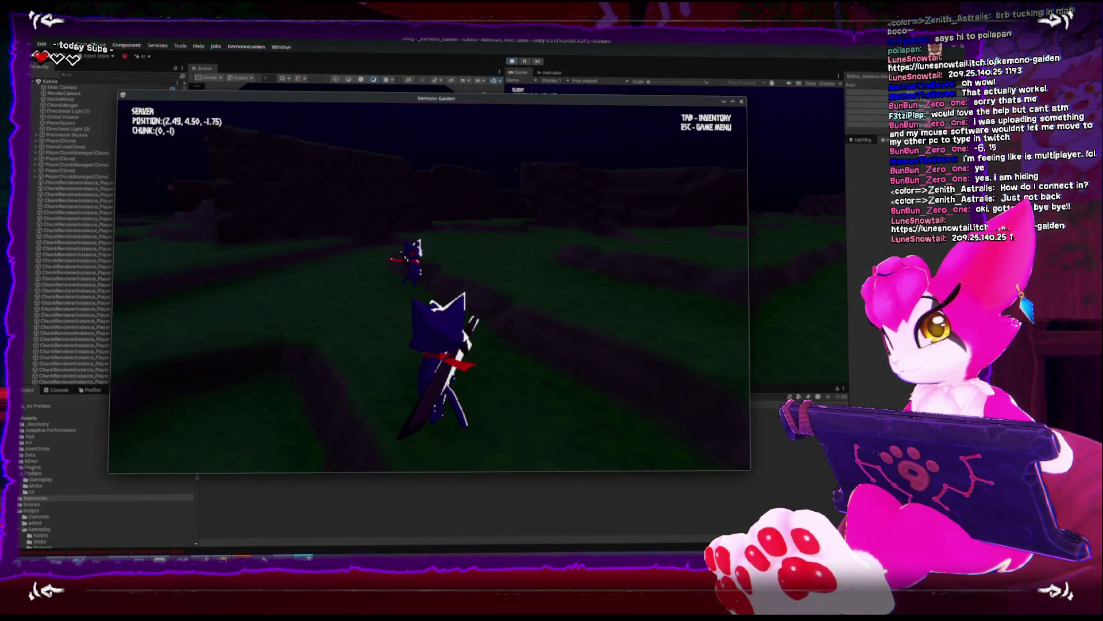
key("w")
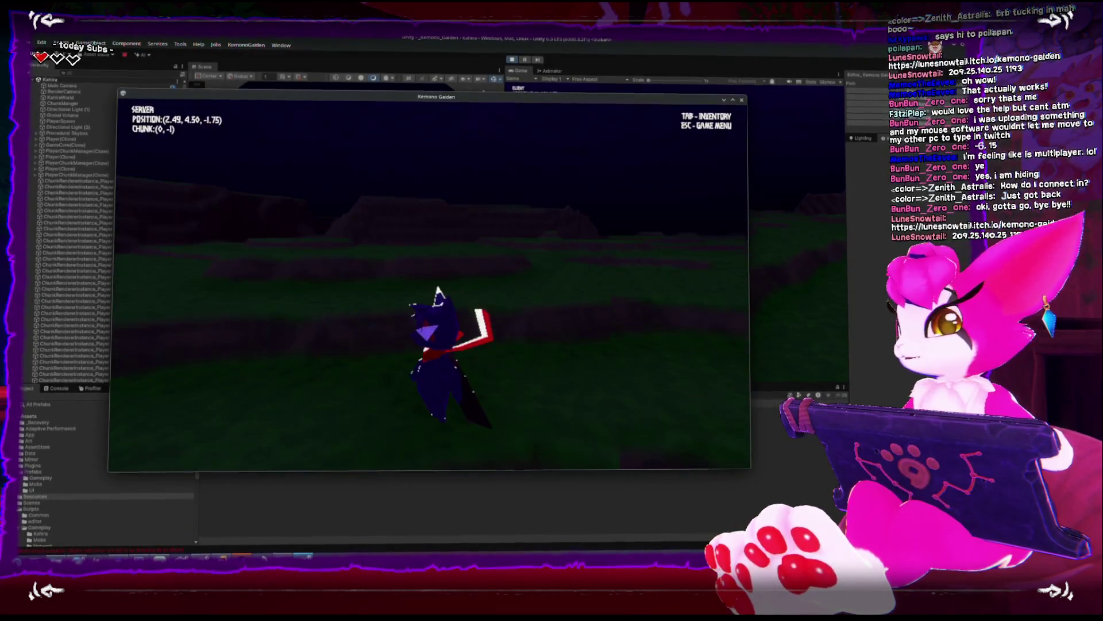
key("w")
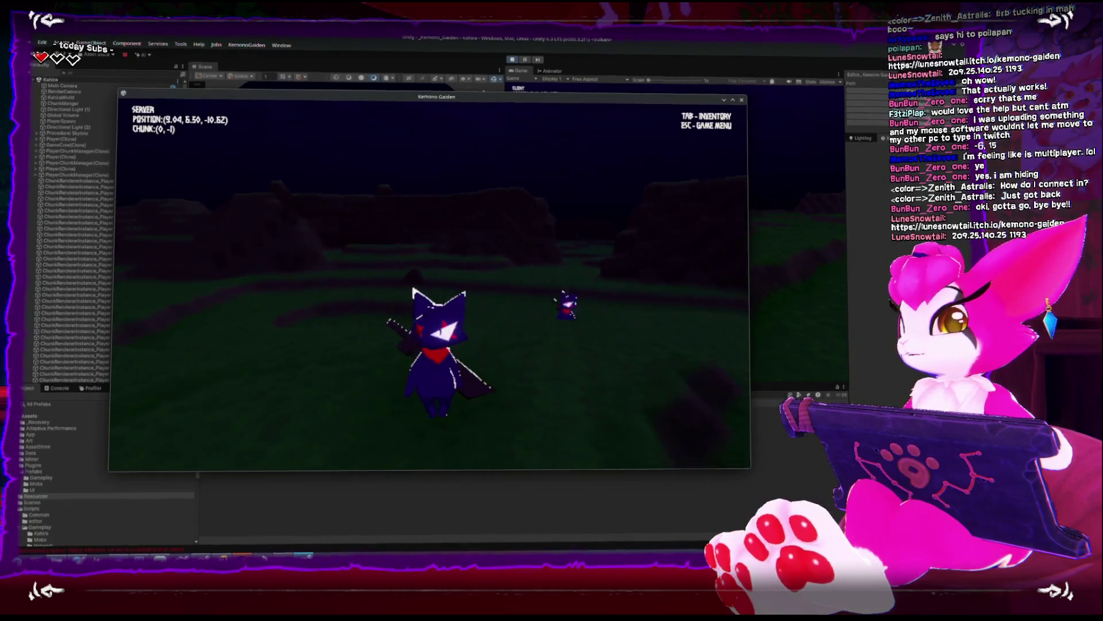
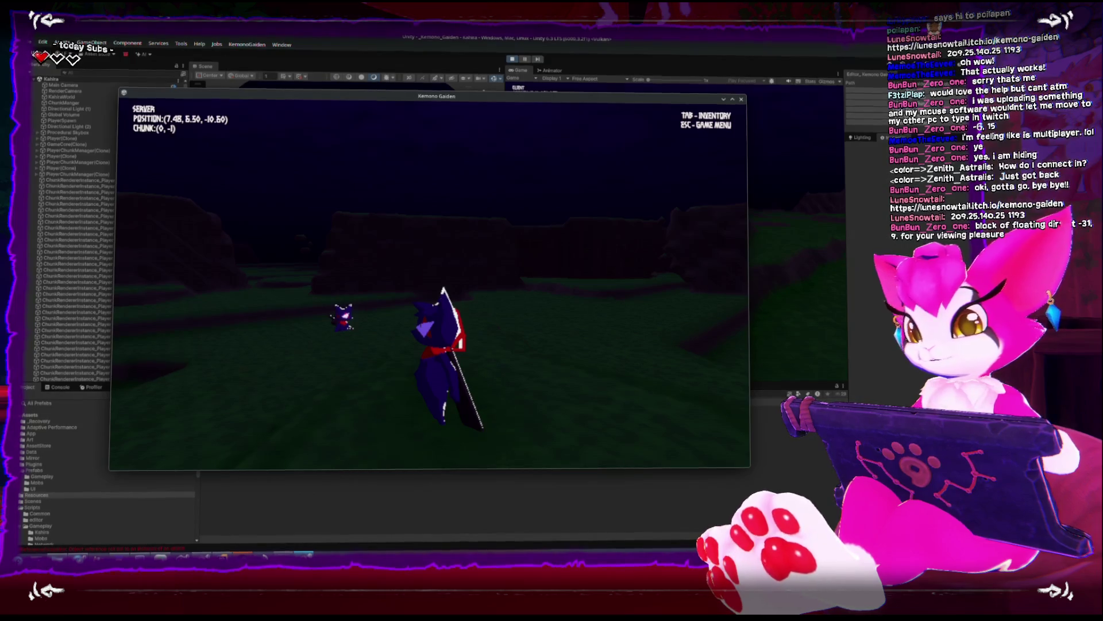
Run the cat from chunk (0, -1) up onto the hill and east into chunk (3, 0)
key("w")
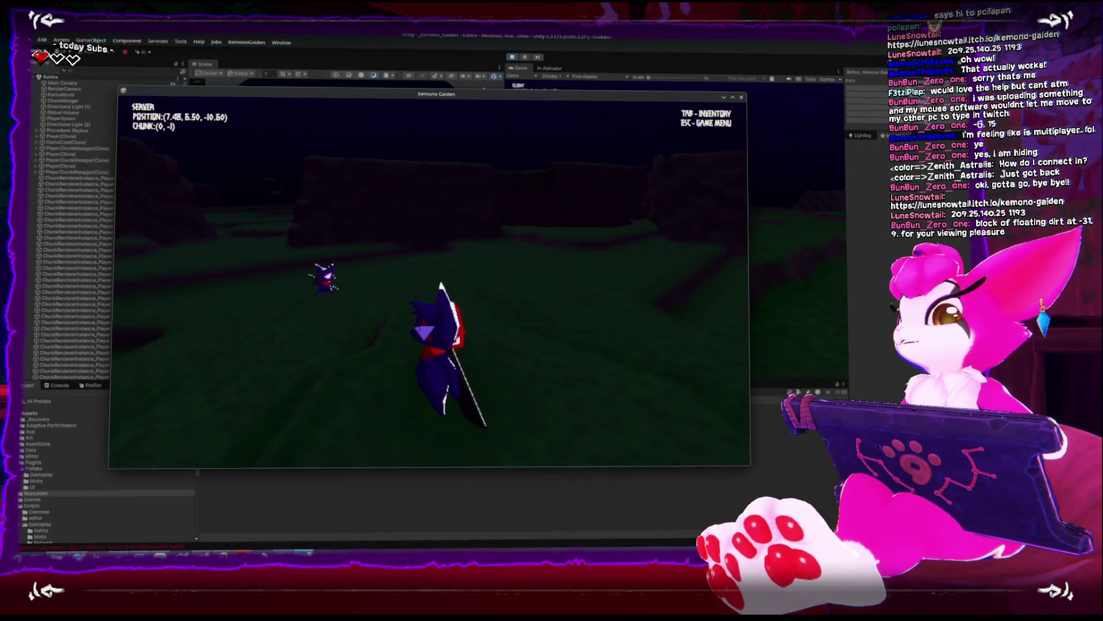
key("w")
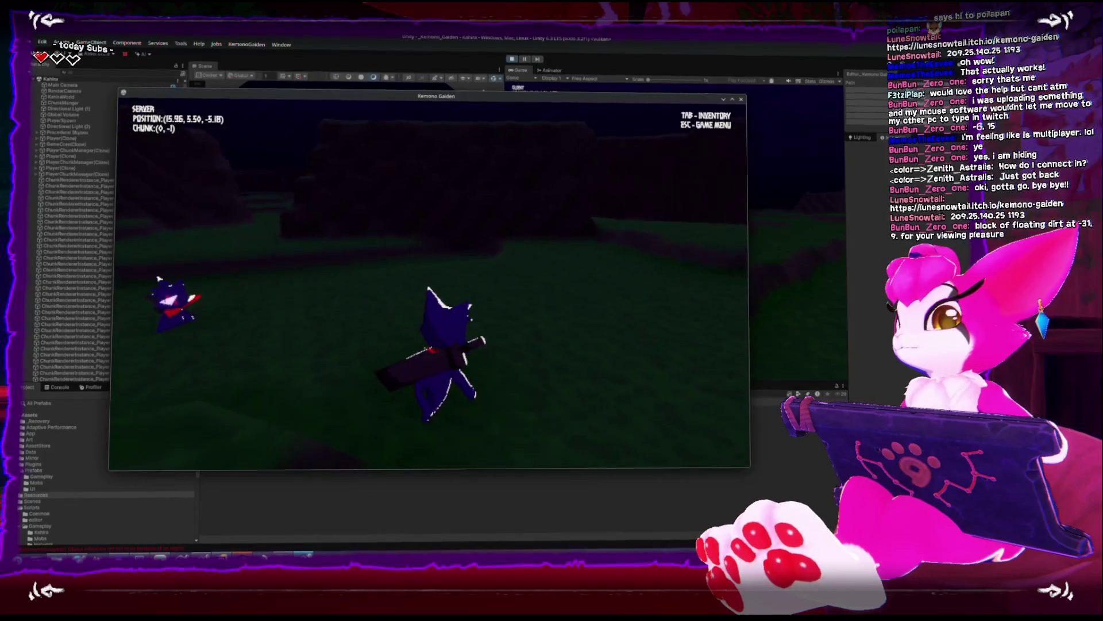
key("w")
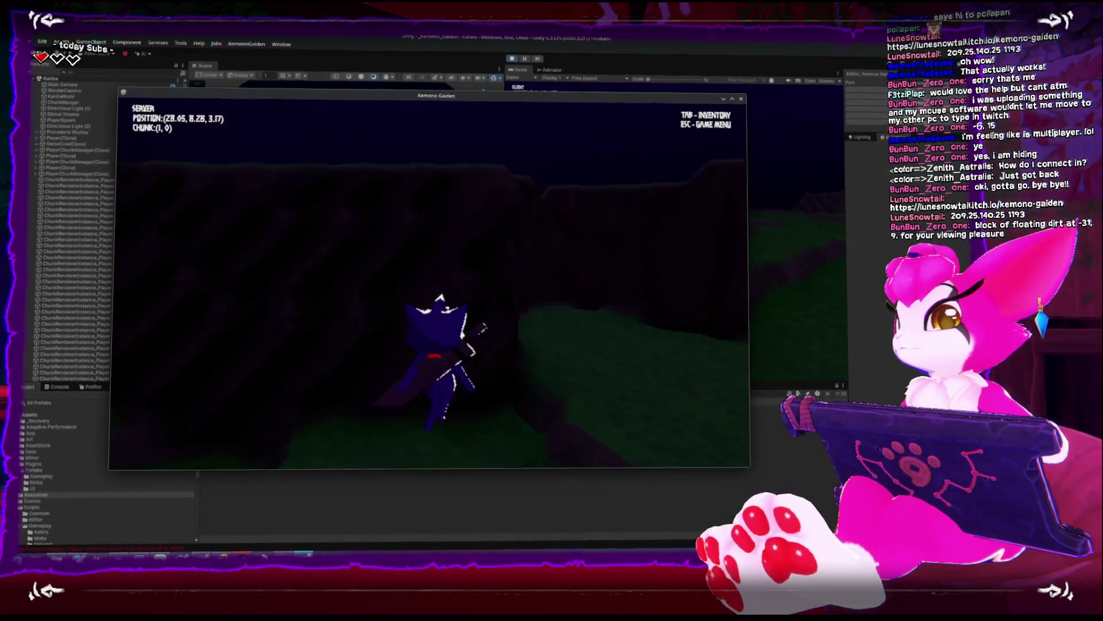
key("w")
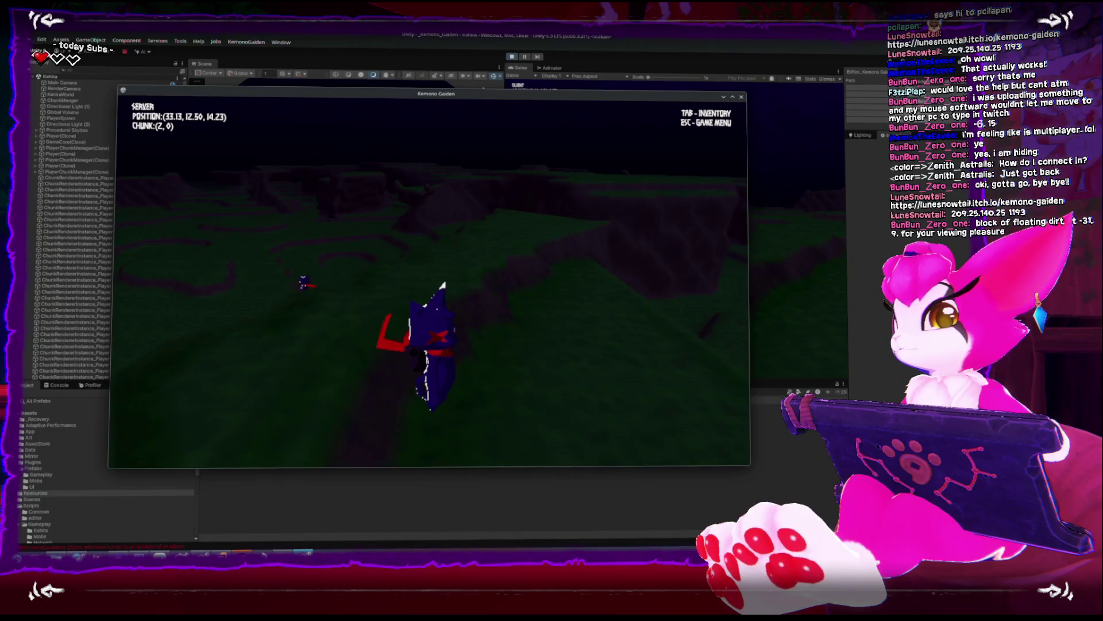
key("w")
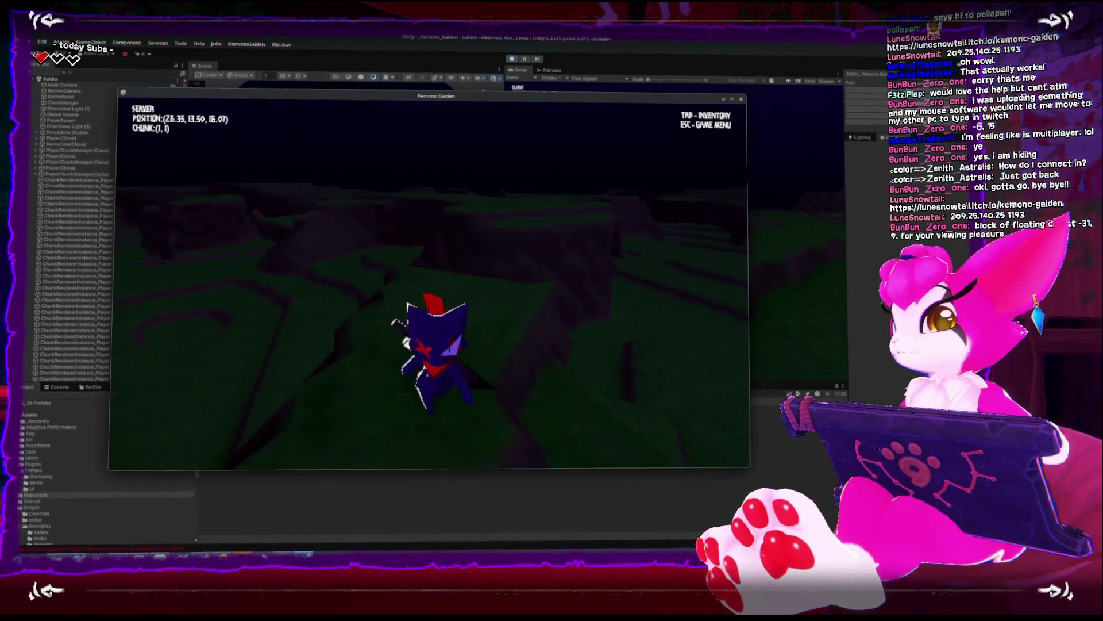
key("w")
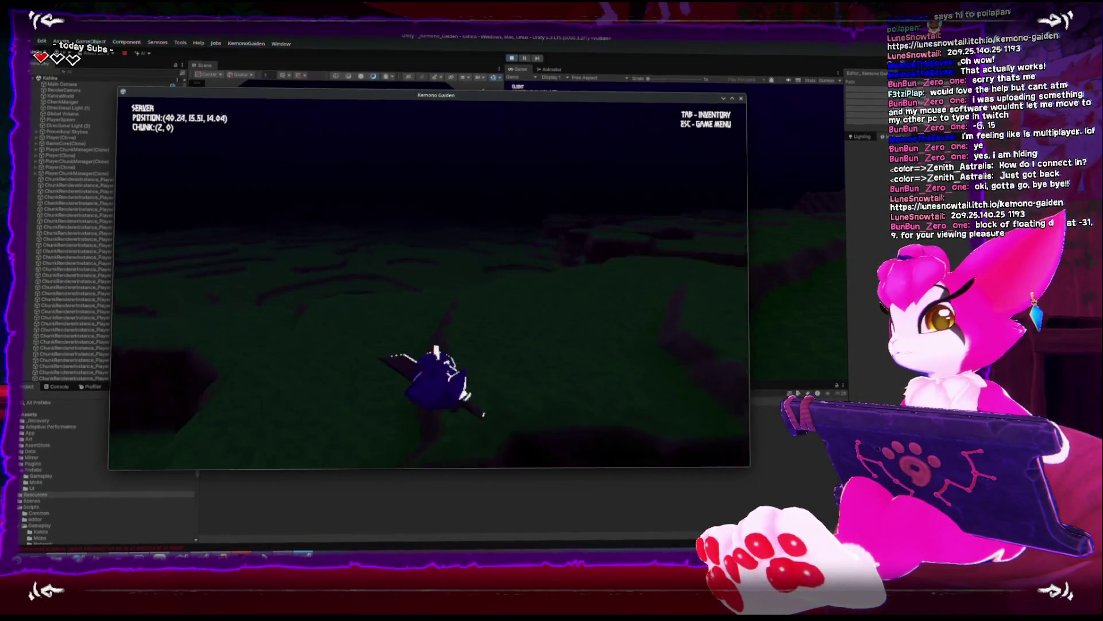
key("w")
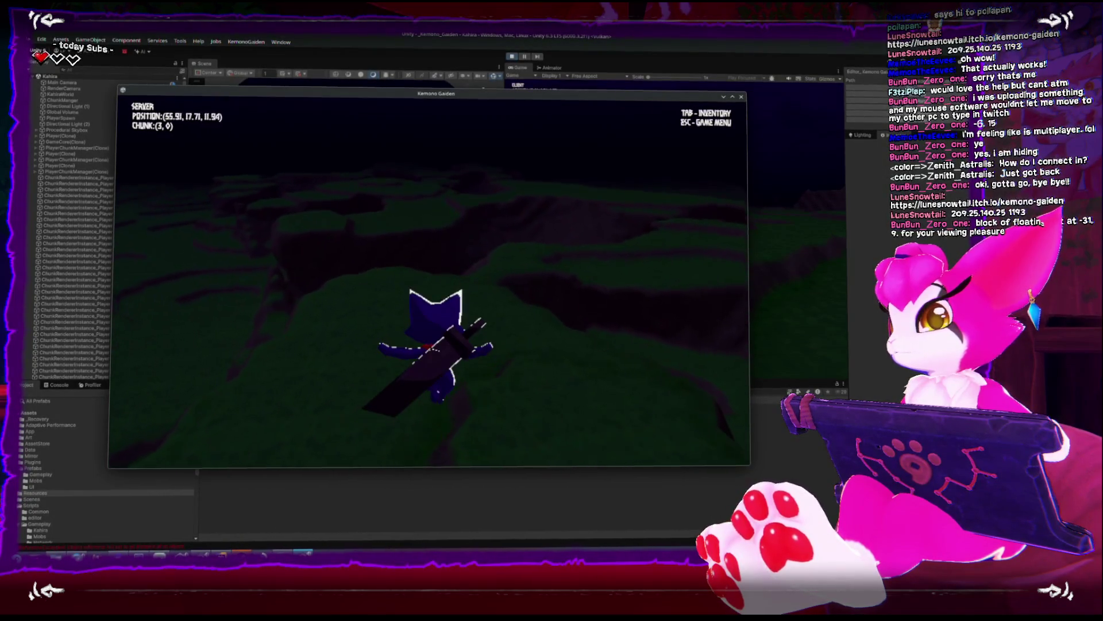
Turn back west through chunk (2, 0), drop to the lower grass and run into chunk (1, 0)
key("w")
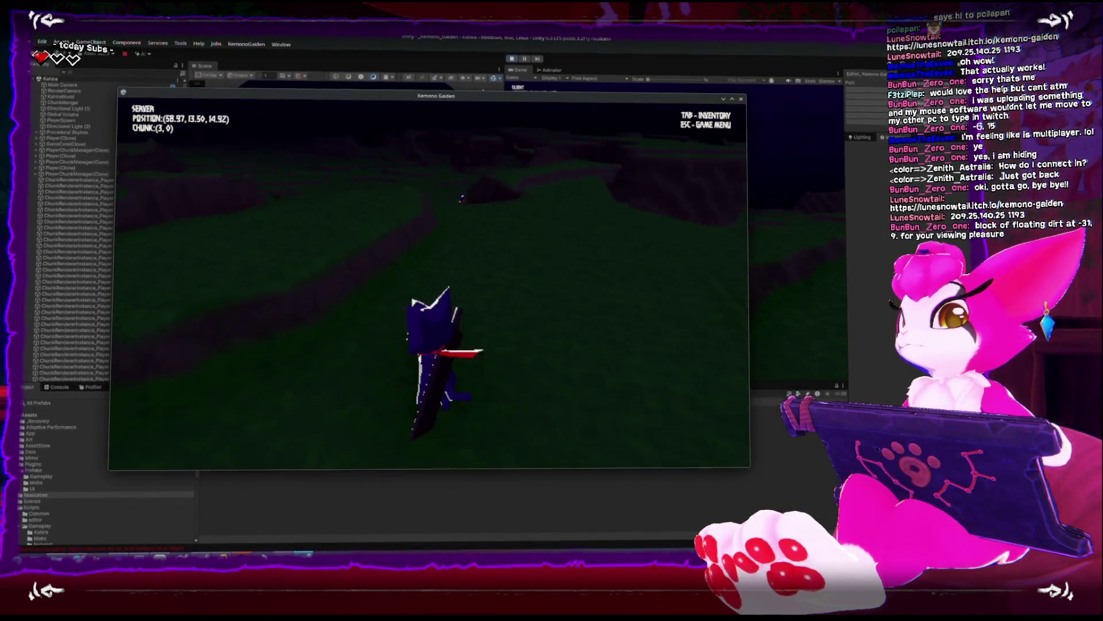
key("w")
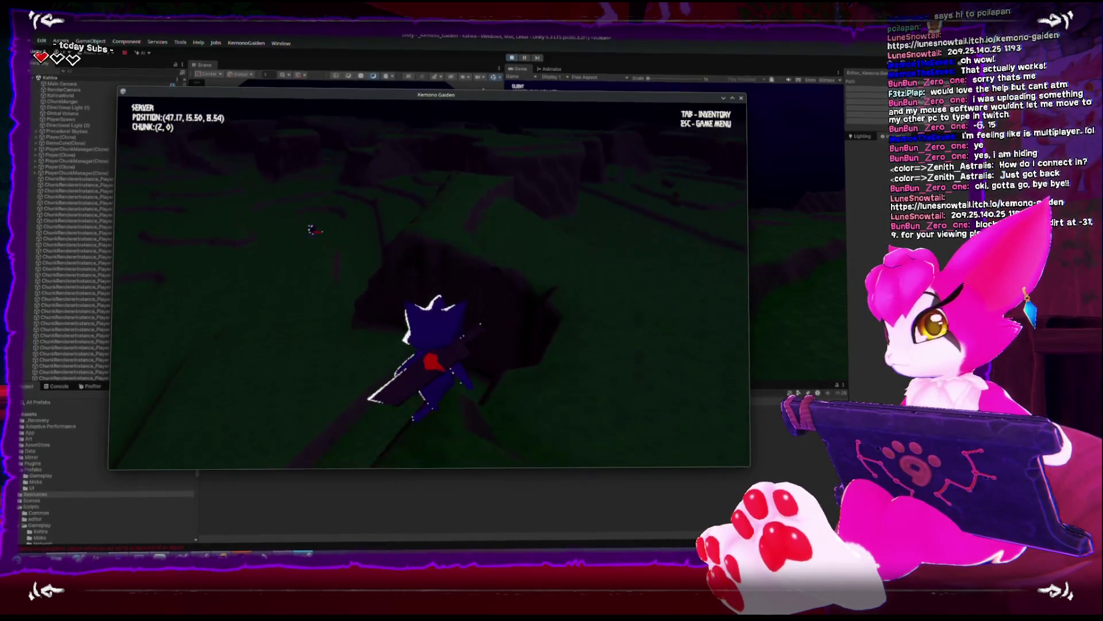
key("w")
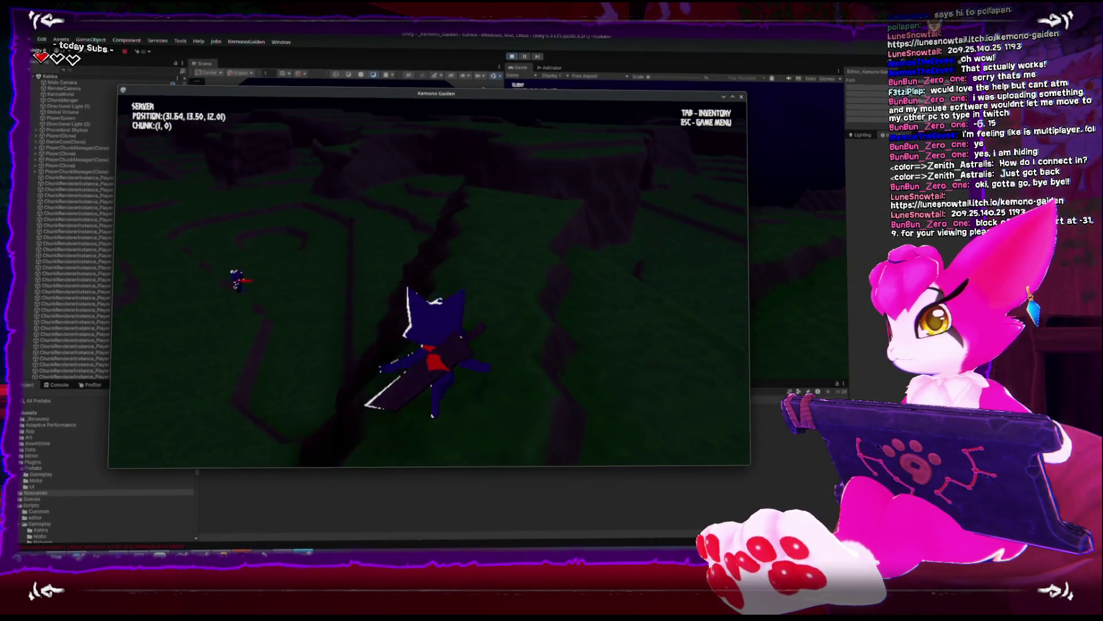
key("s")
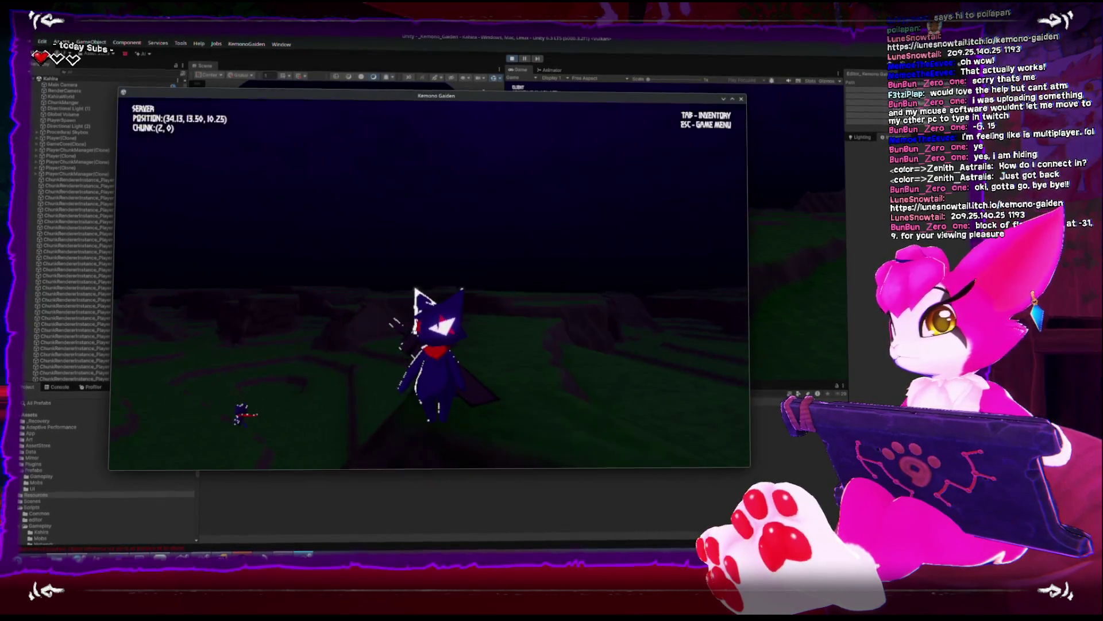
key("w")
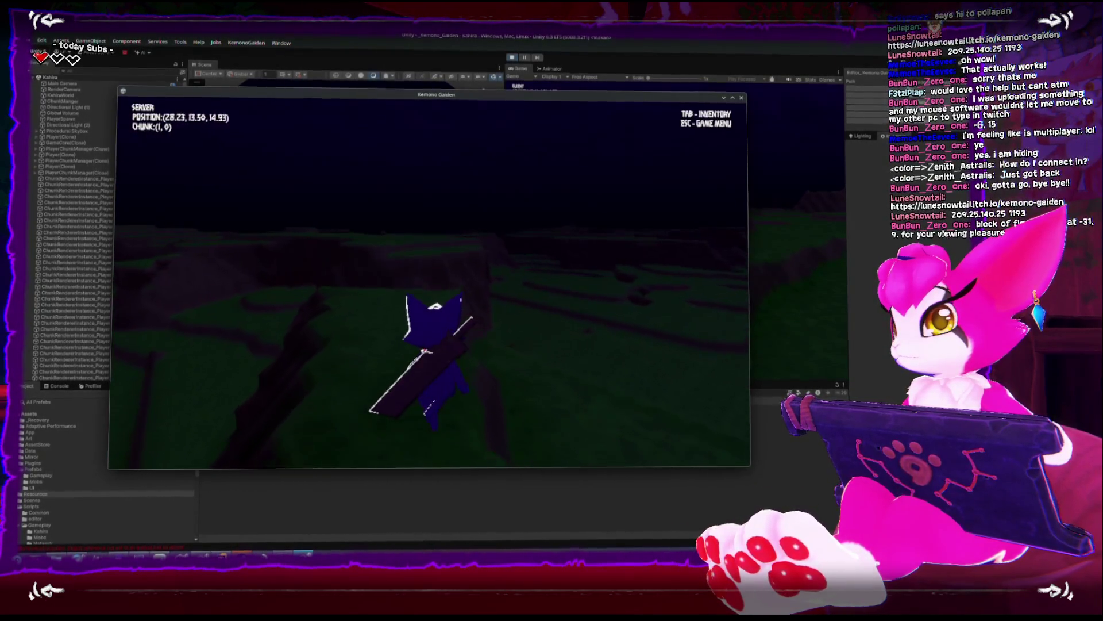
key("w")
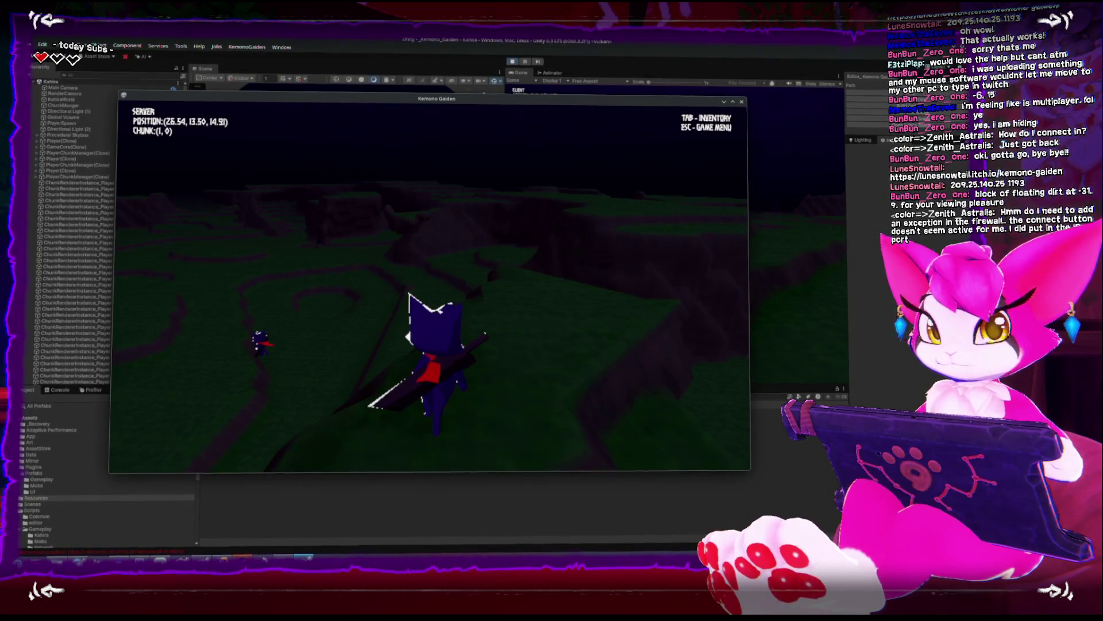
Run the cat west and east, swing the sword, and climb the hill into chunk (0, 1)
key("w")
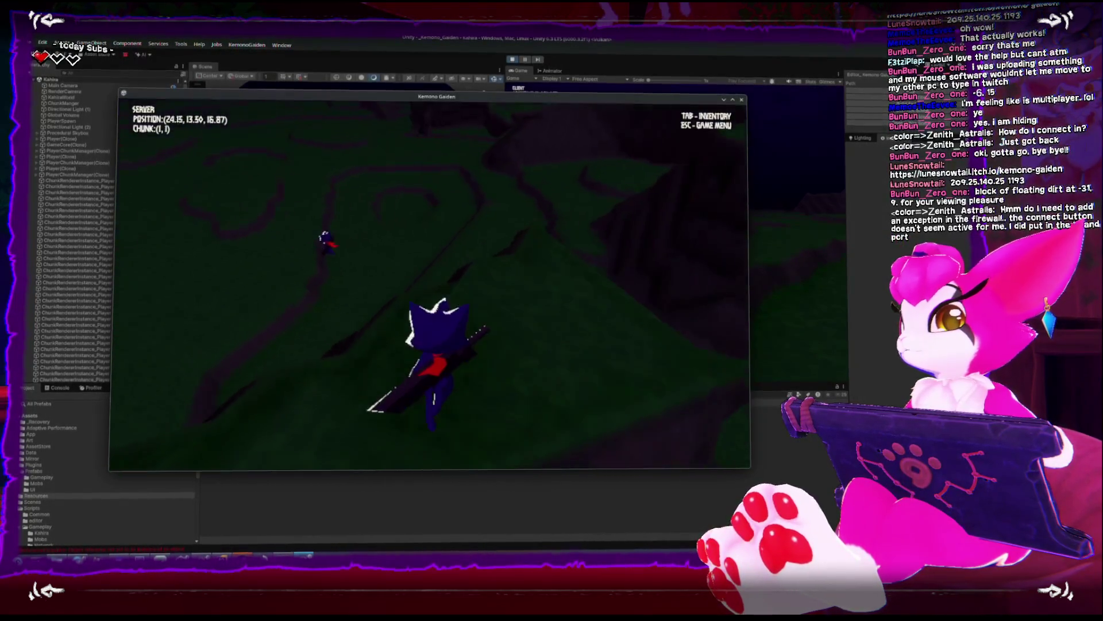
key("w")
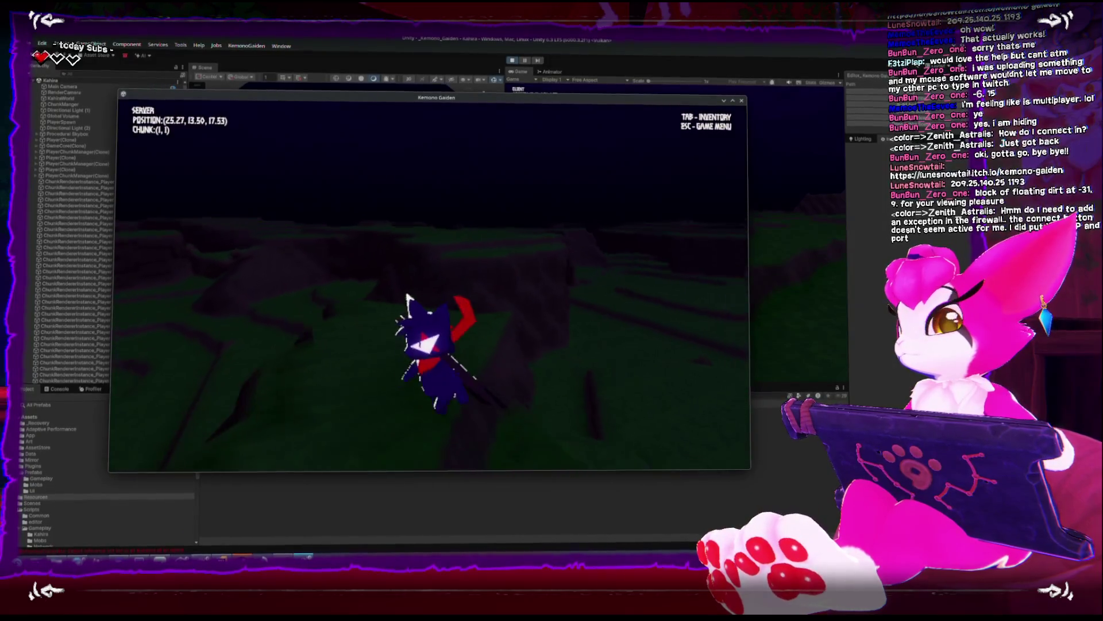
key("w")
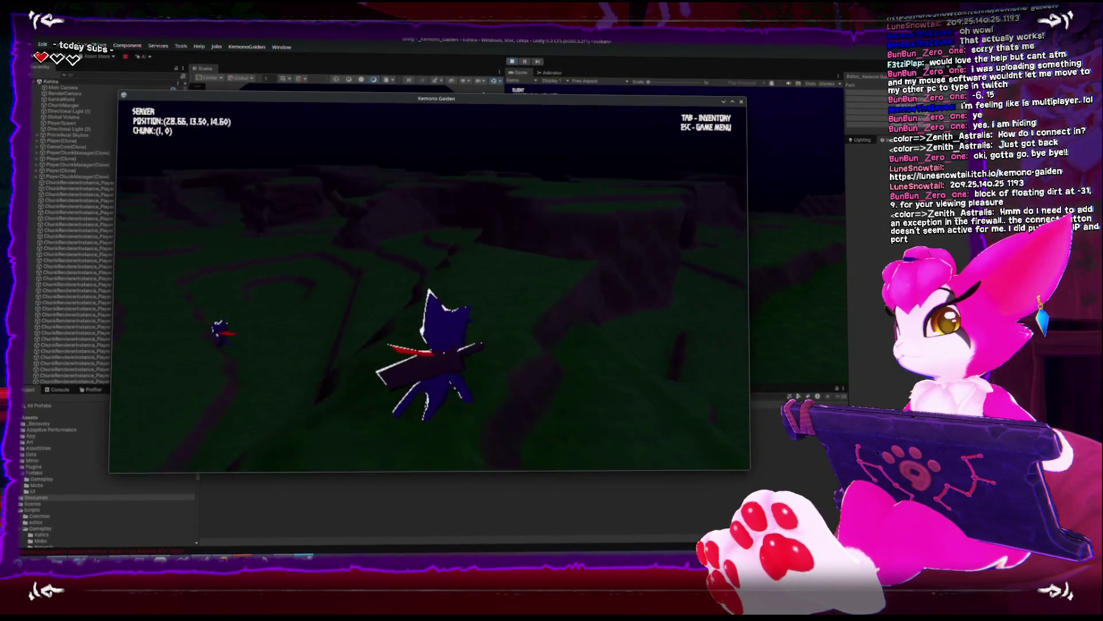
key("w")
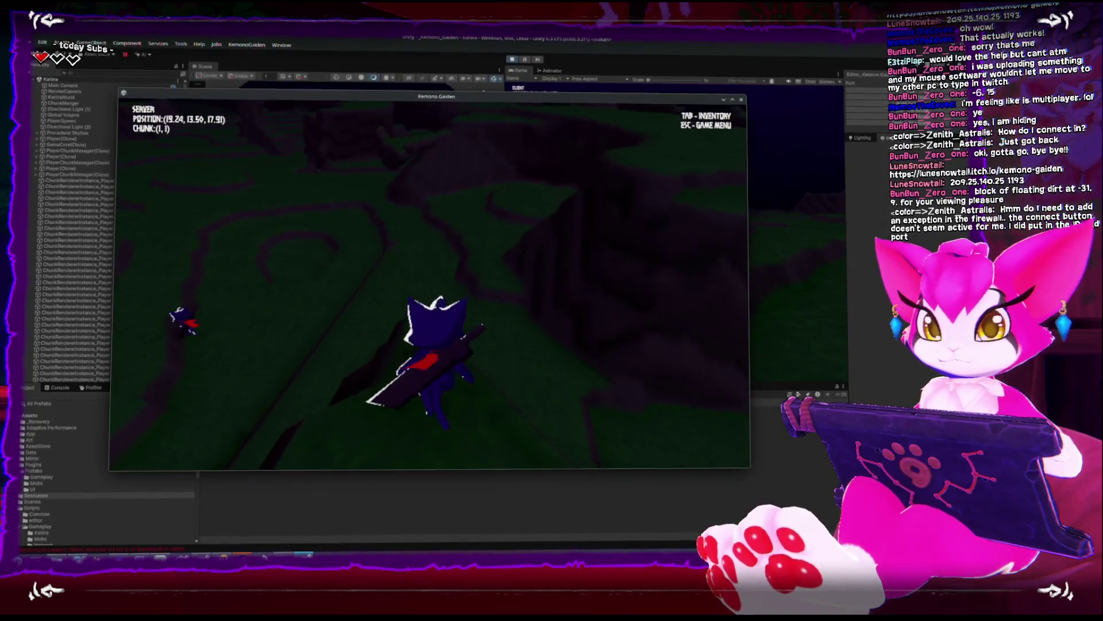
key("w")
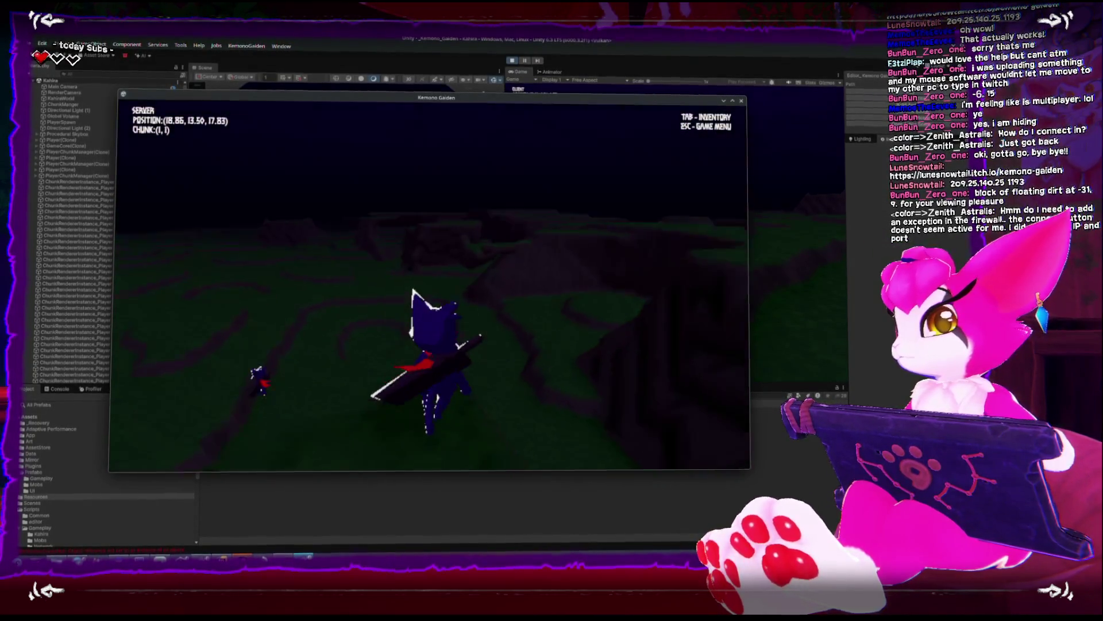
key("w")
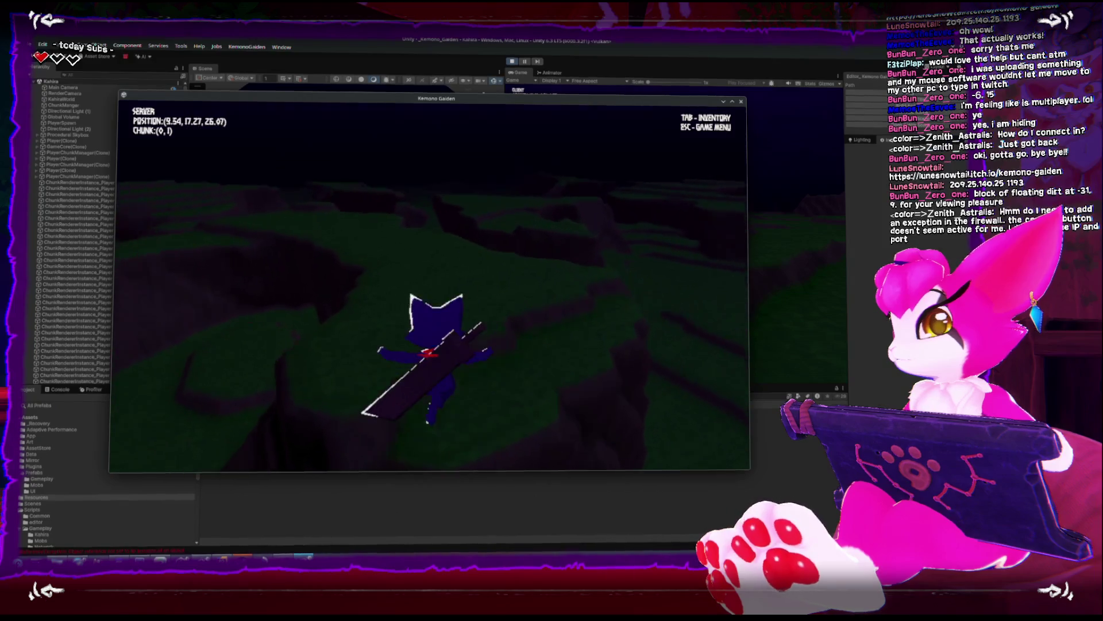
key("w")
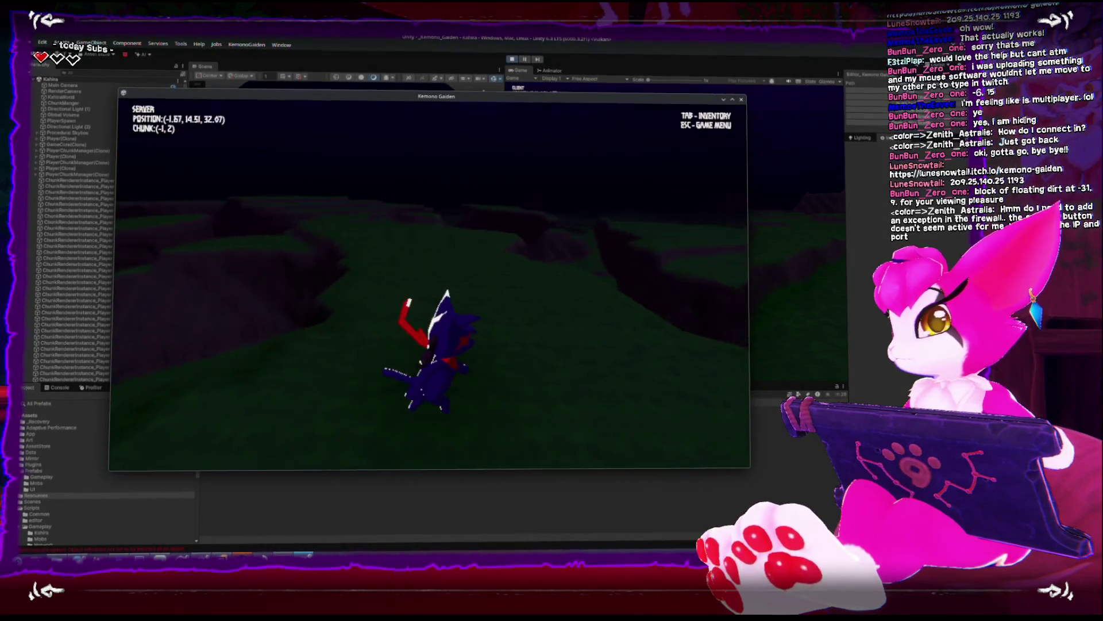
key("w")
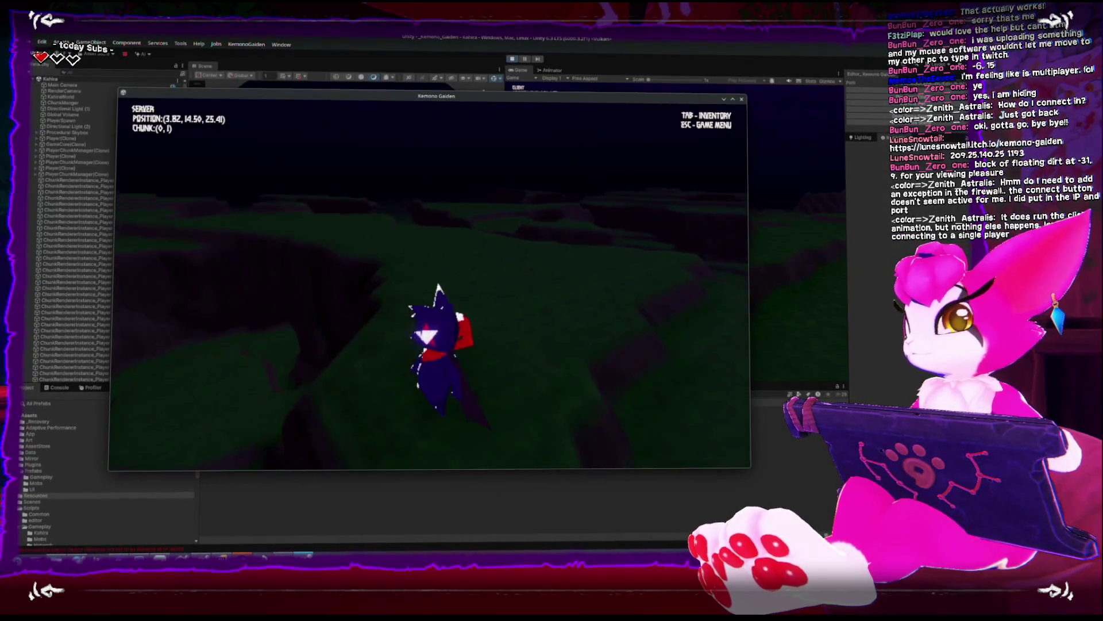
Roam through chunks (1, 1) and (1, 0) and head back toward the other player
key("w")
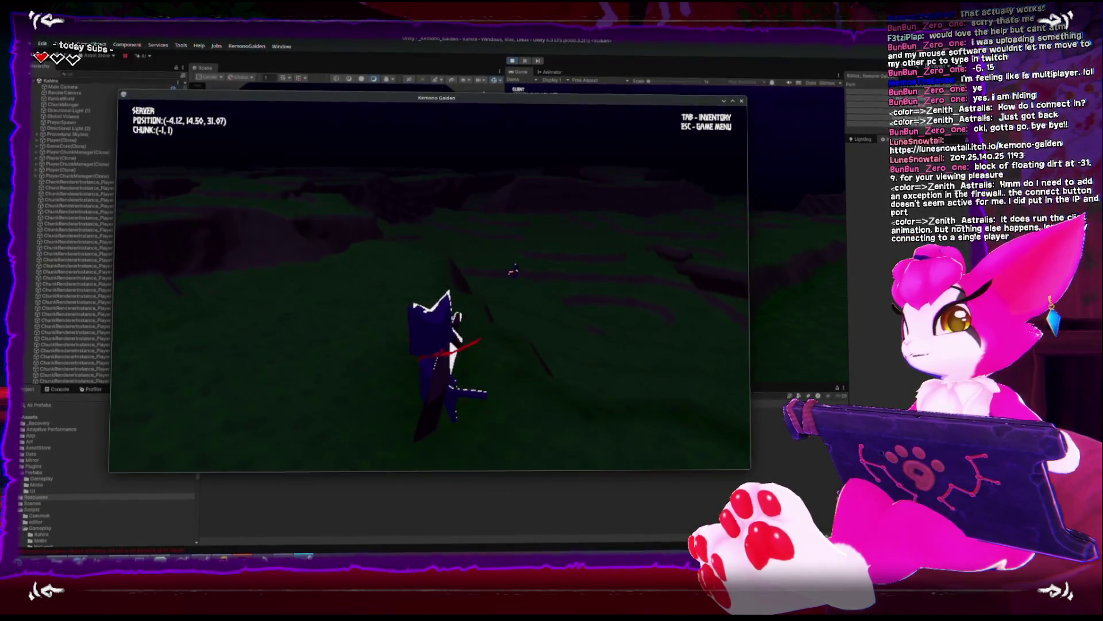
key("w")
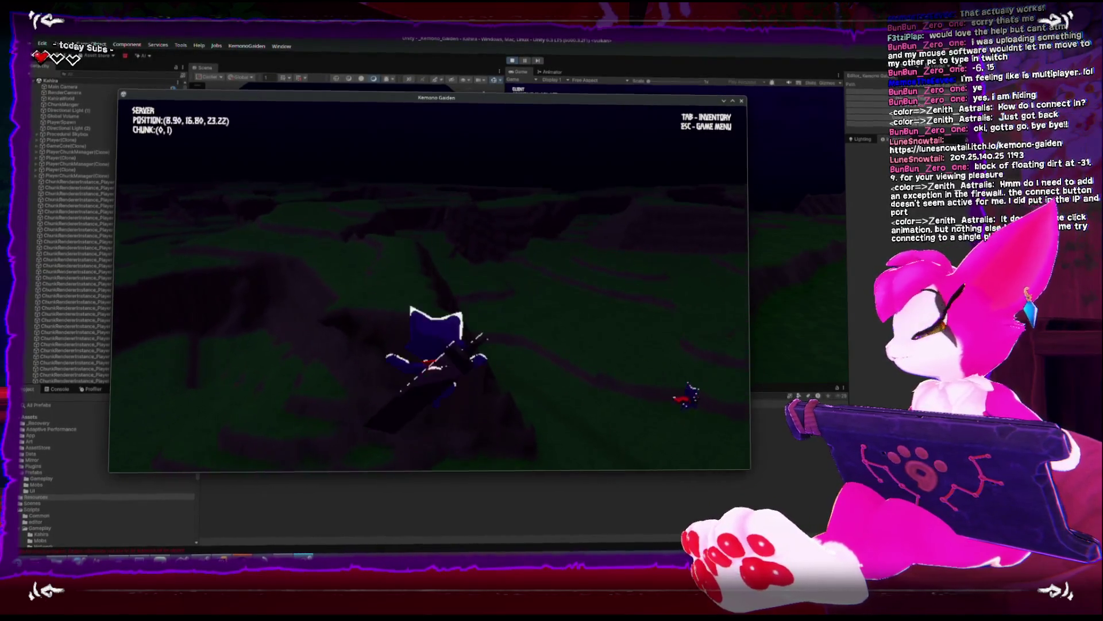
key("w")
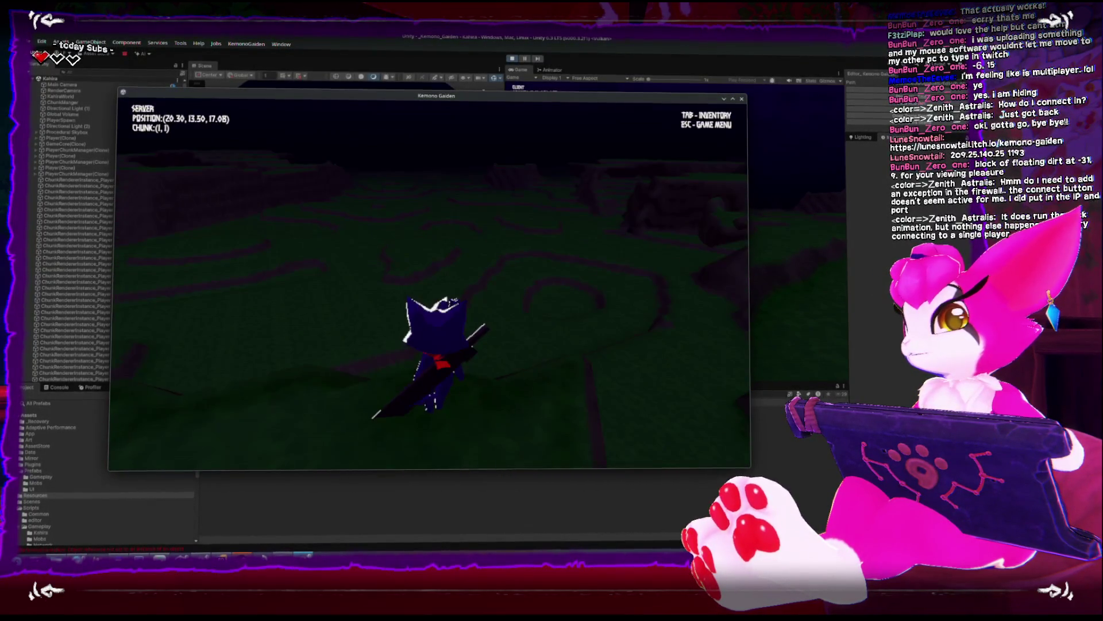
key("w")
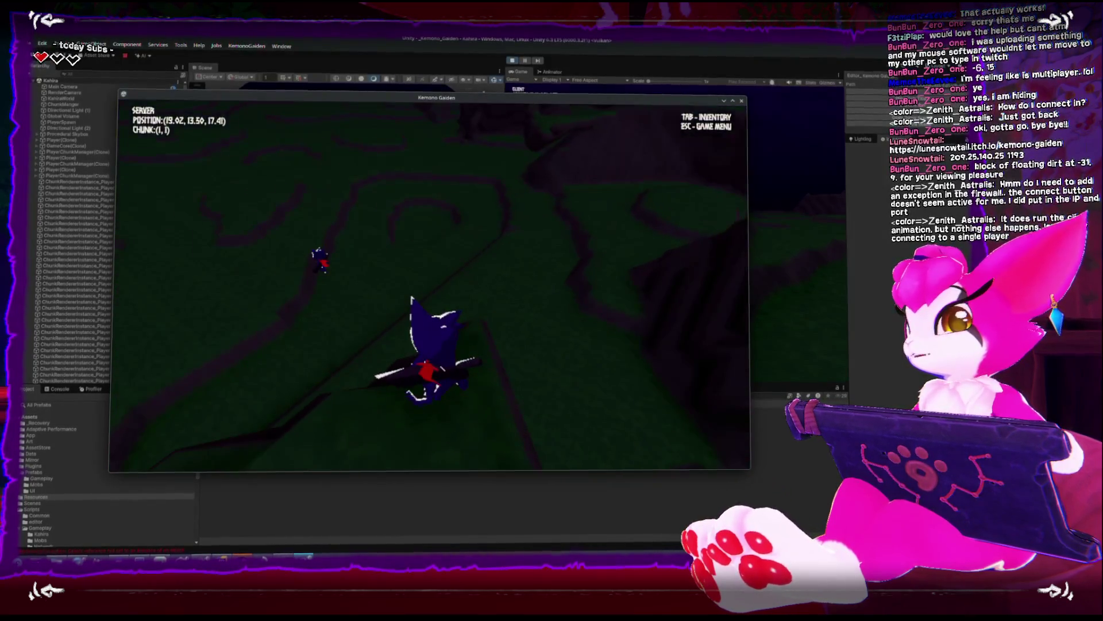
key("w")
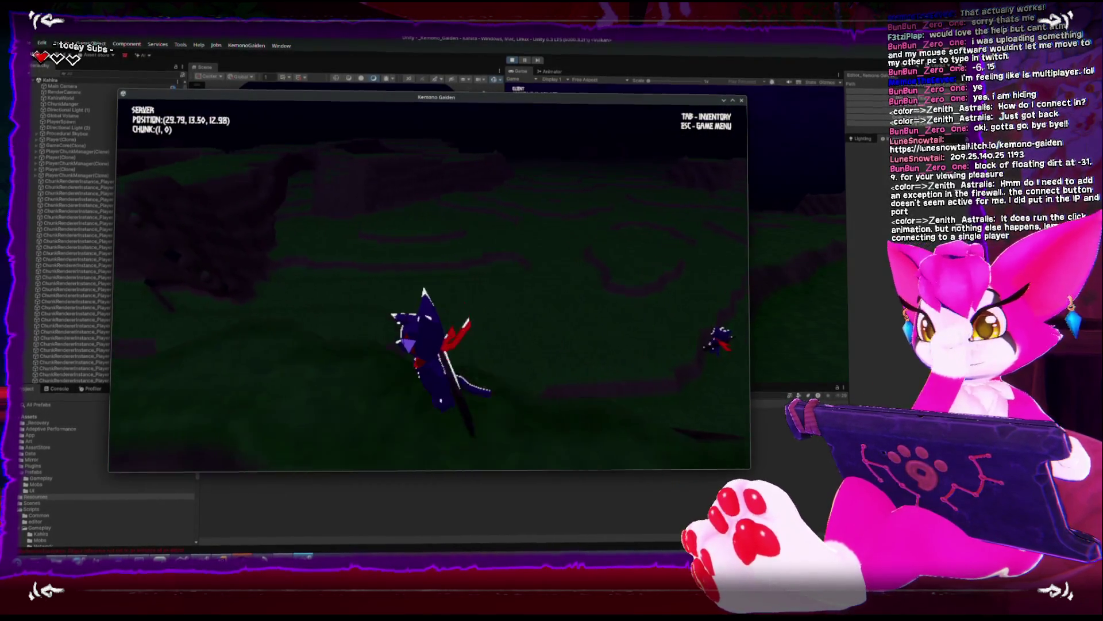
key("w")
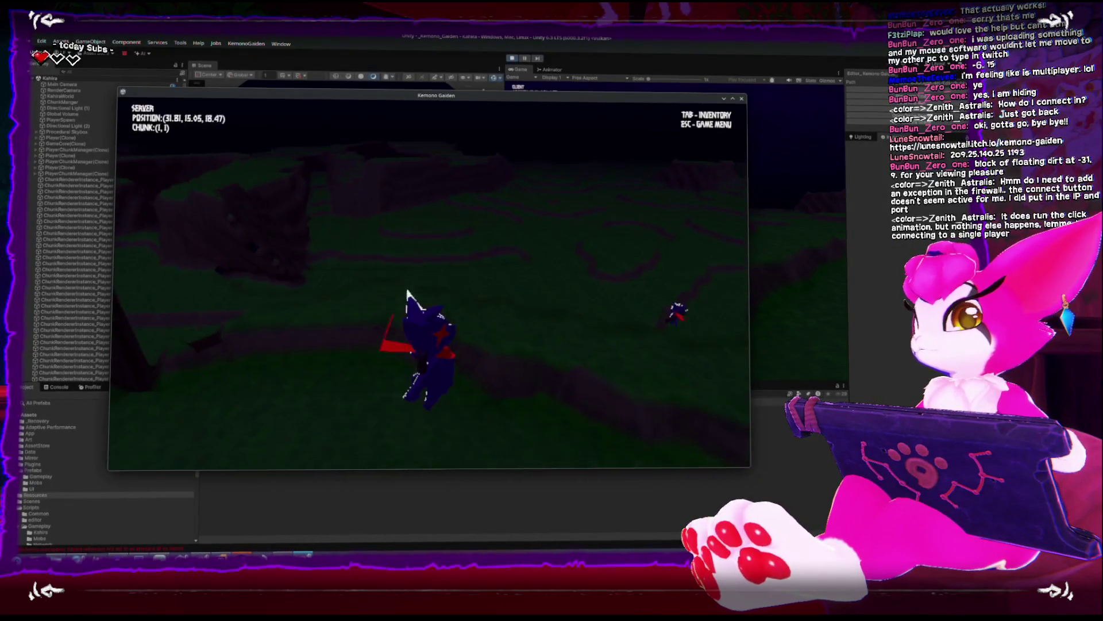
key("w")
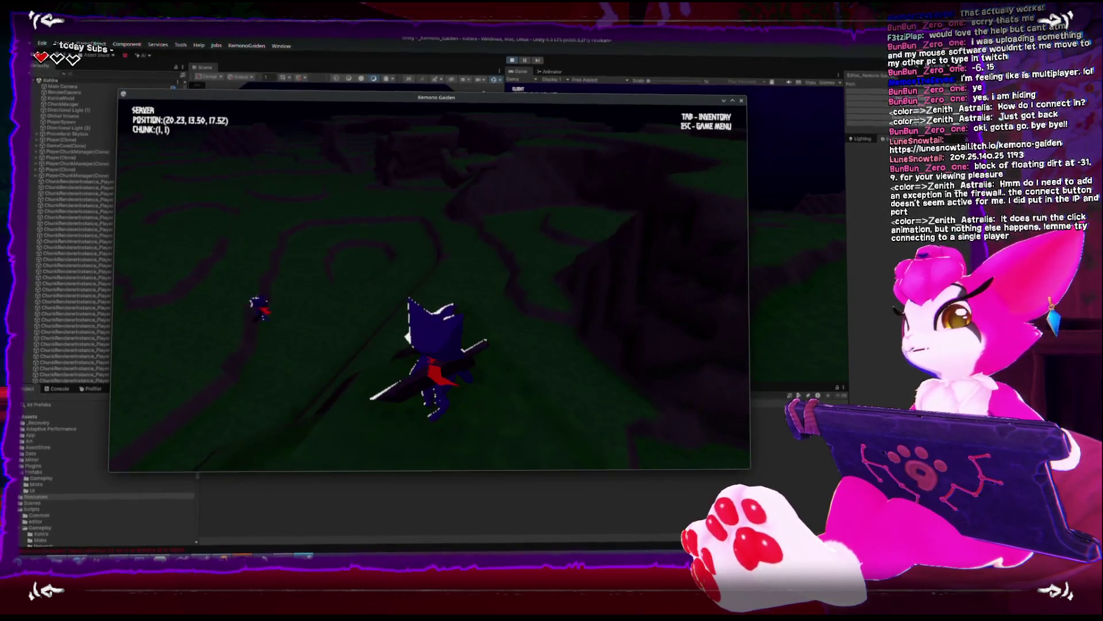
Walk the cat around near the other player in chunk (1, 1), then open the Game Menu
key("w")
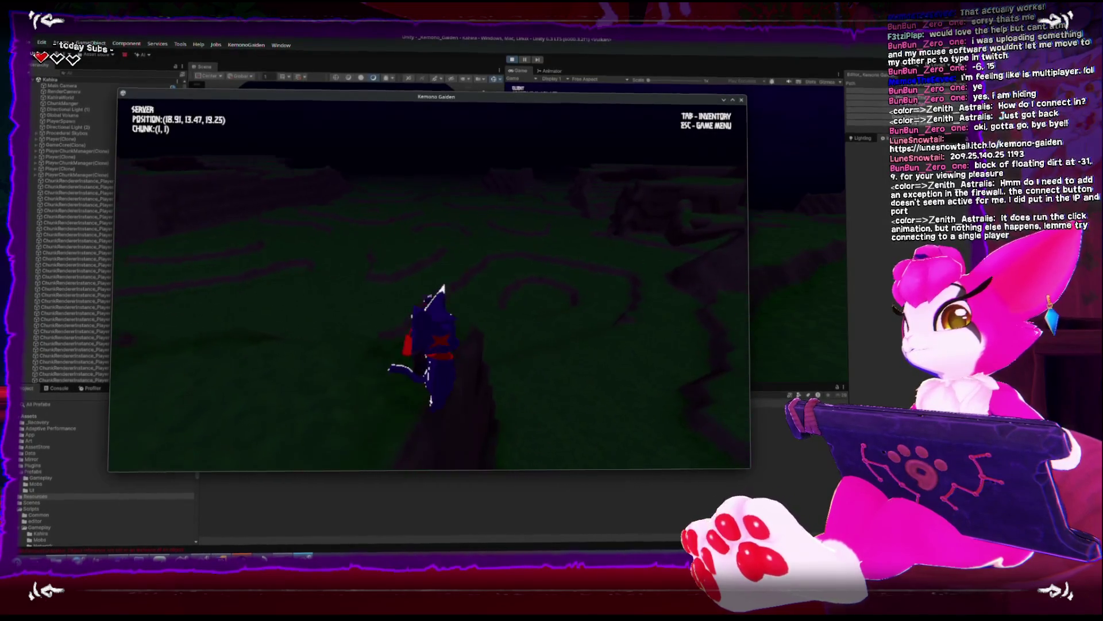
key("w")
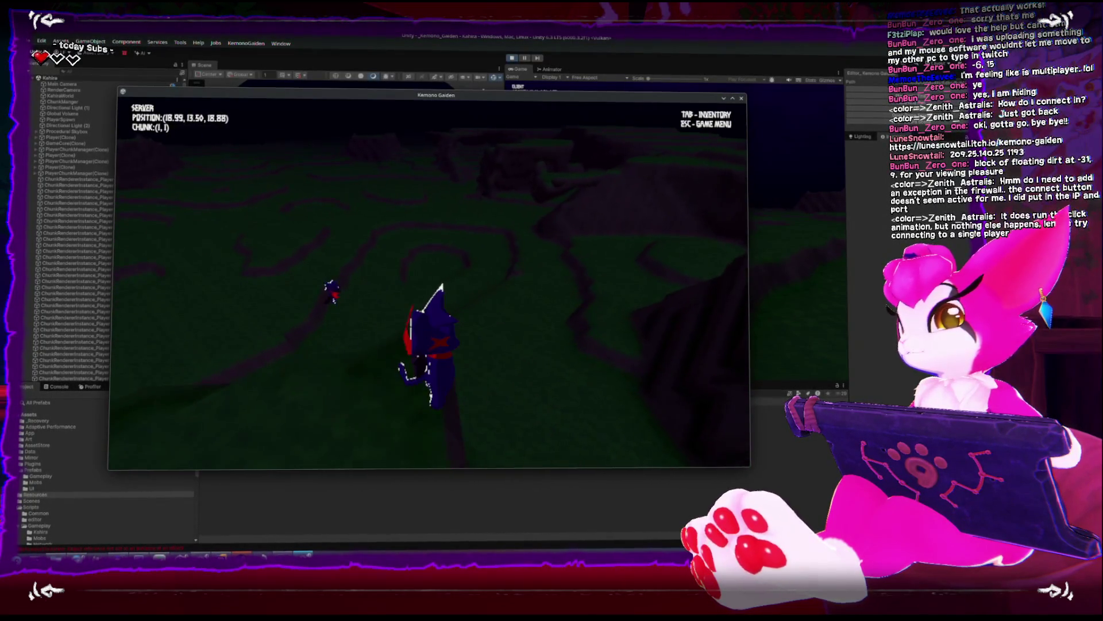
key("w")
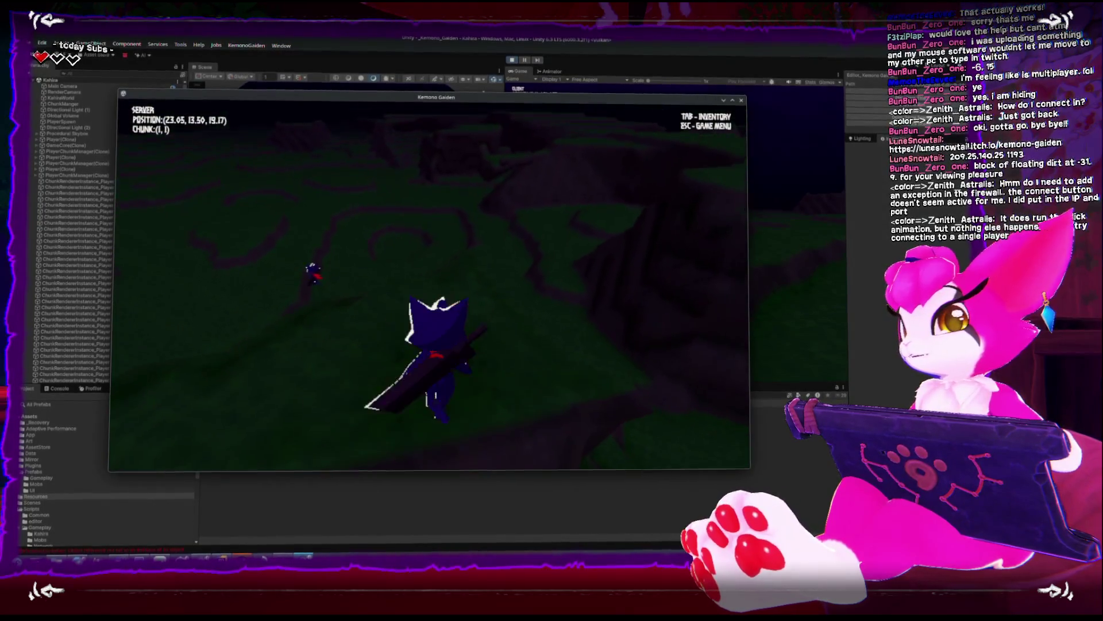
key("s")
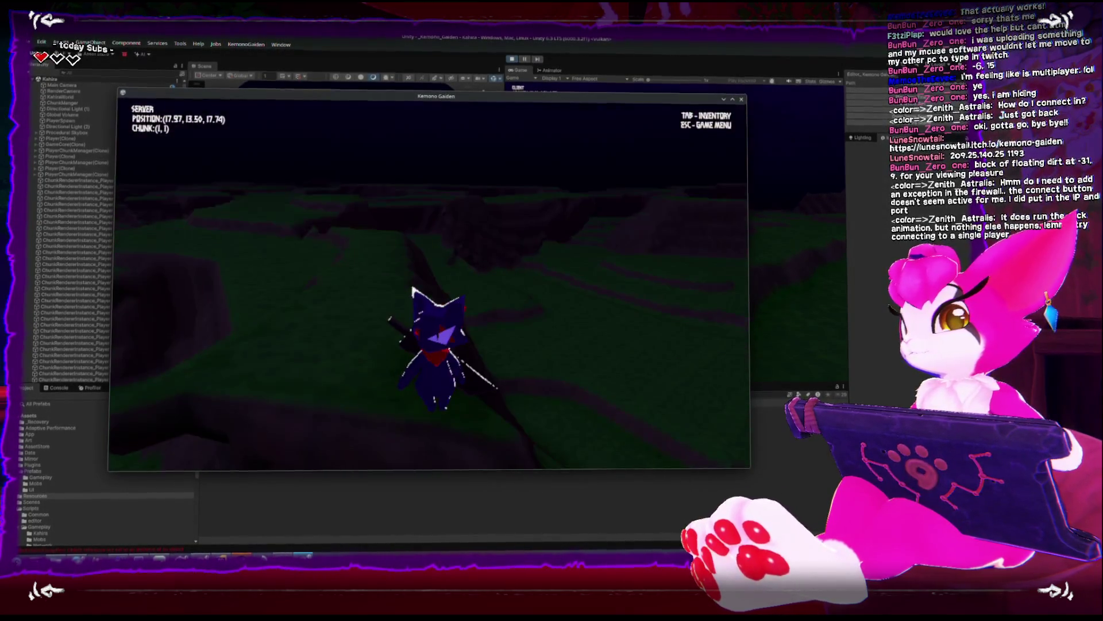
key("w")
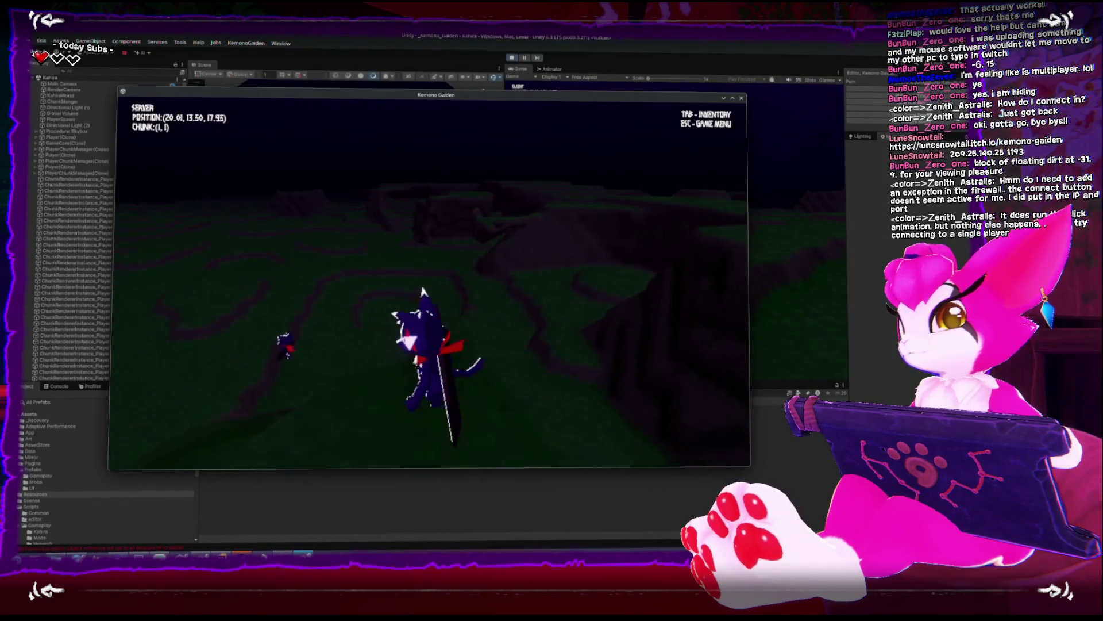
key("w")
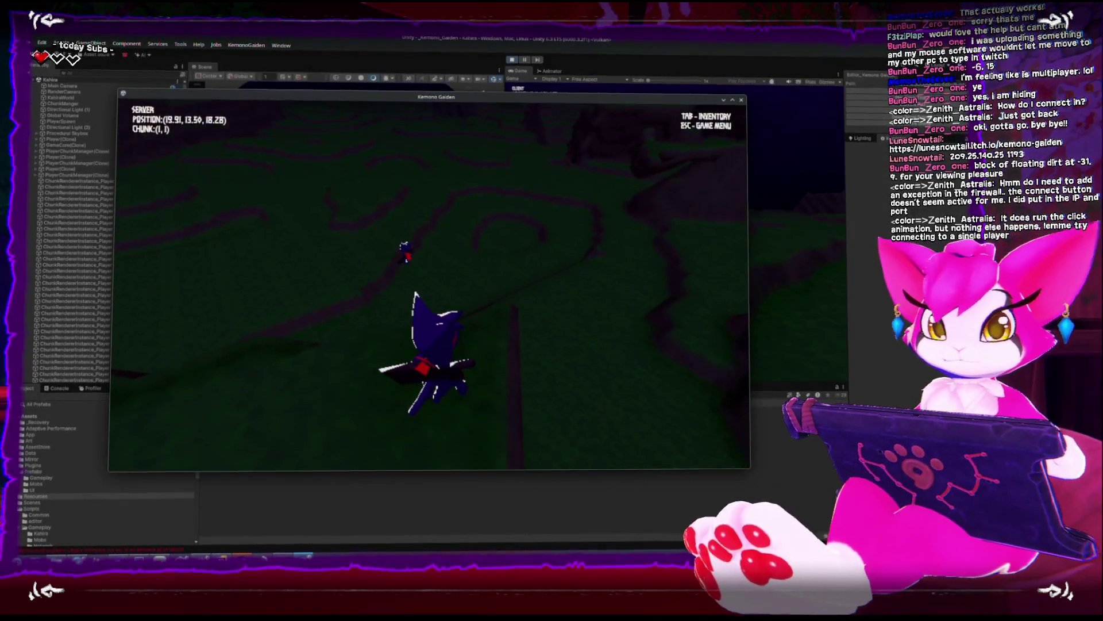
key("Escape")
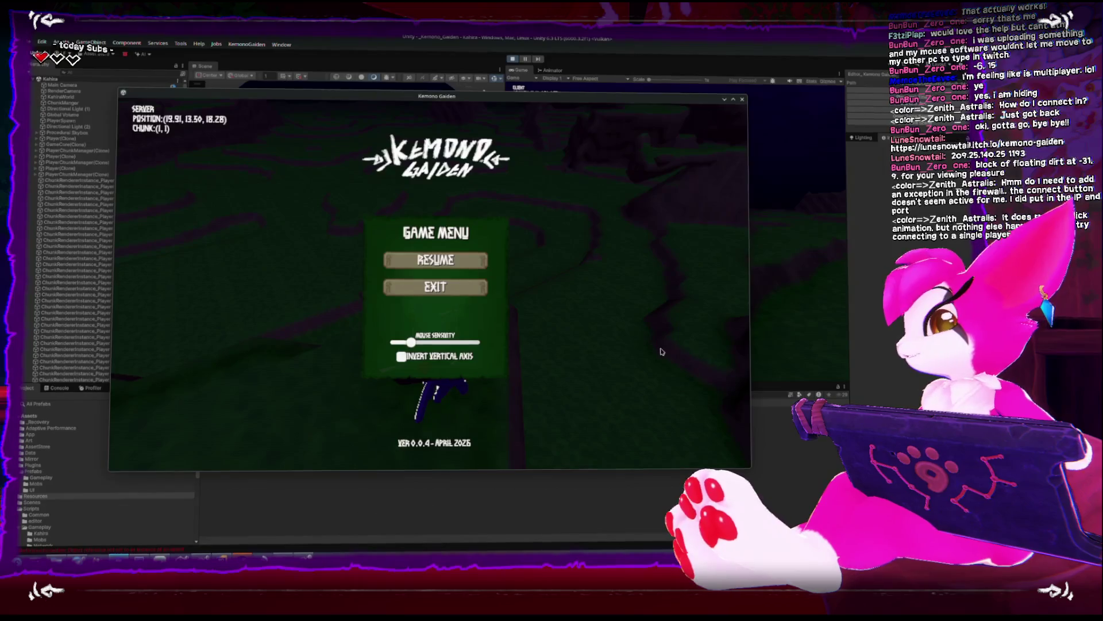
Close the Game Menu with Esc and resume play on the grassland
key("Escape")
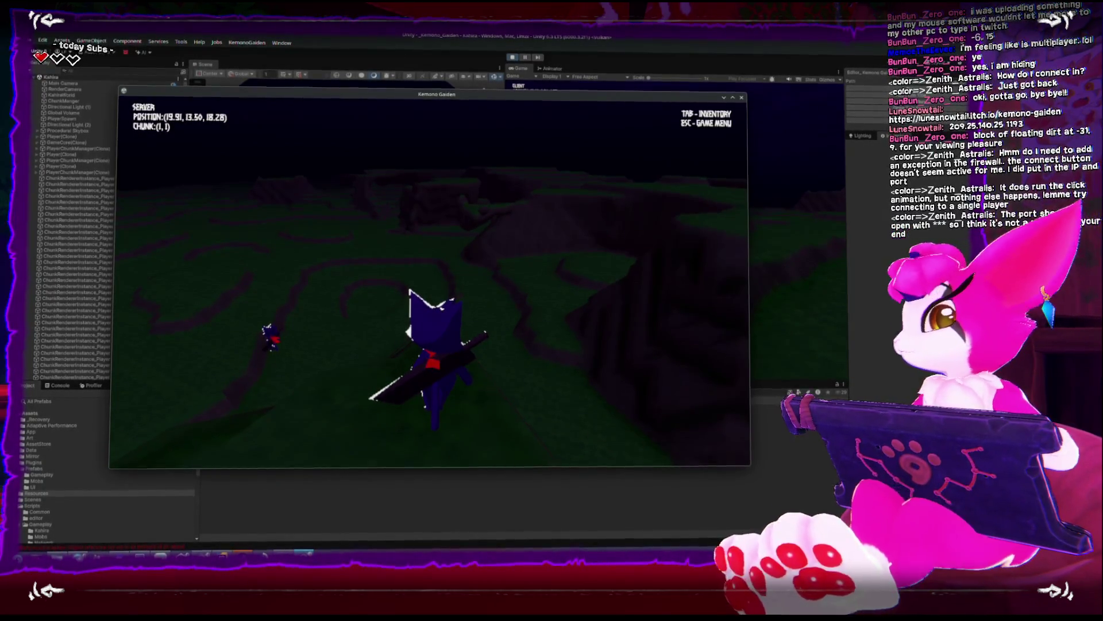
Walk the cat into chunk (1, 0), out to chunk (2, 1), and onto higher ground
key("w")
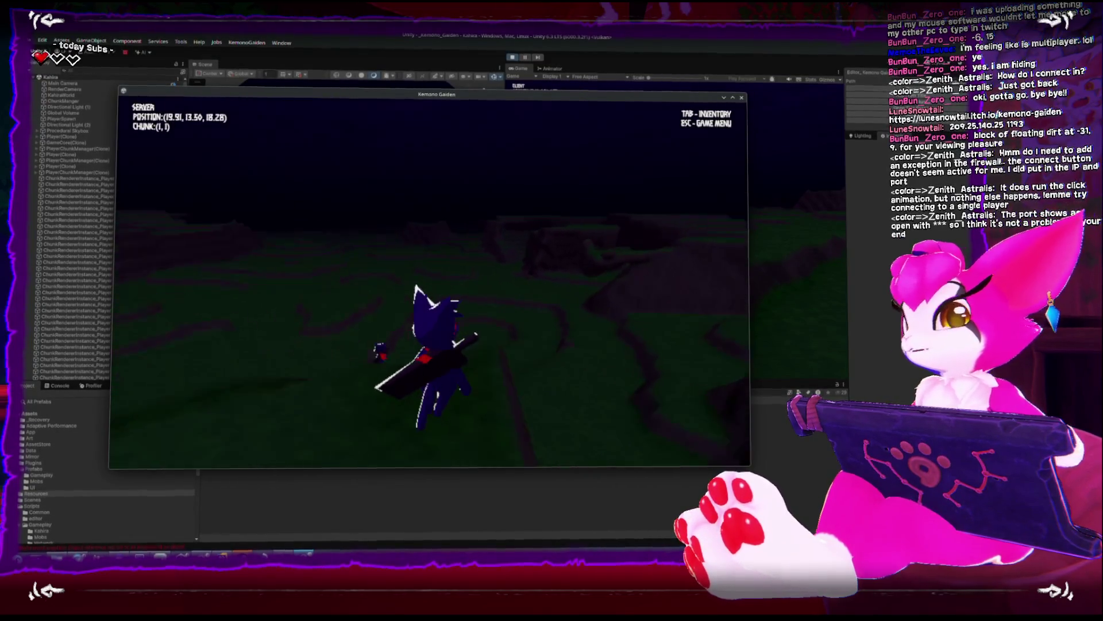
key("w")
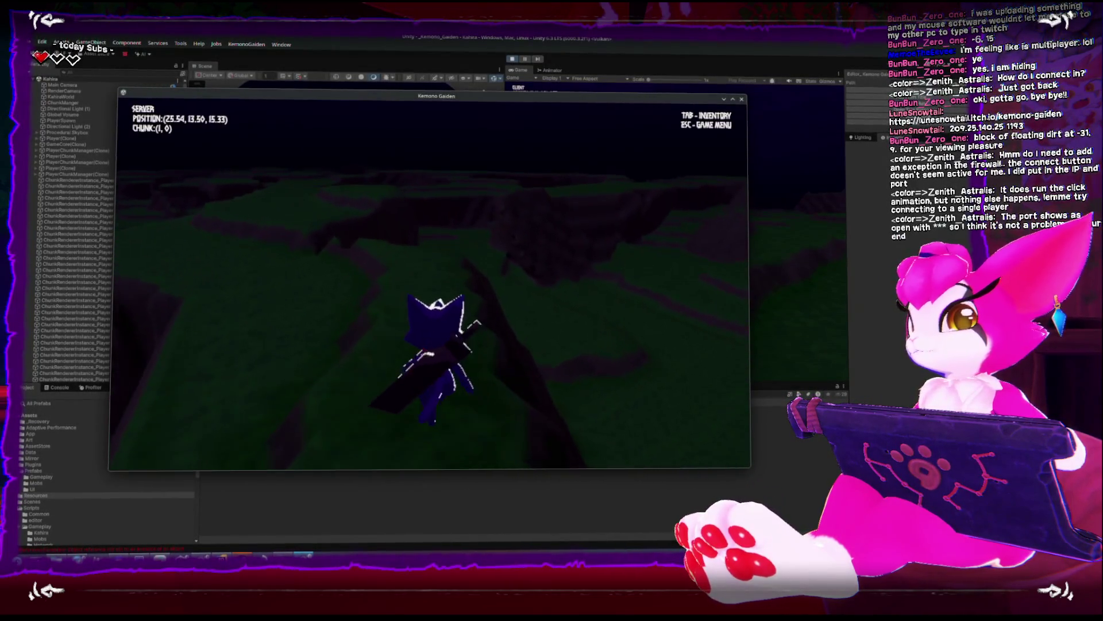
key("w")
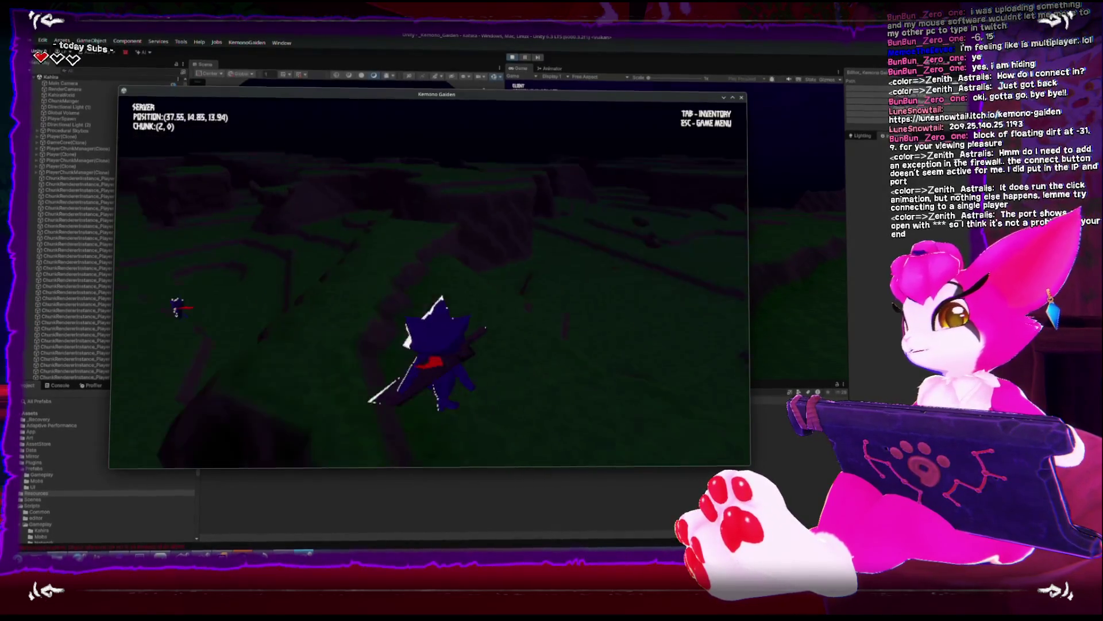
key("s")
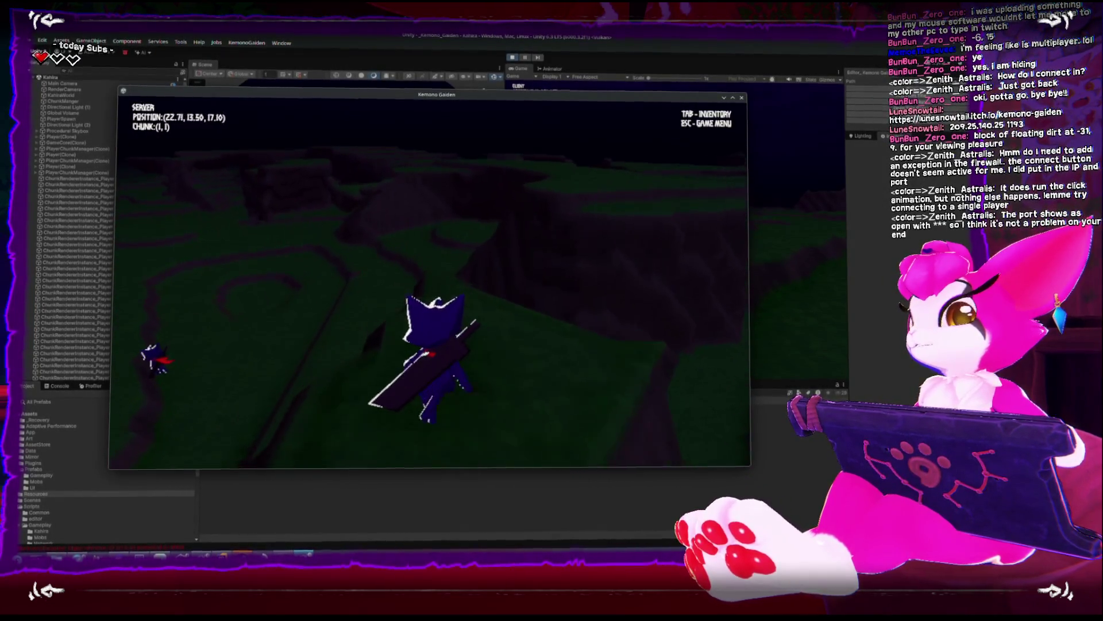
key("w")
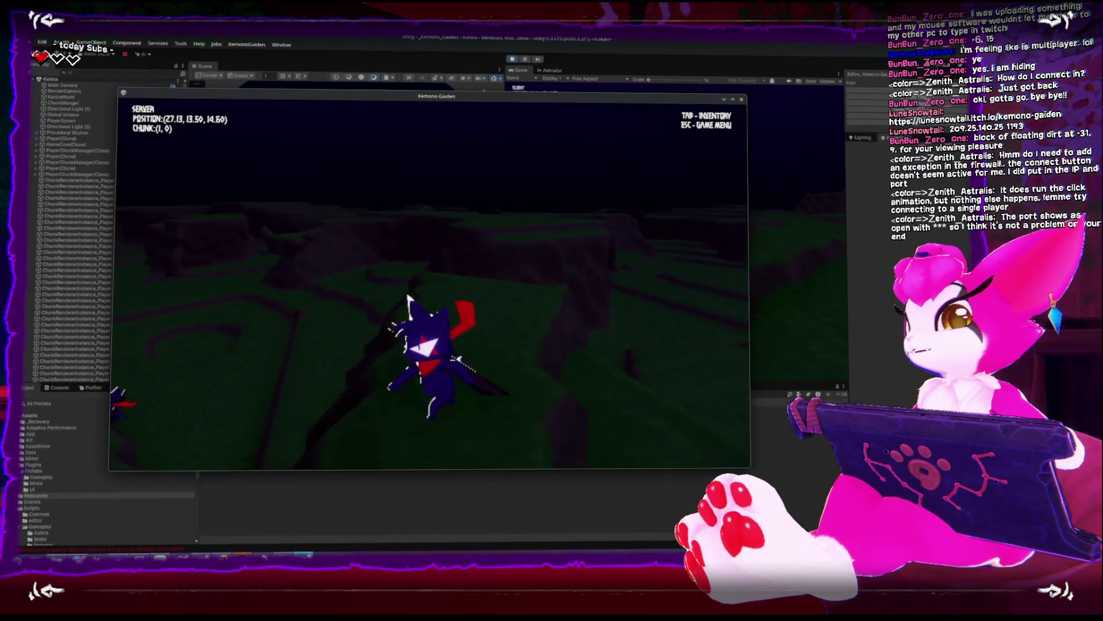
key("w")
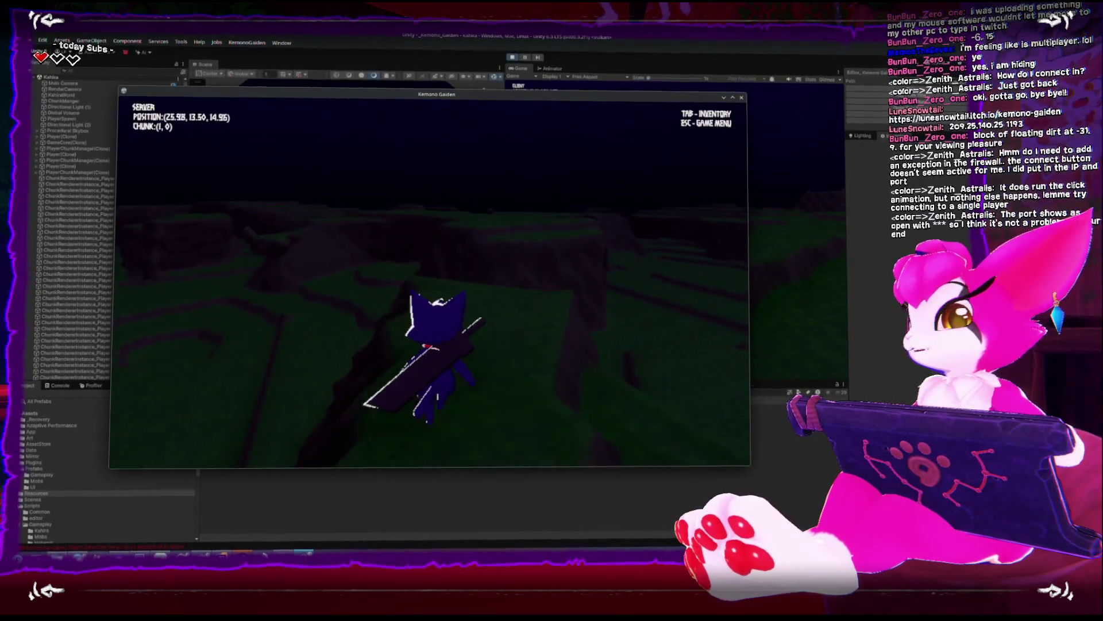
key("w")
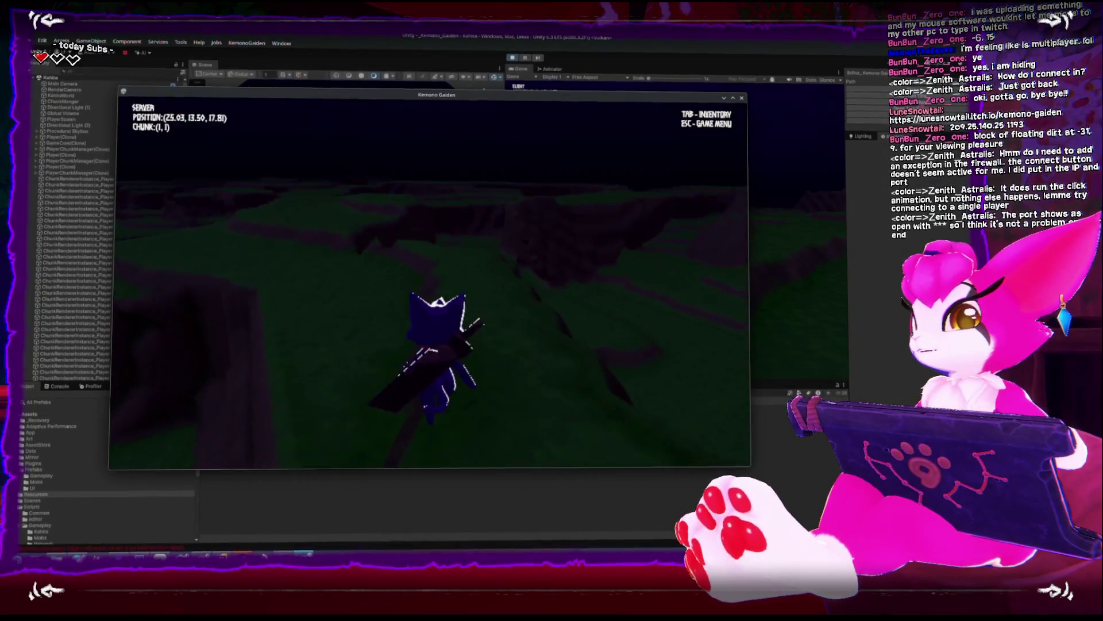
key("w")
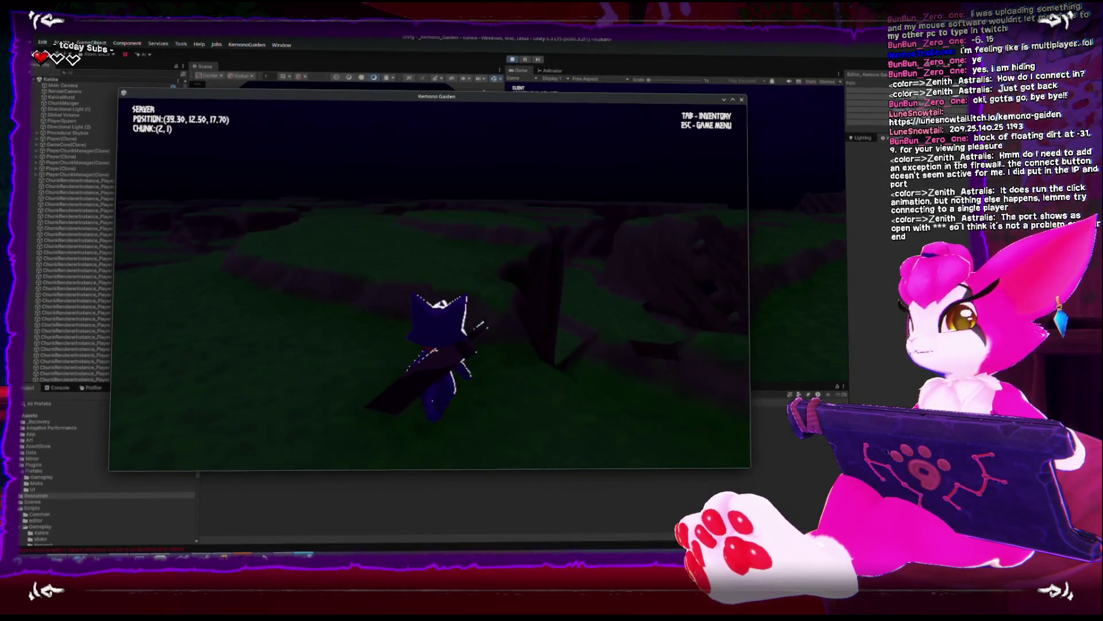
Walk back into chunk (1, 1) near the other player, then up a ledge into chunk (0, 1)
key("w")
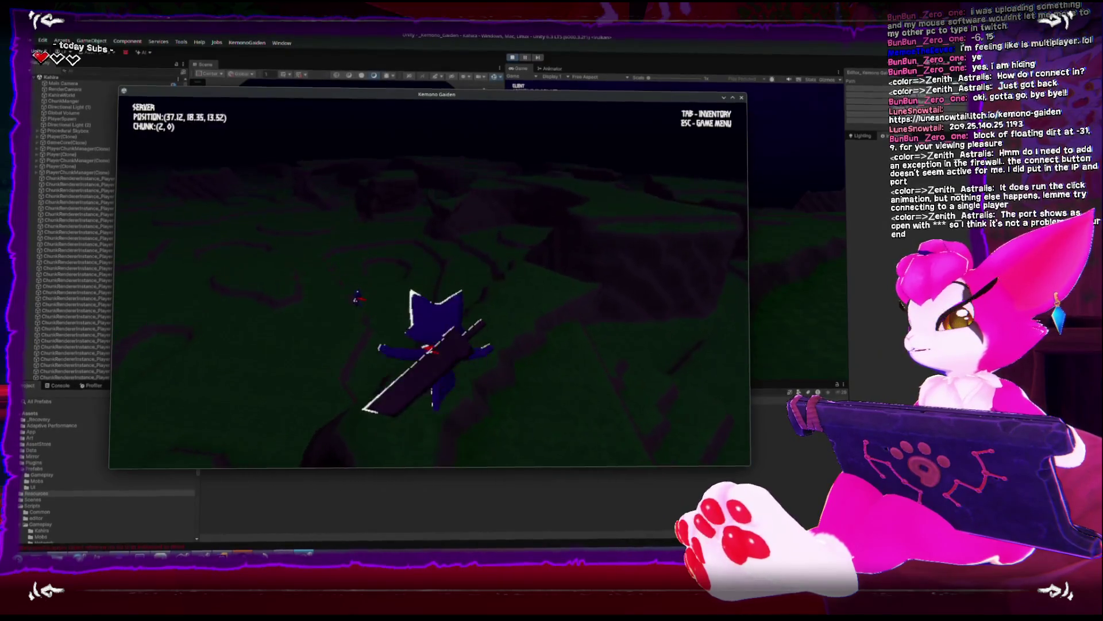
key("w")
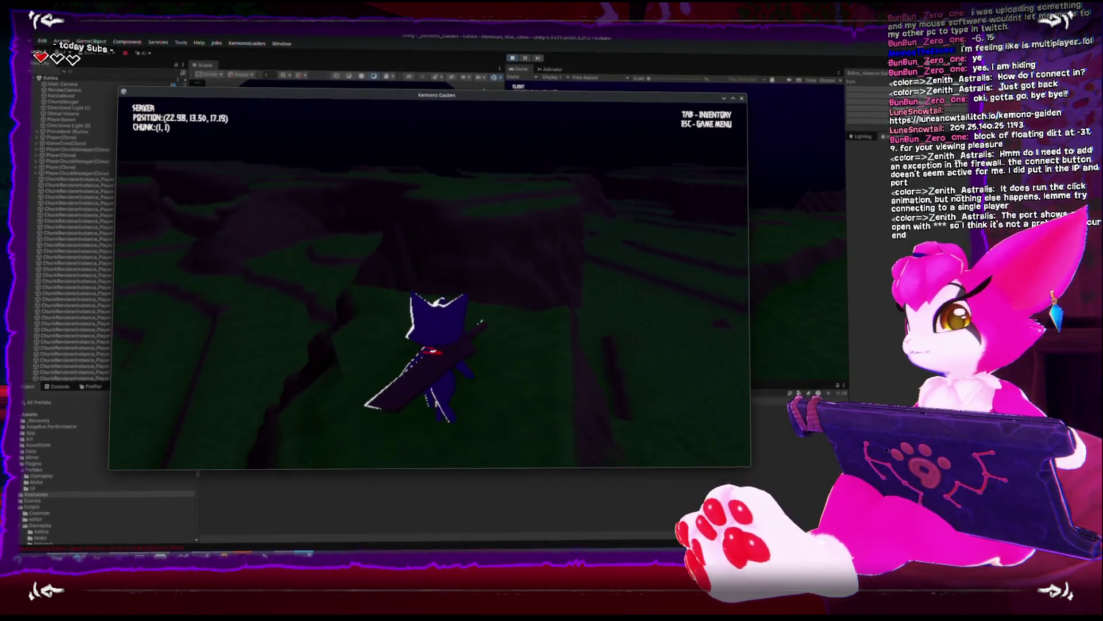
key("w")
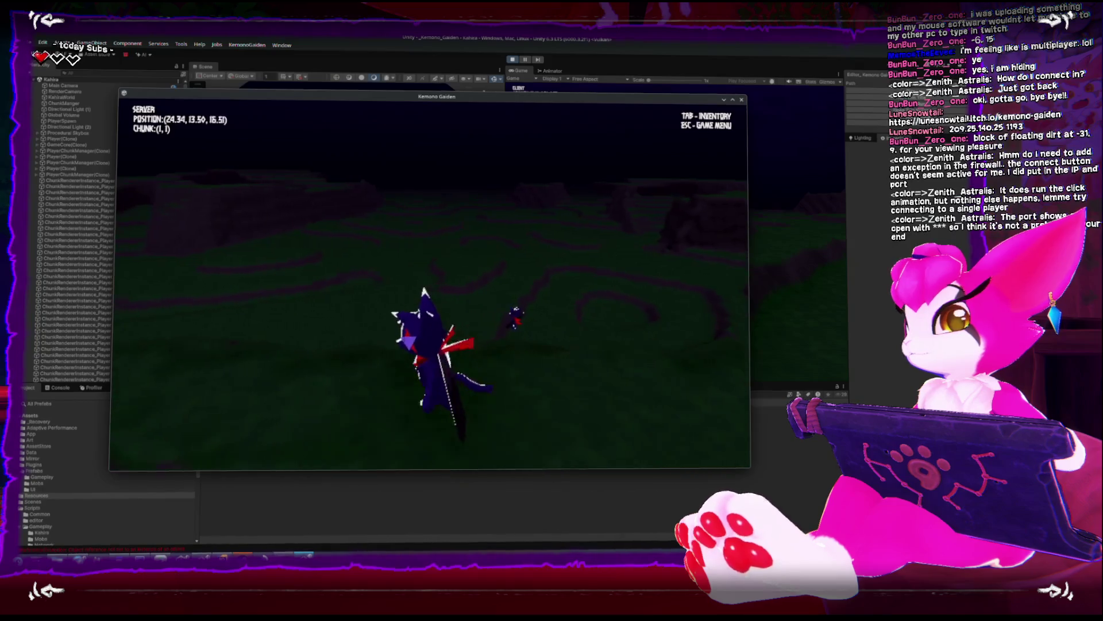
key("w")
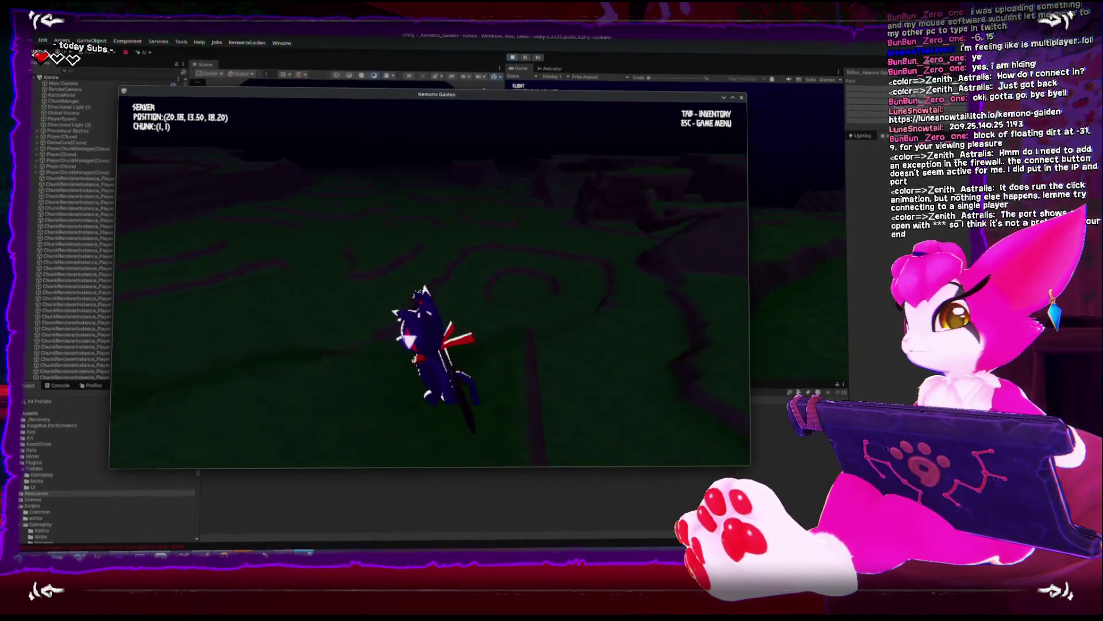
key("w")
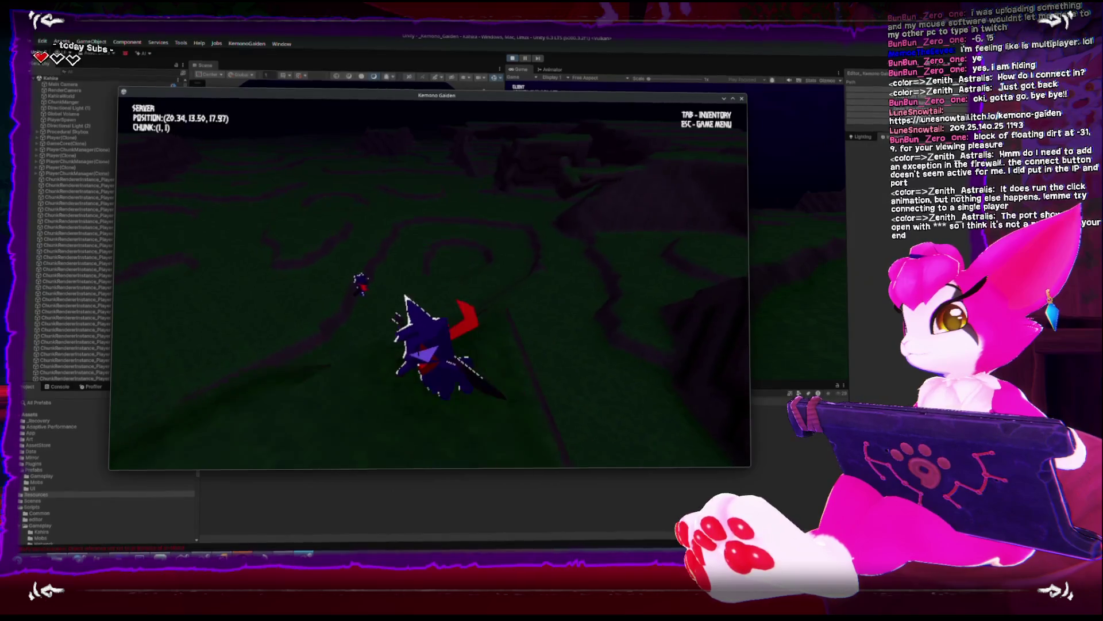
key("w")
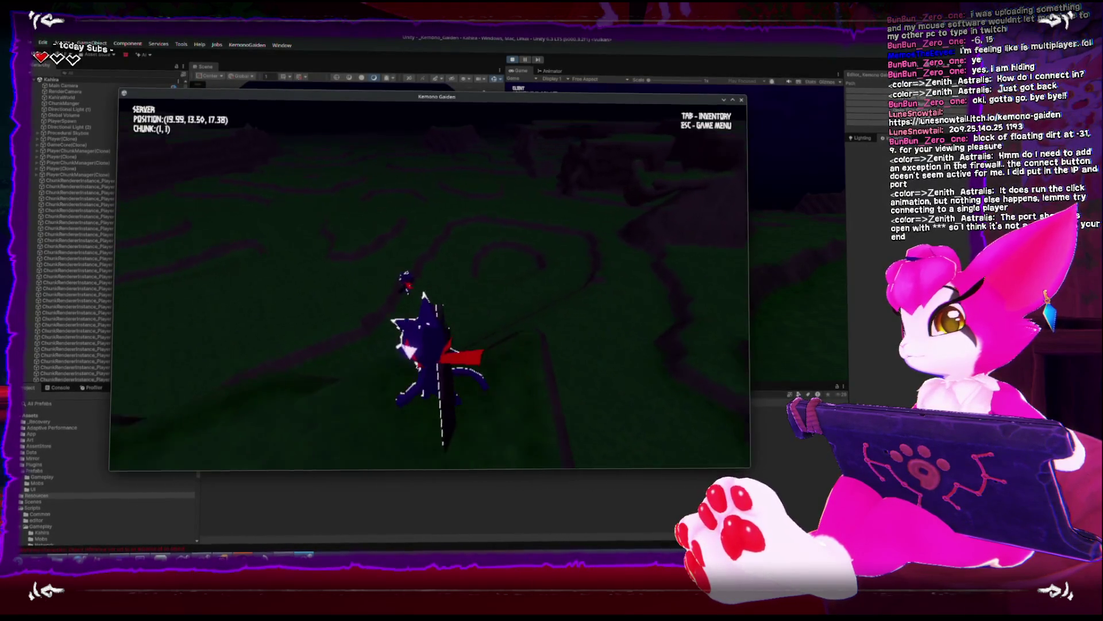
key("w")
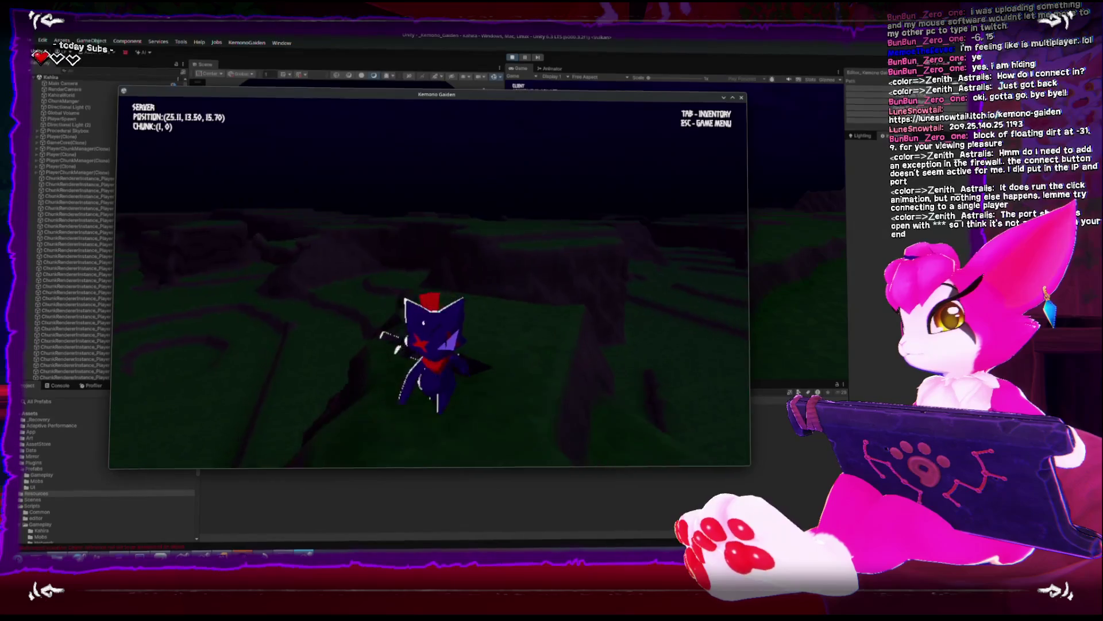
key("w")
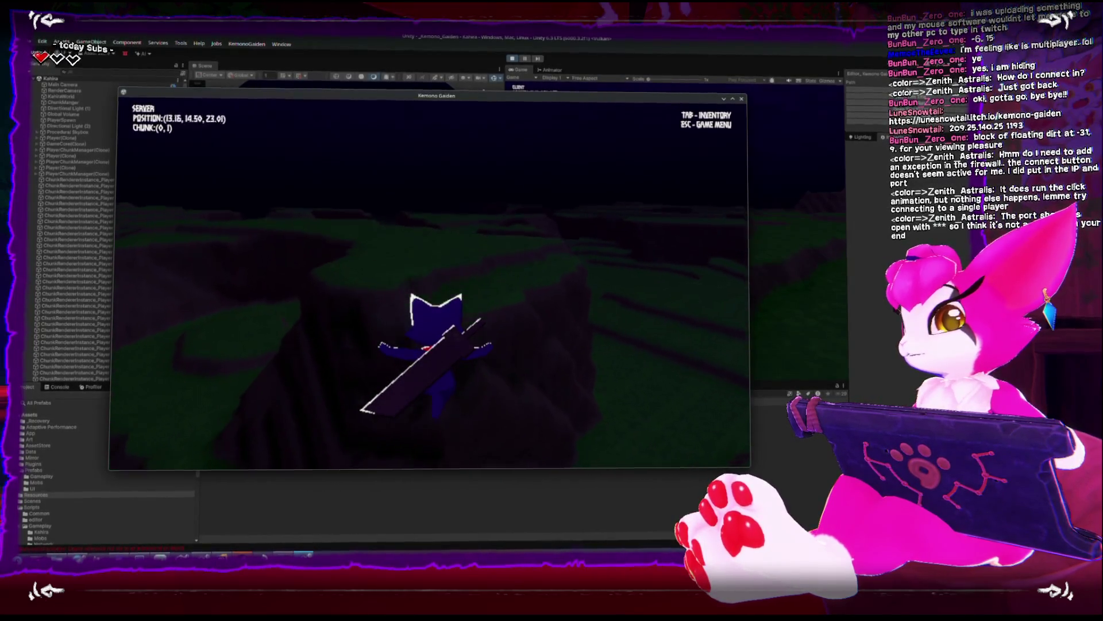
Run through chunks (2, 0) and (2, 1) back to the other player, then open the Game Menu
key("w")
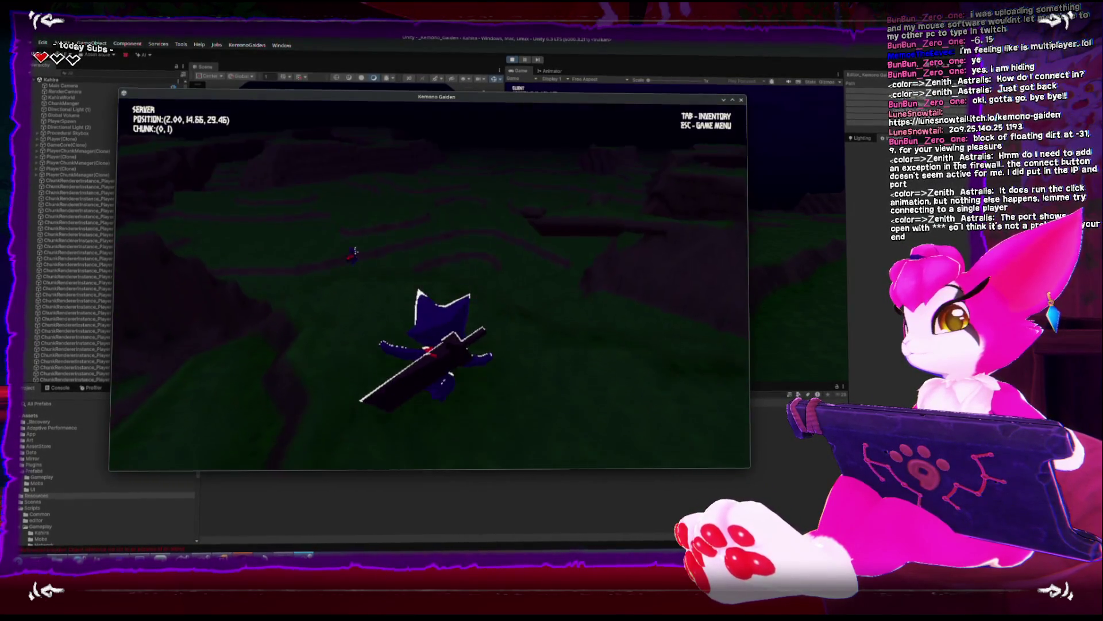
key("w")
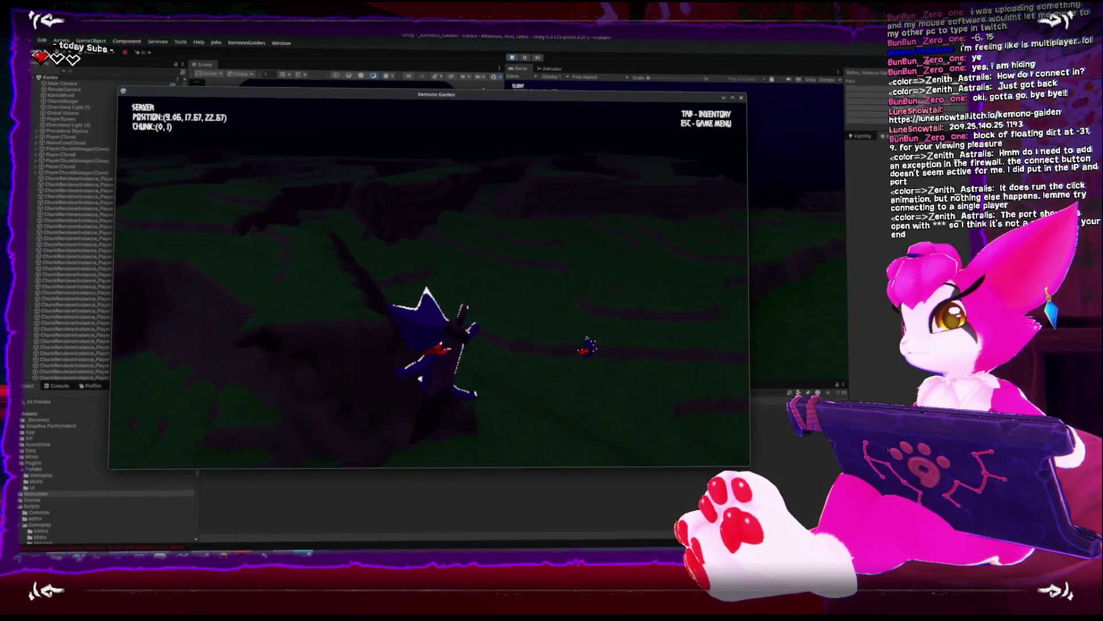
key("w")
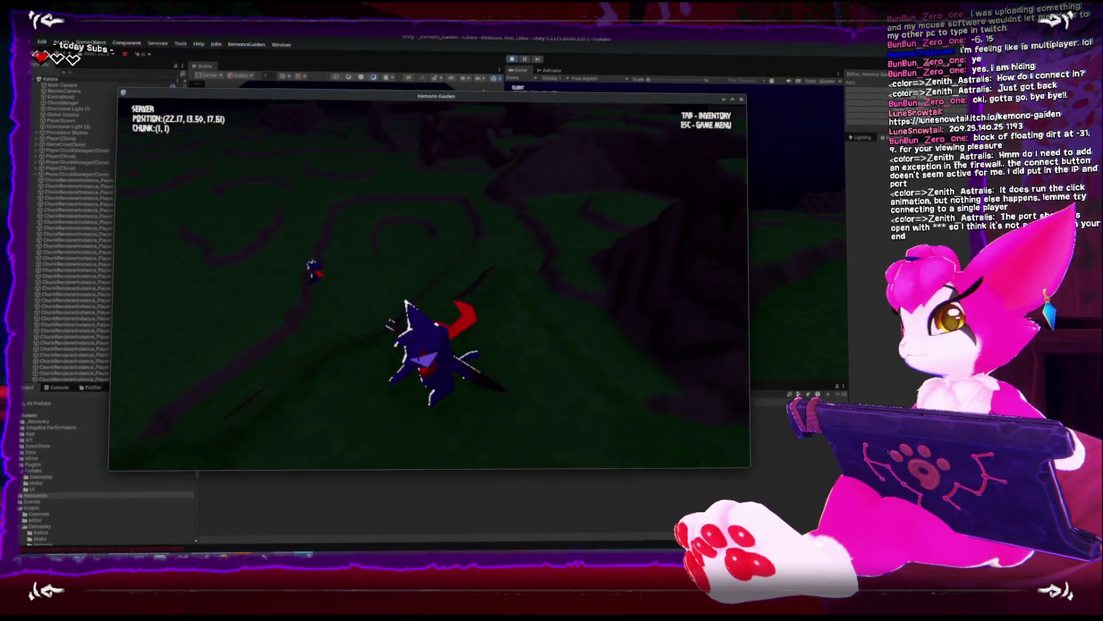
key("w")
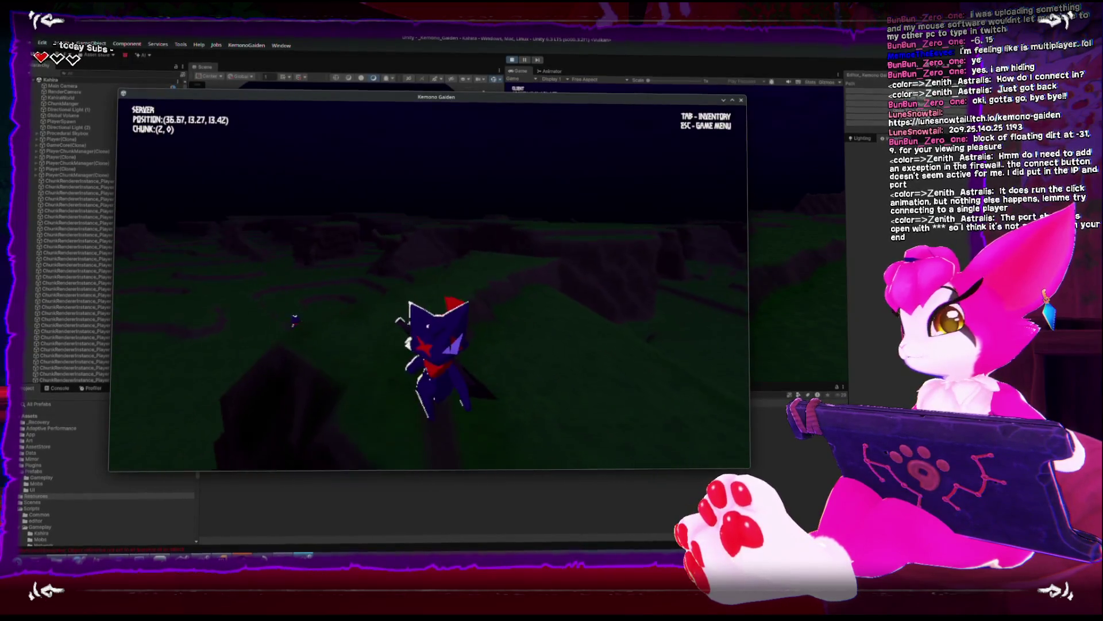
key("w")
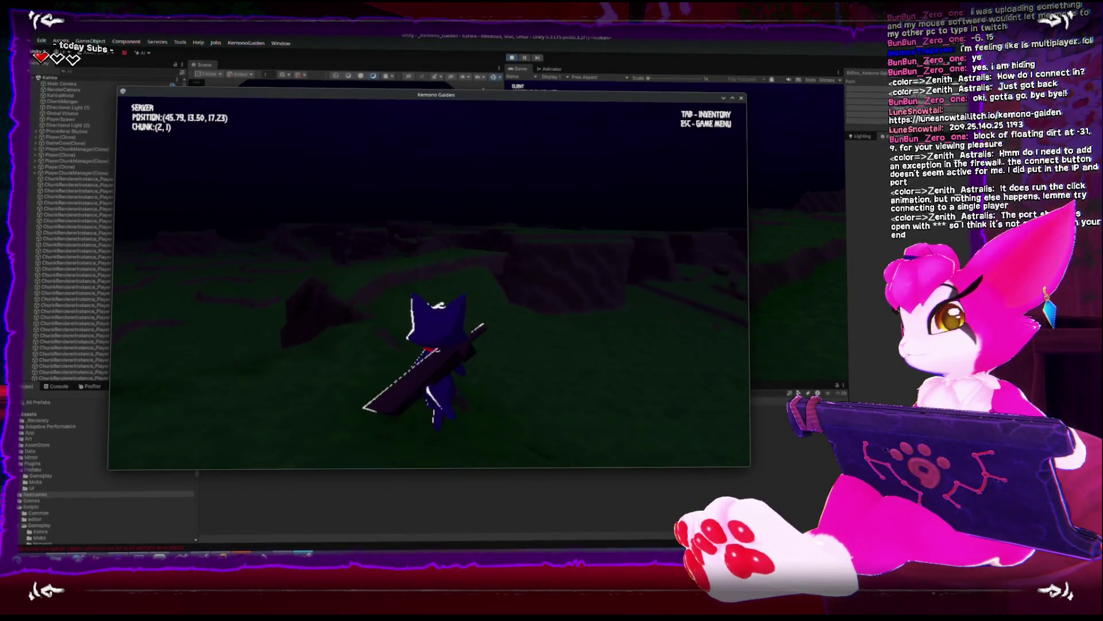
key("w")
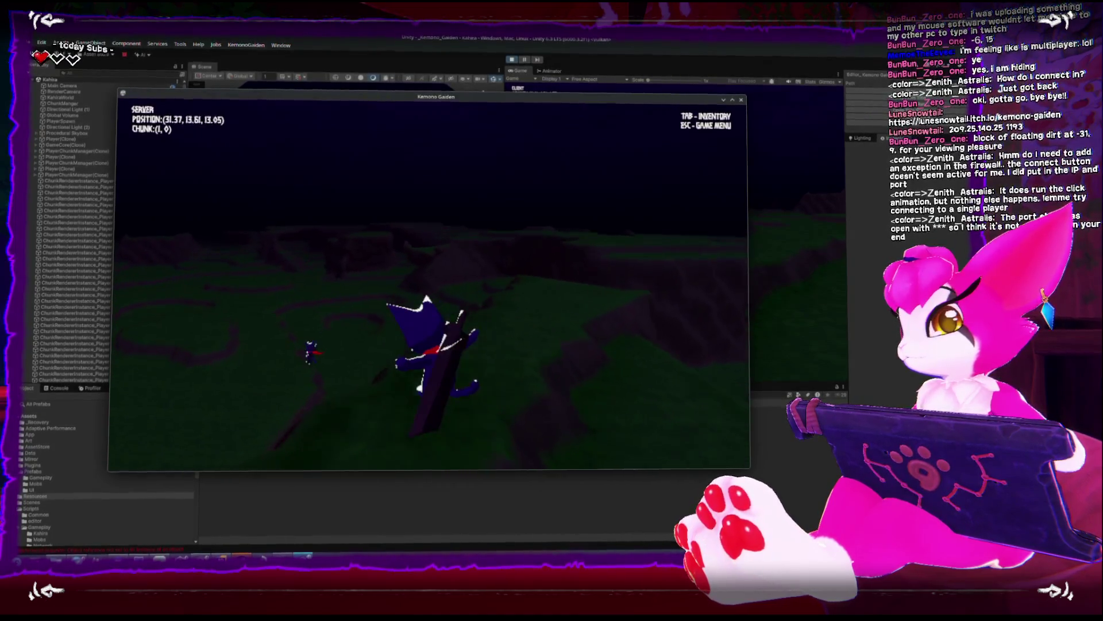
key("w")
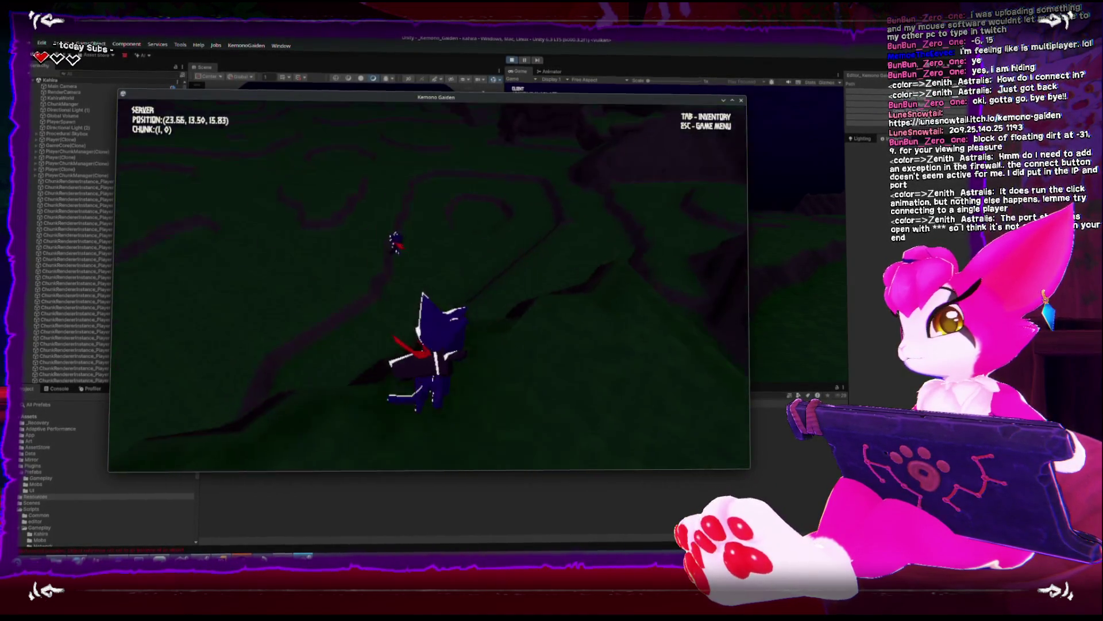
key("w")
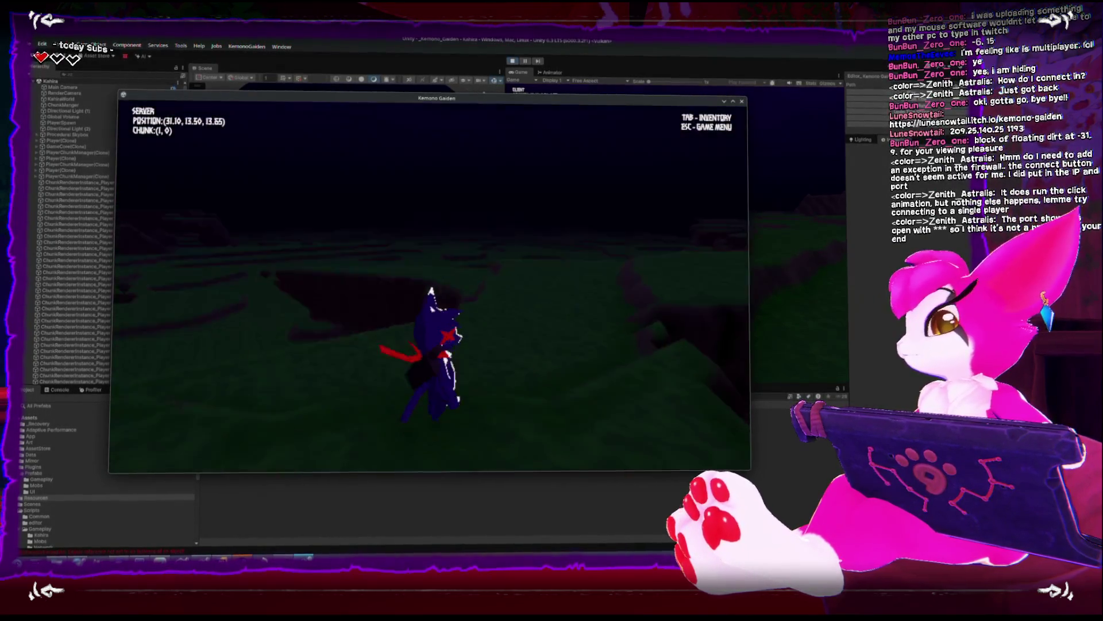
key("Escape")
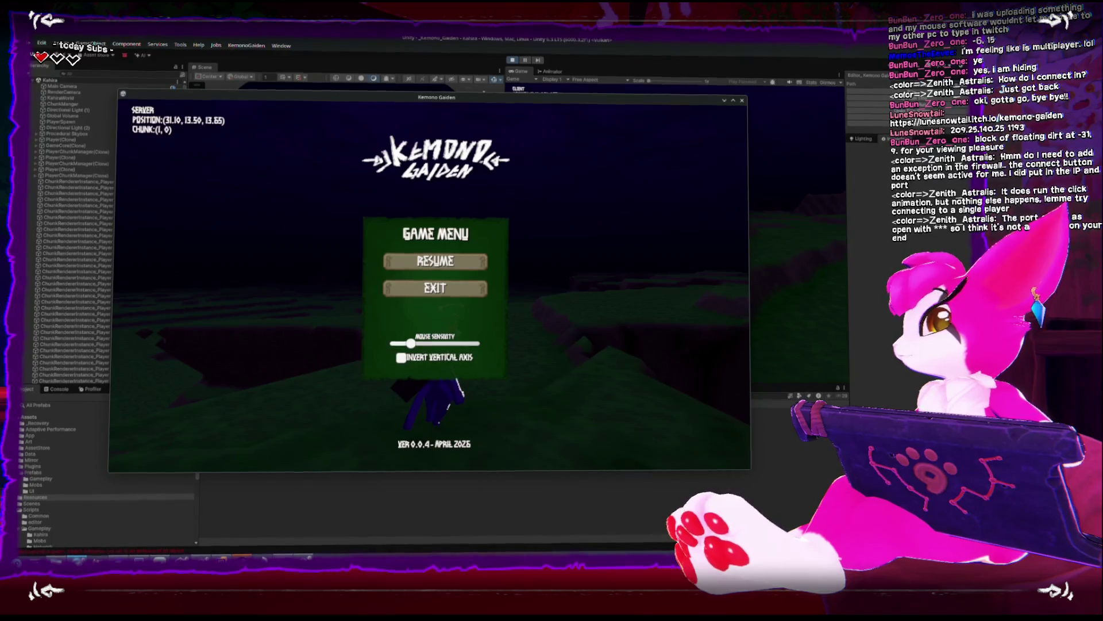
Close the Game Menu with Esc to resume playing as the server
key("Escape")
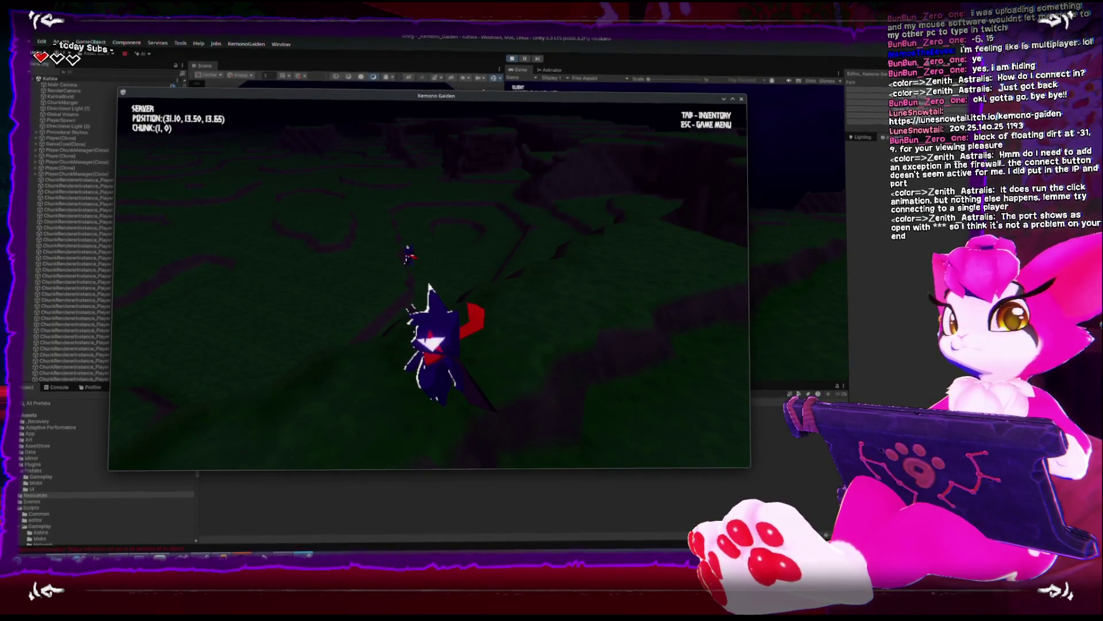
Run the cat briefly, then pause and exit the game back to the Unity editor
key("w")
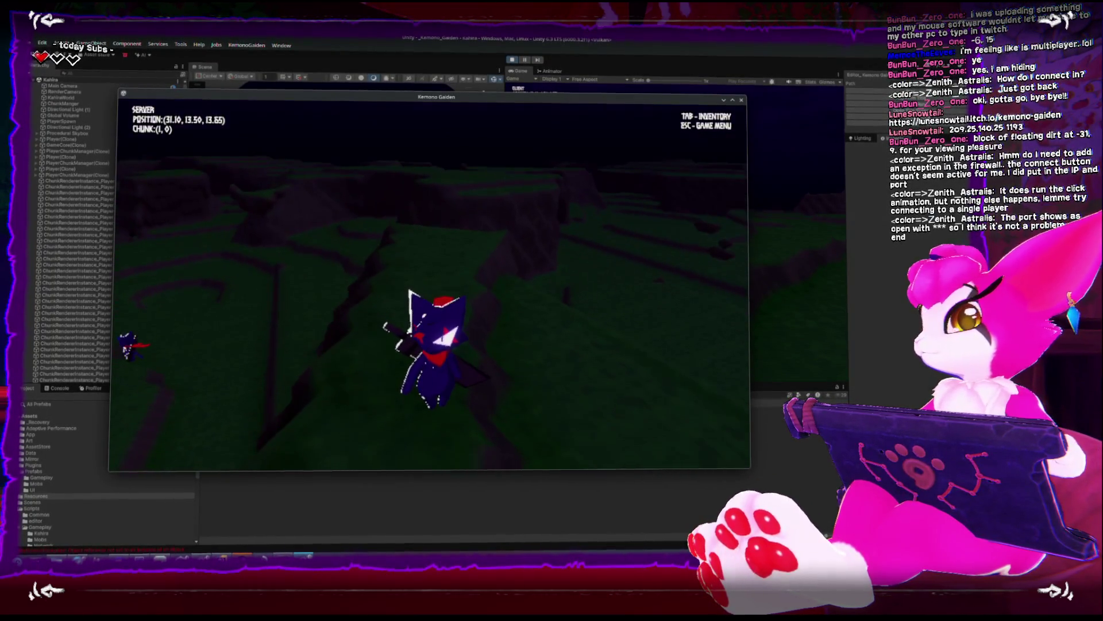
key("w")
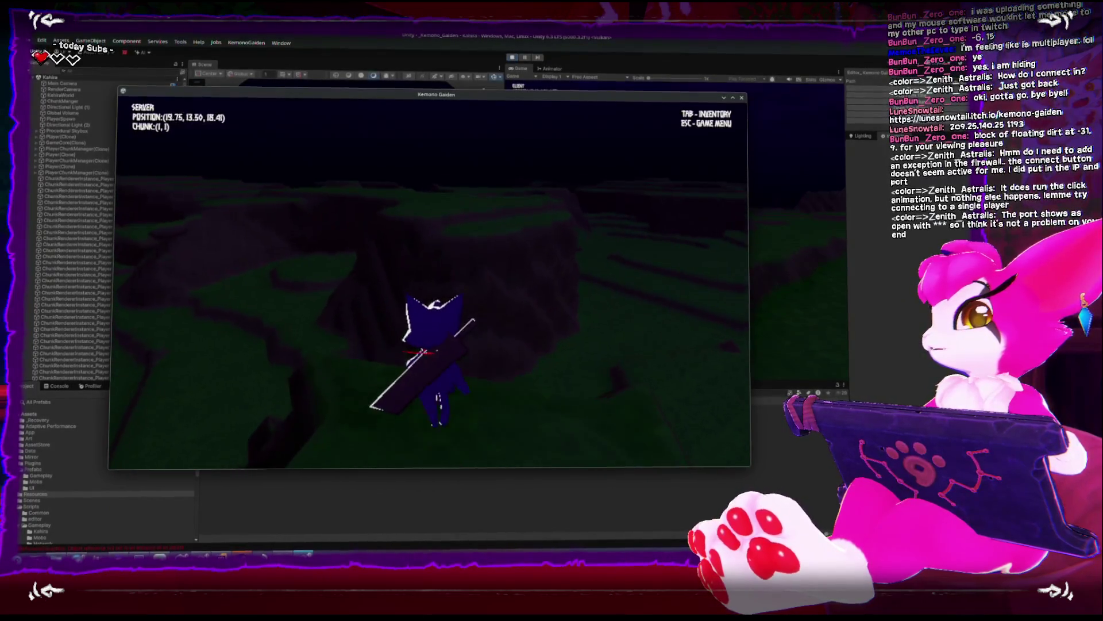
key("w")
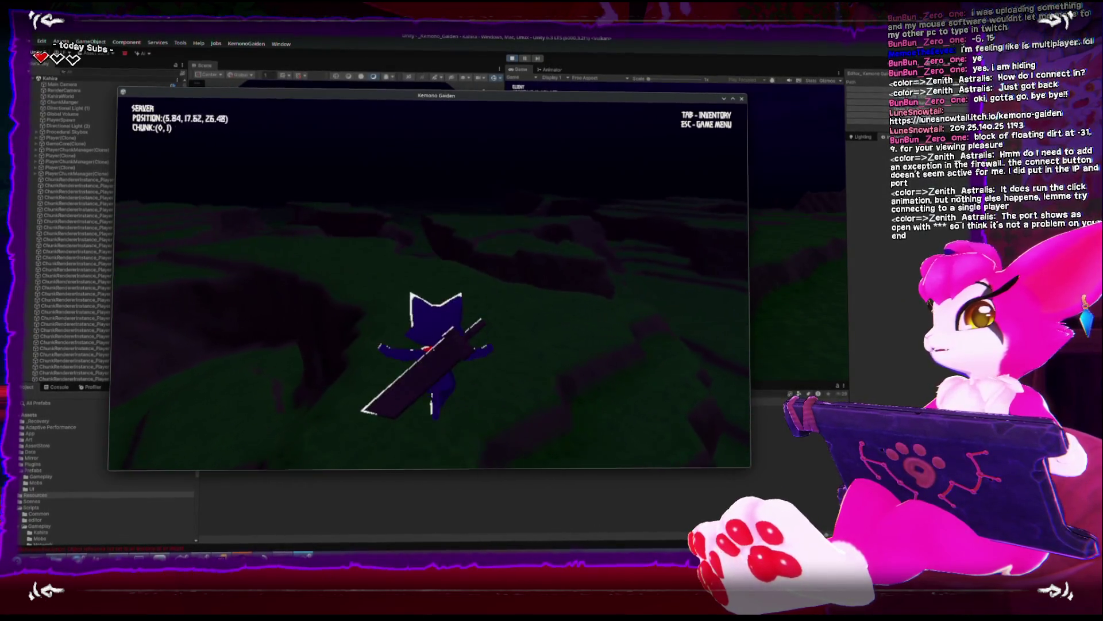
key("Escape")
left_click(435, 286)
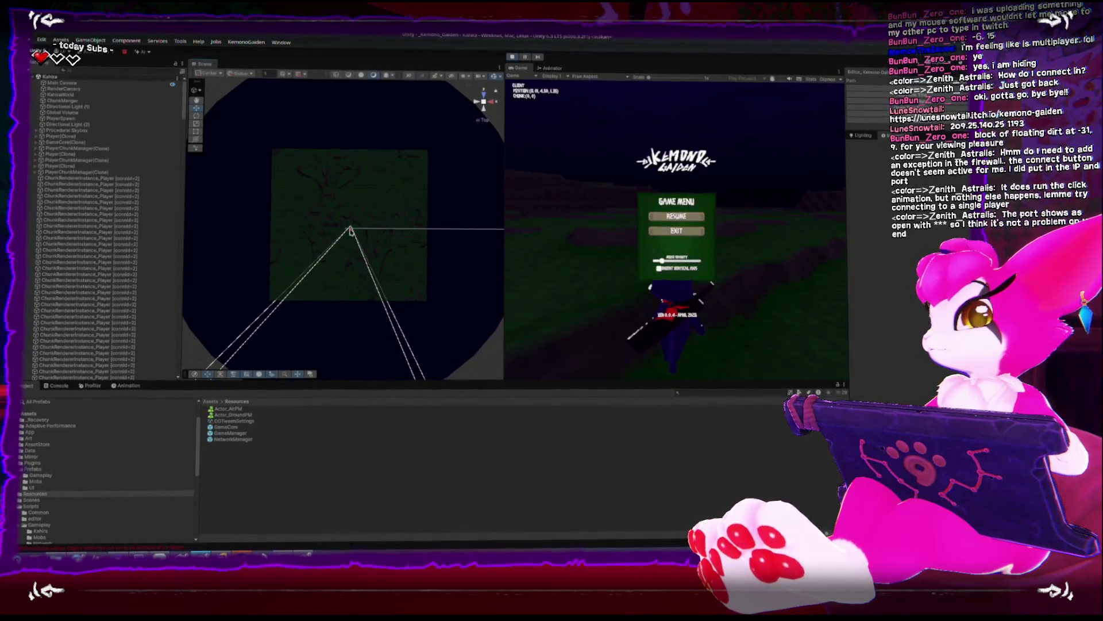
Frame each Player(Clone) from the Hierarchy in the Scene view, then return to the game window
scroll(333, 229, "down", 5)
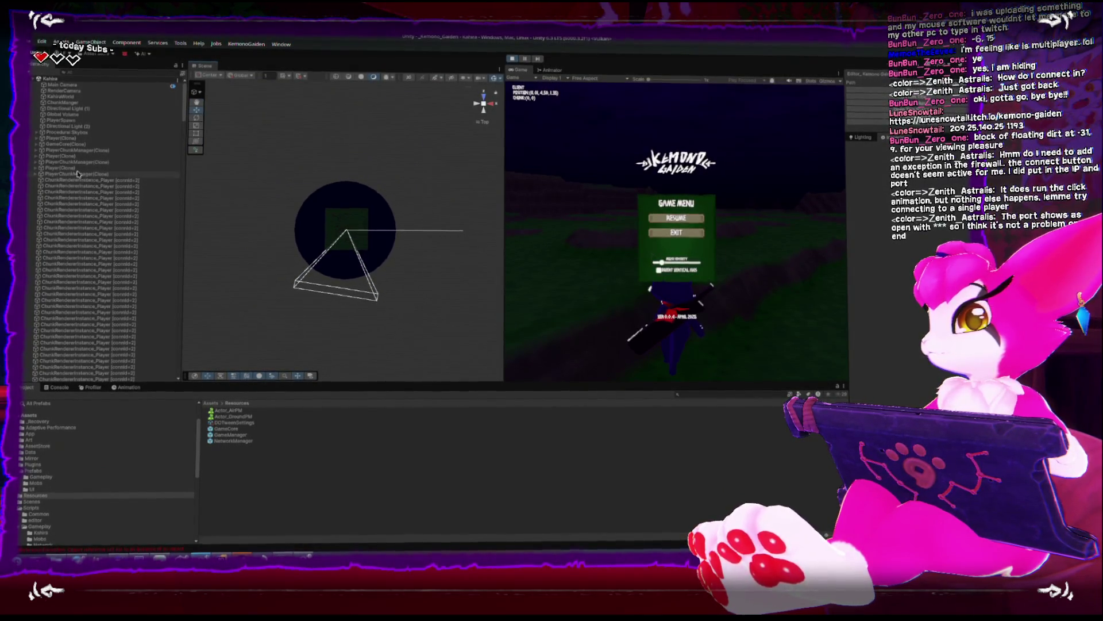
key("f")
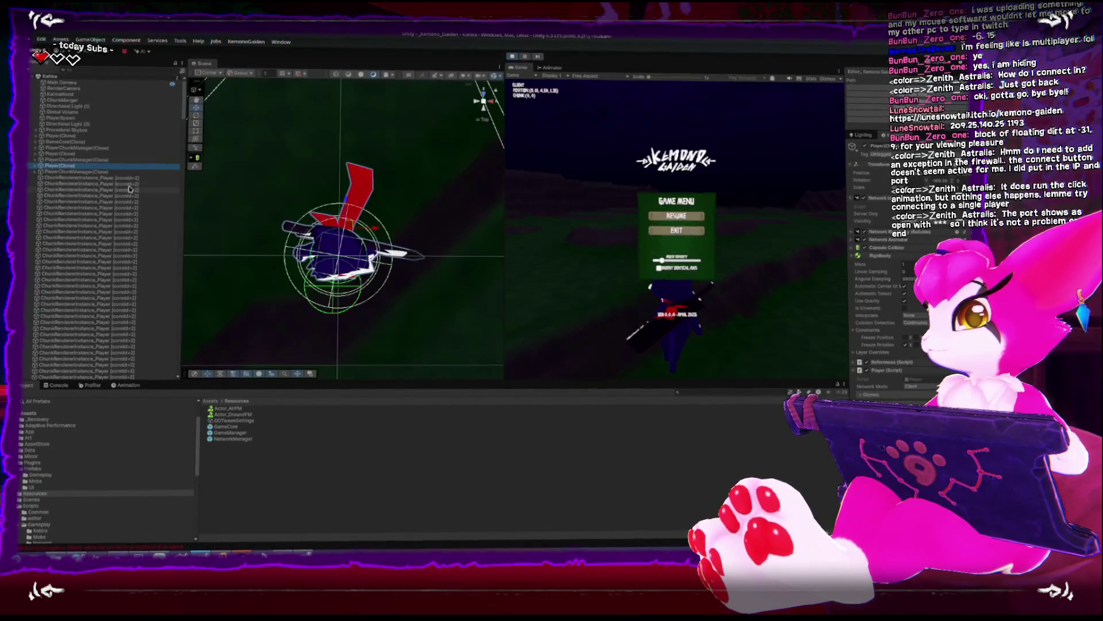
double_click(74, 154)
double_click(68, 138)
scroll(384, 299, "down", 10)
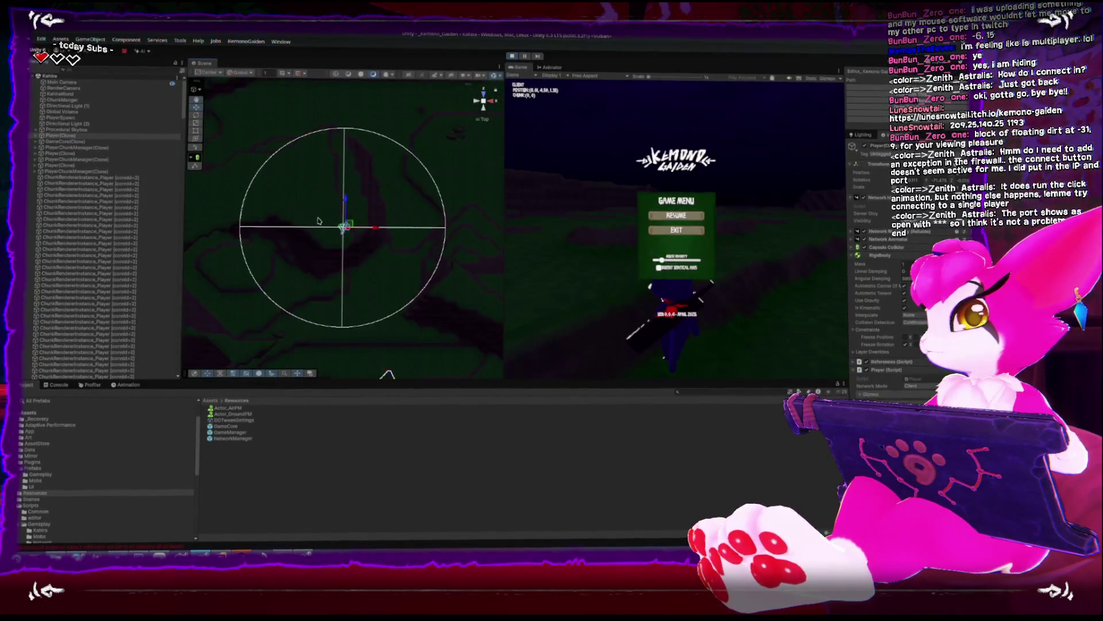
scroll(348, 270, "down", 5)
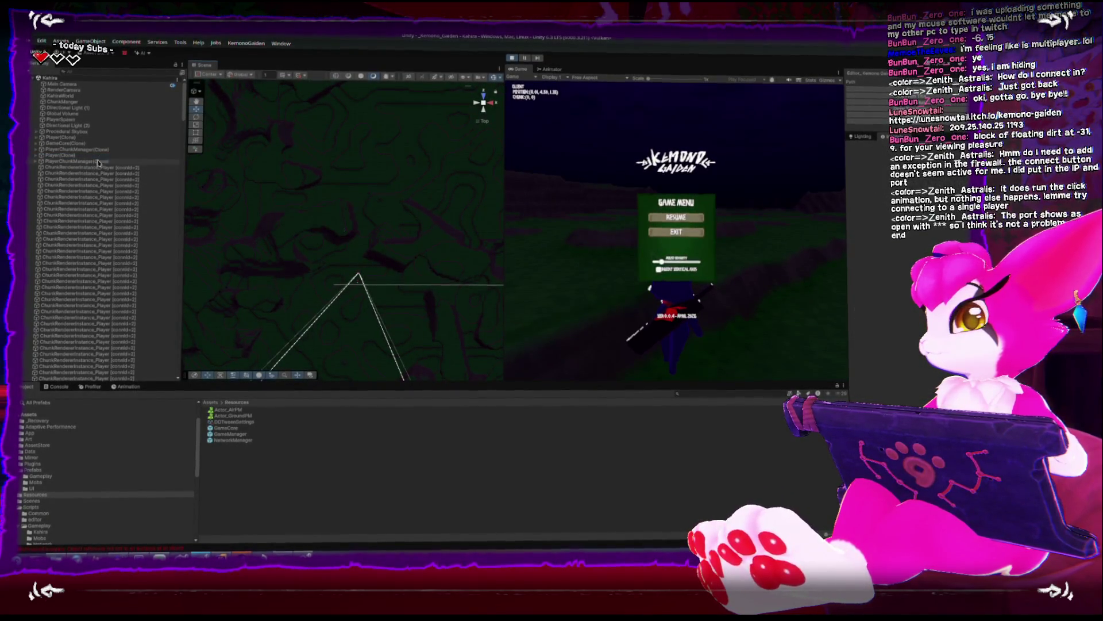
double_click(65, 158)
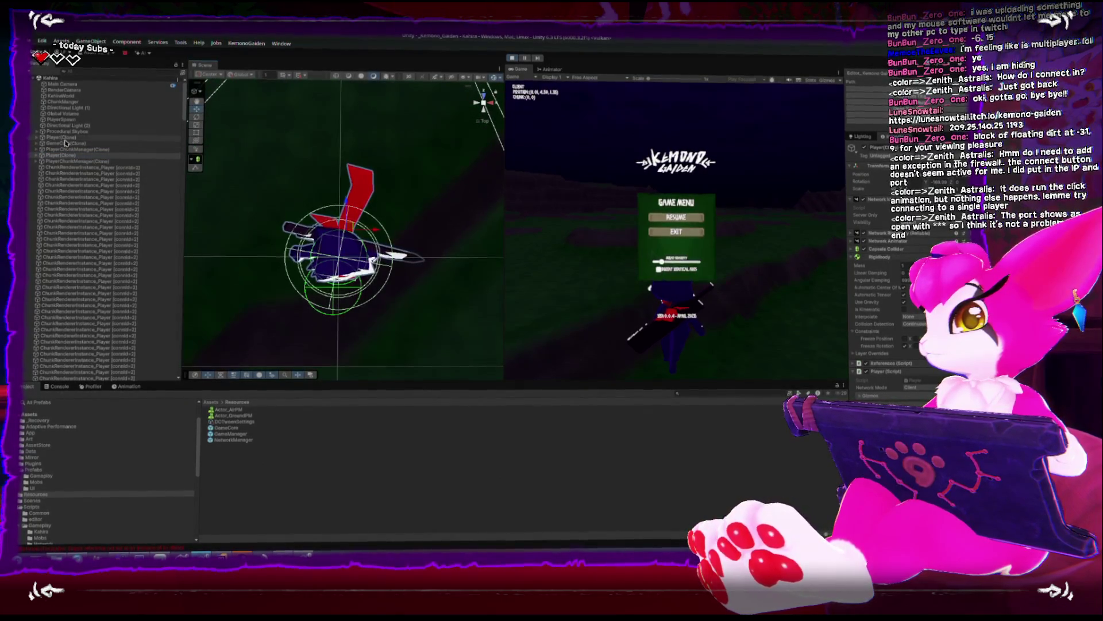
left_click_drag(288, 176, 350, 214)
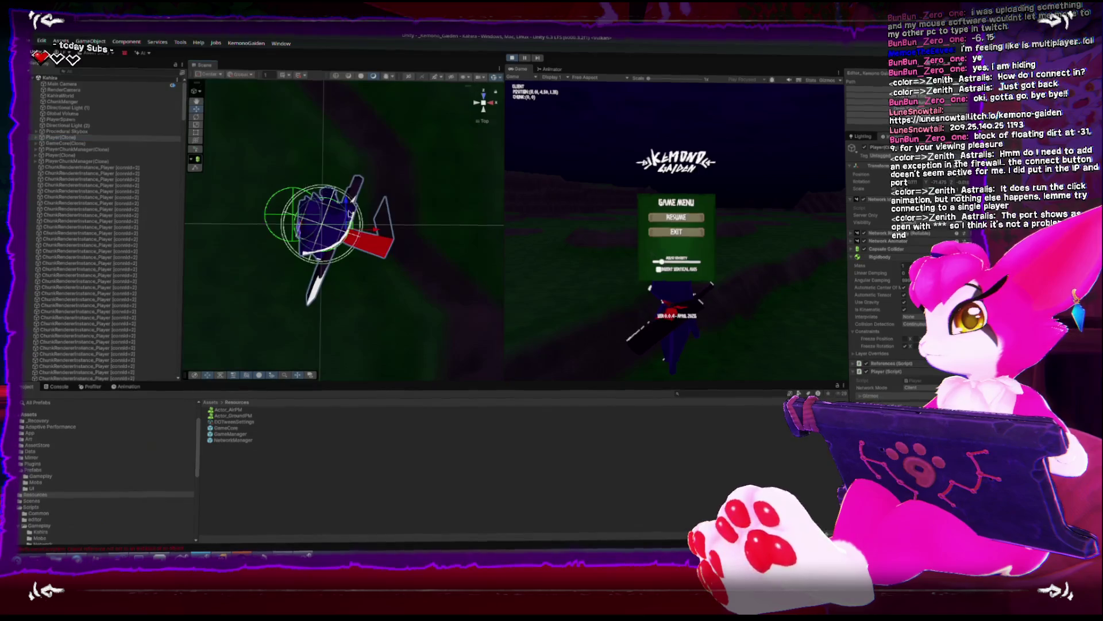
scroll(373, 275, "down", 2)
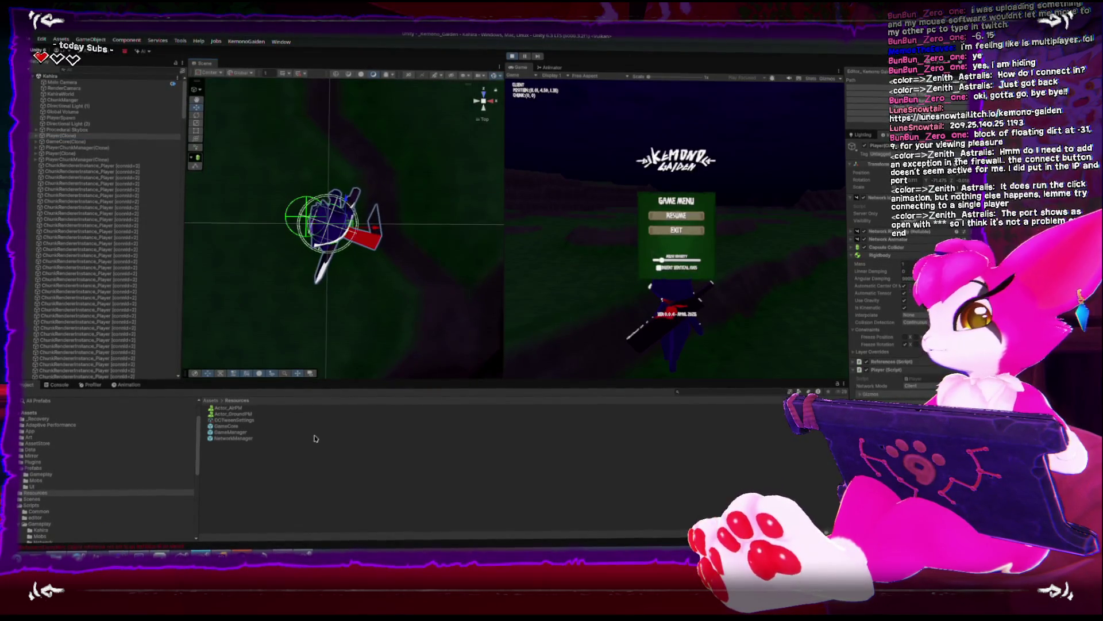
key("alt+Tab")
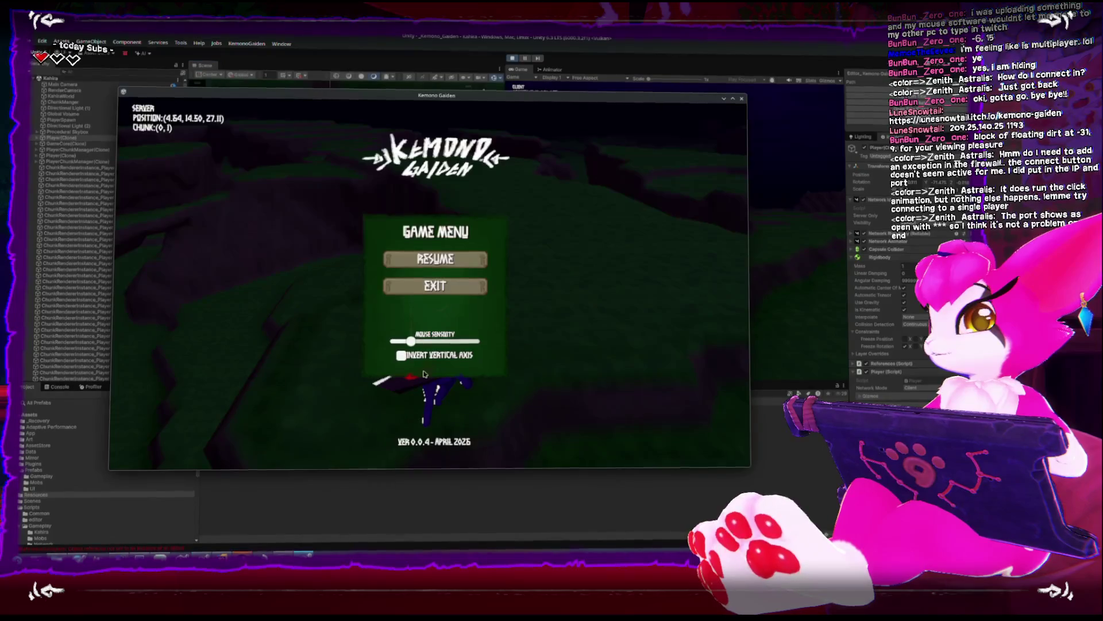
Resume, run the cat briefly, pause, and flip to the Unity editor and back
key("Escape")
key("s")
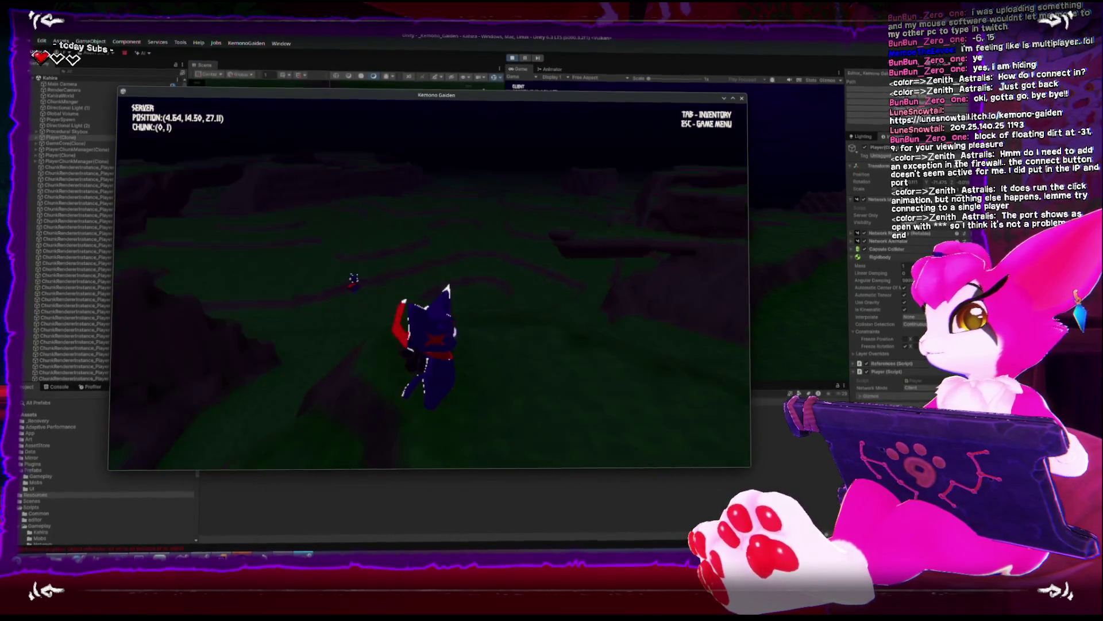
key("w")
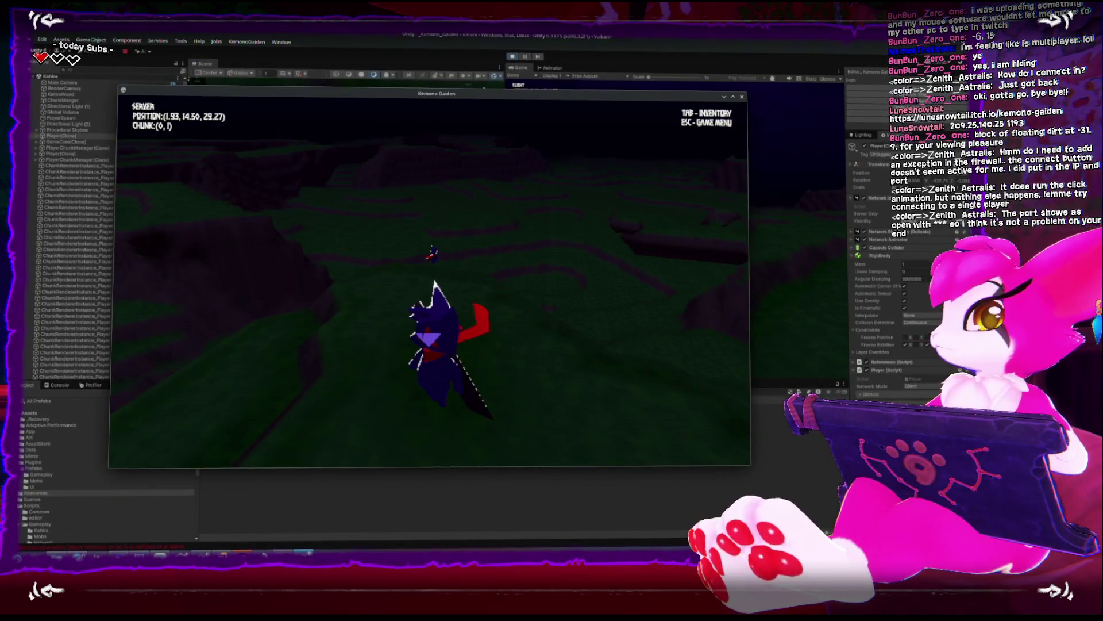
key("Escape")
left_click(510, 60)
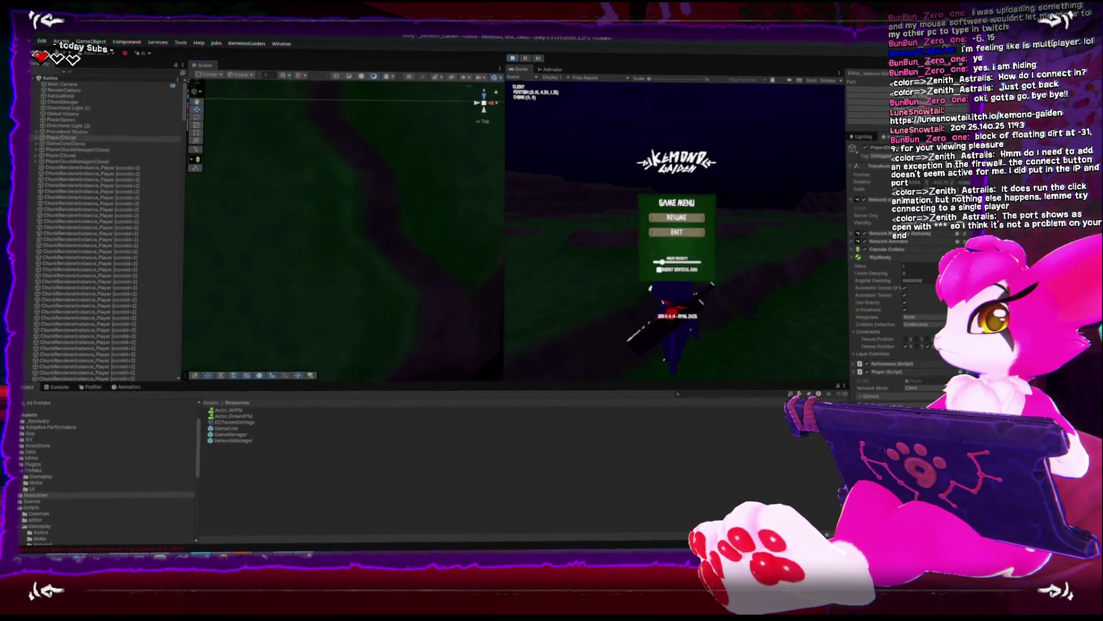
key("alt+Tab")
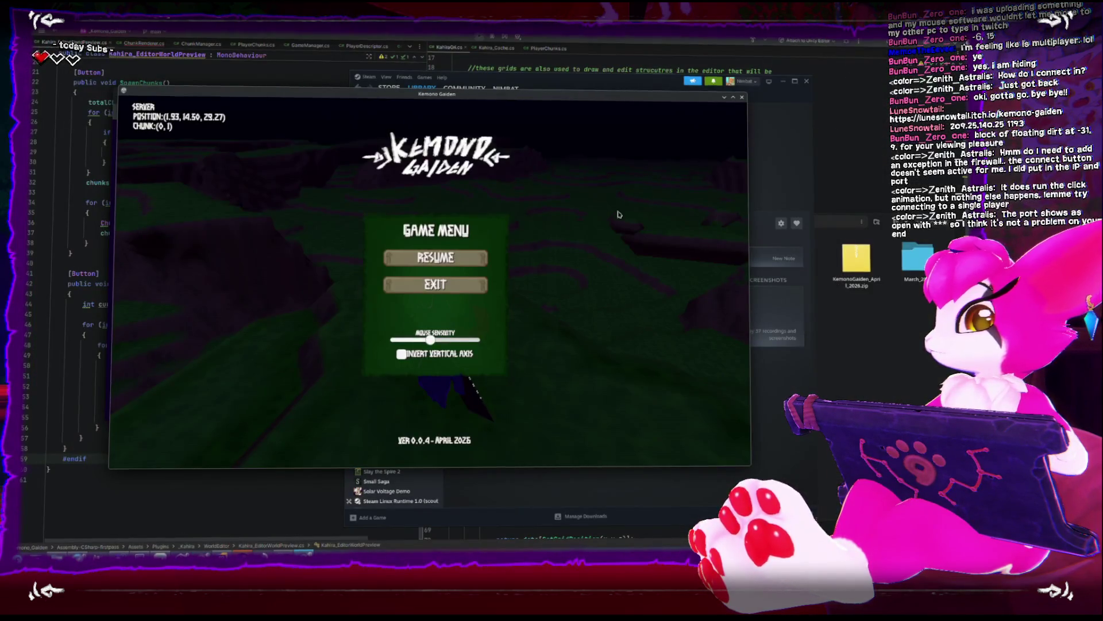
Resume and run the cat across the grassland into chunk (2, 0), then pause with the Game Menu
key("Escape")
key("w")
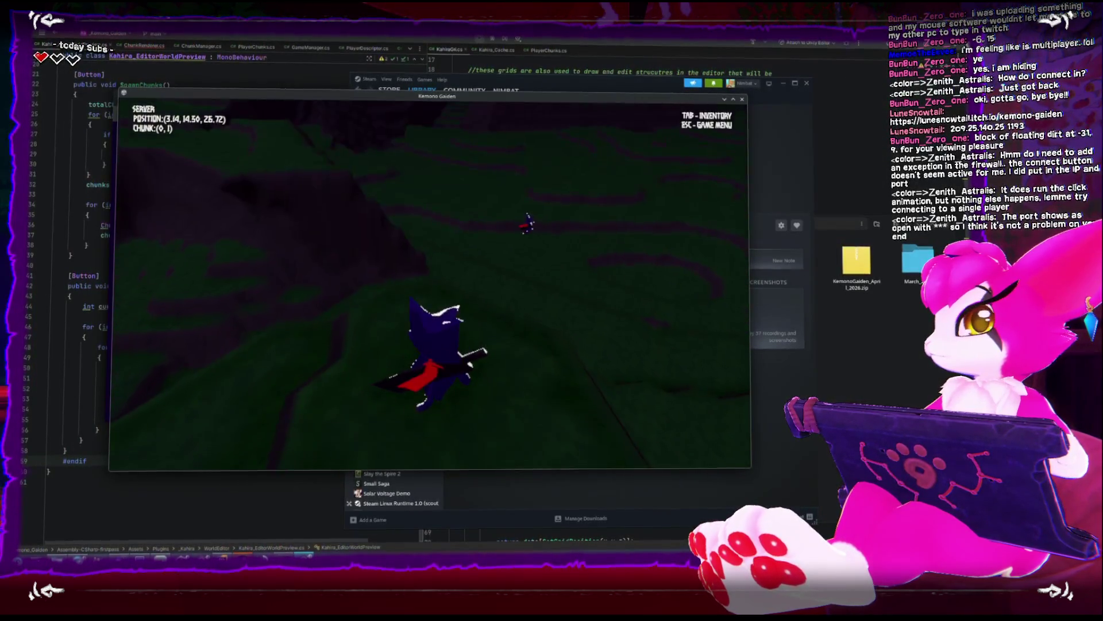
key("w")
key("w")
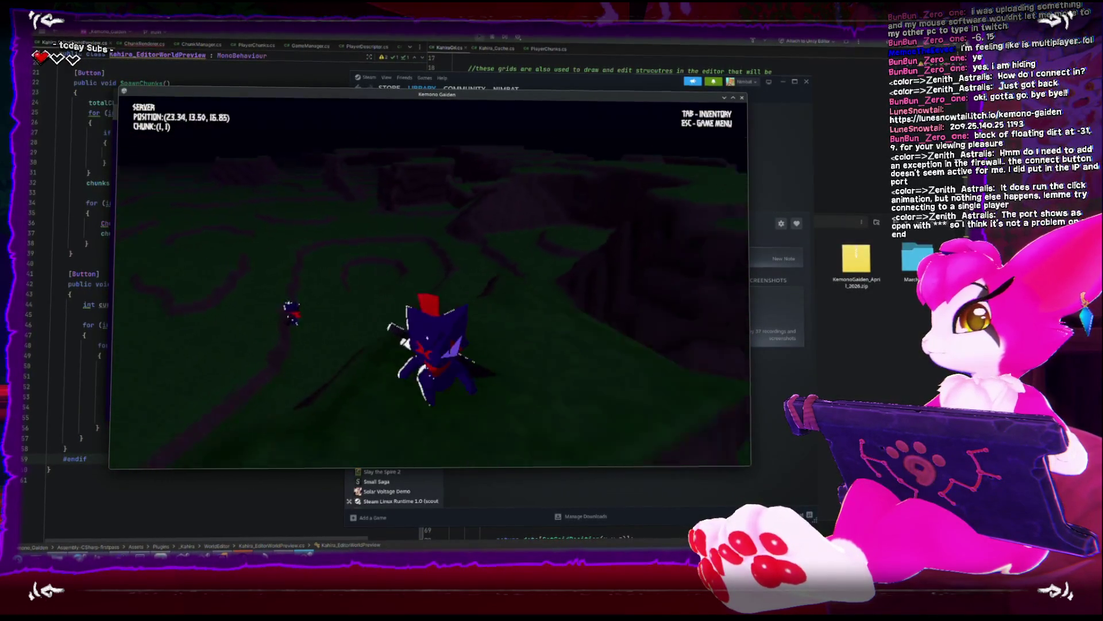
key("w")
key("Escape")
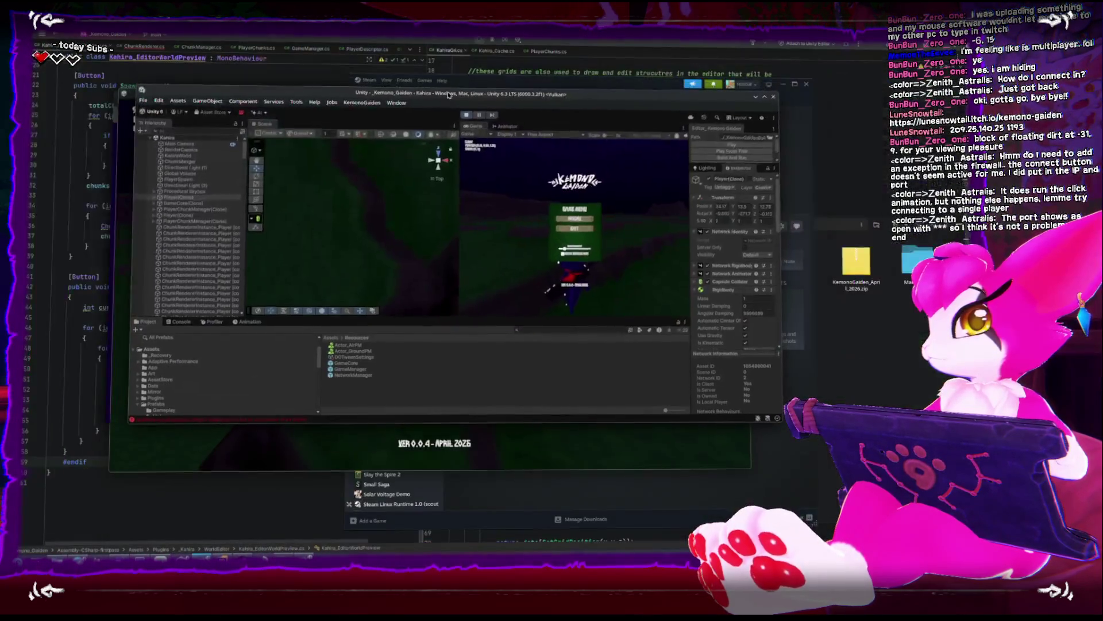
Stop the editor's play session, minimize the editor, and resume the standalone game
left_click(467, 115)
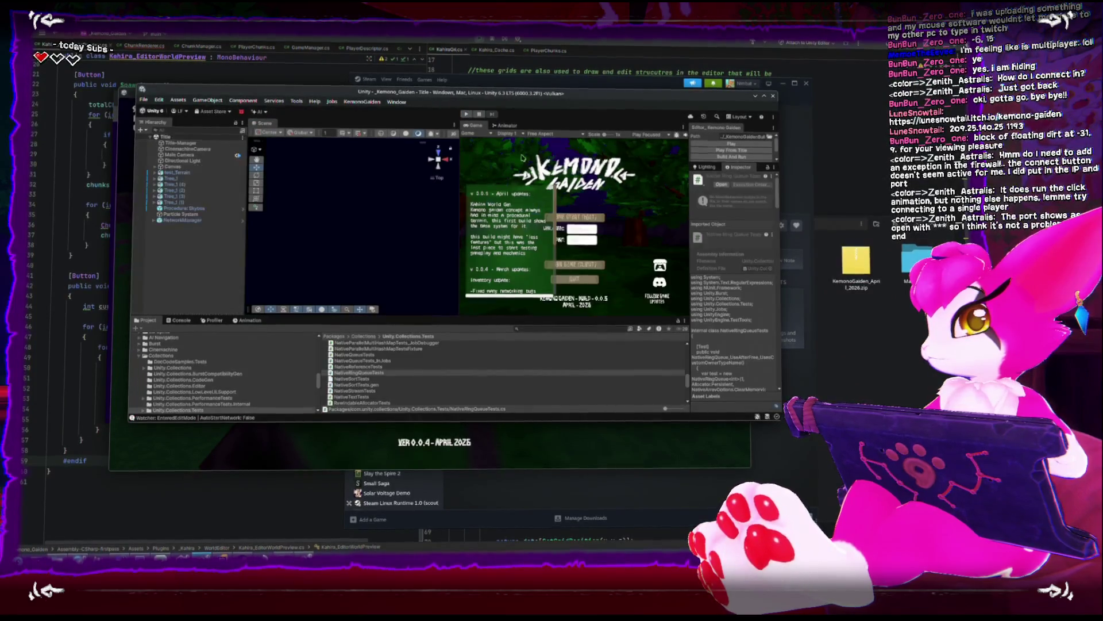
left_click(754, 95)
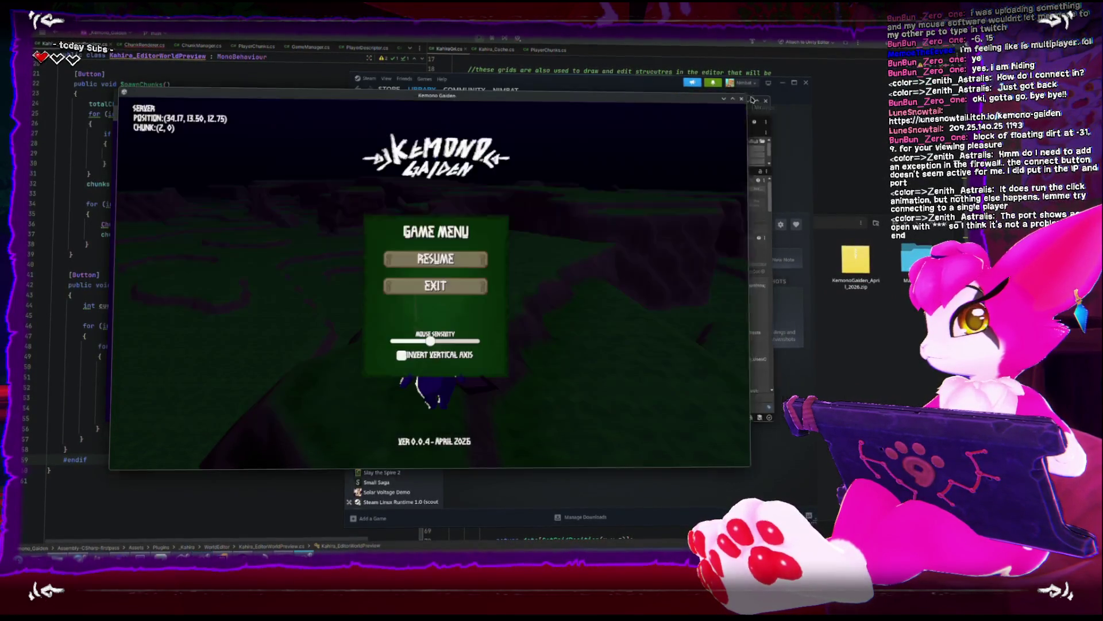
key("Escape")
Run the cat through chunks (0, 1) and (-1, 1), then back down into the low valley
key("w")
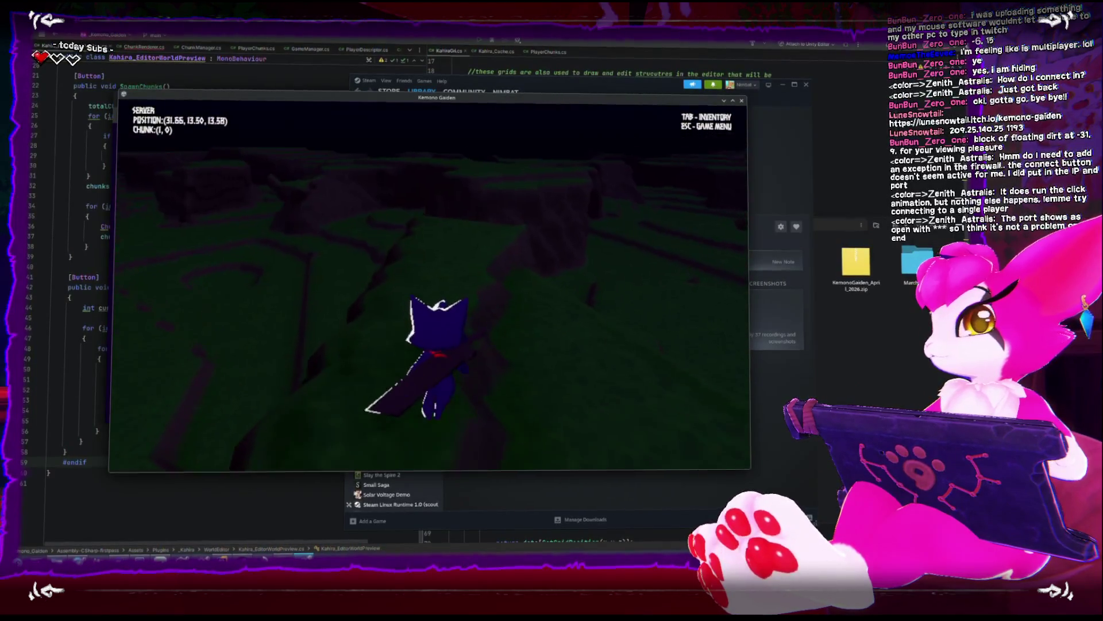
key("w")
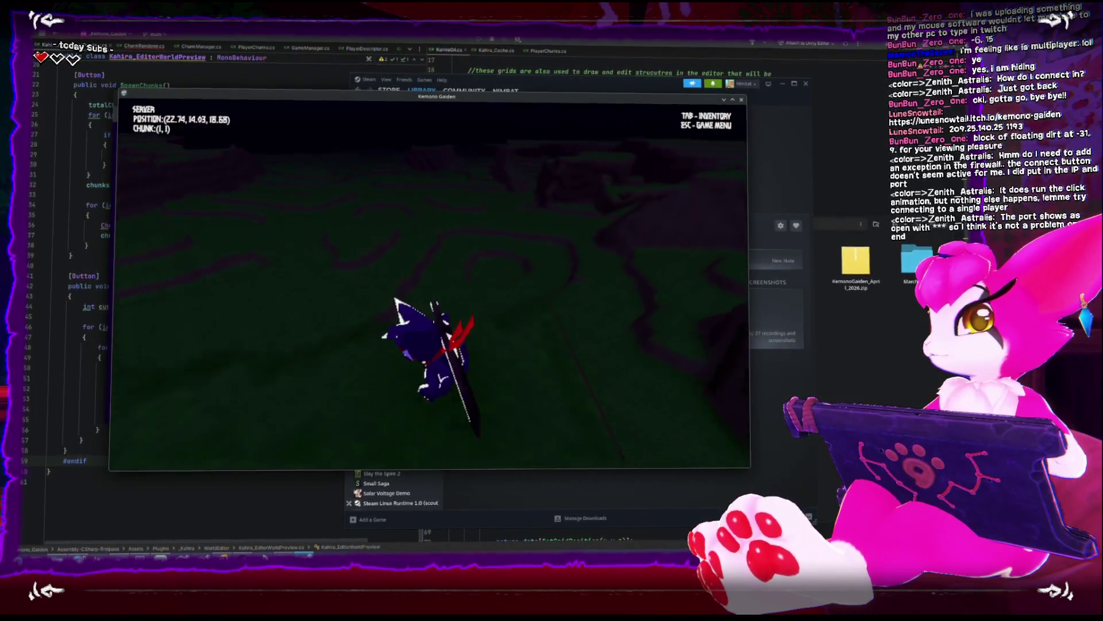
key("w")
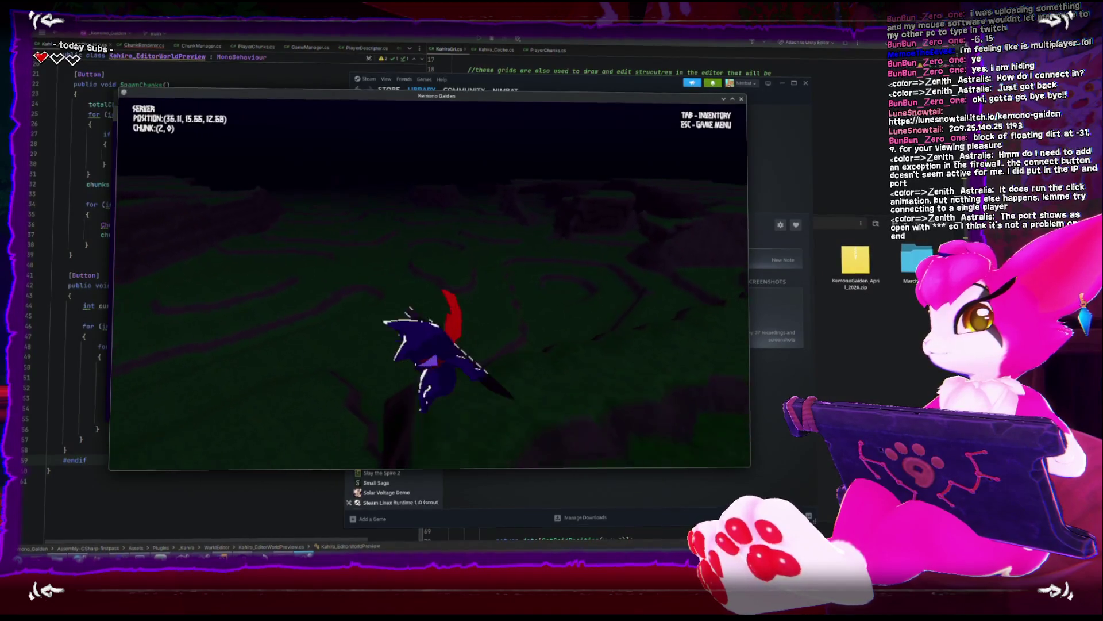
key("w")
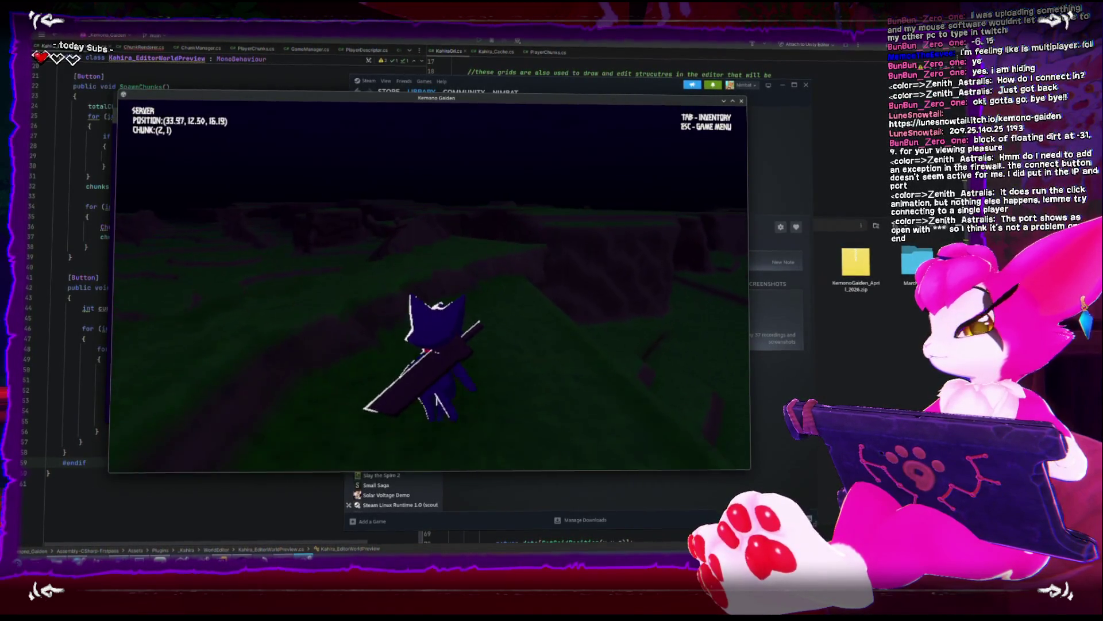
key("w")
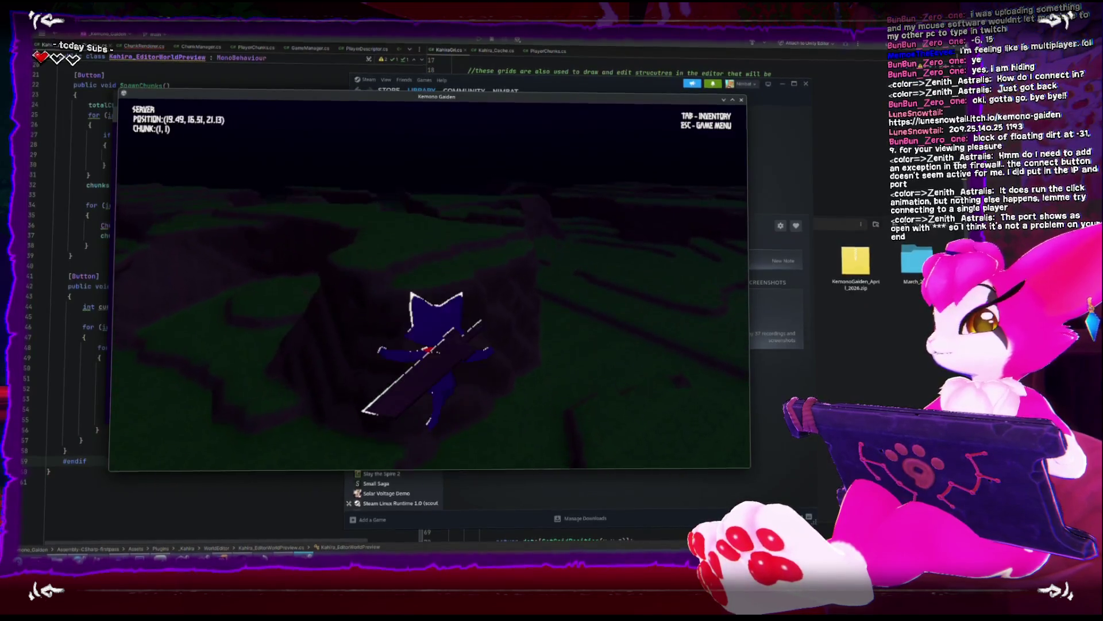
key("w")
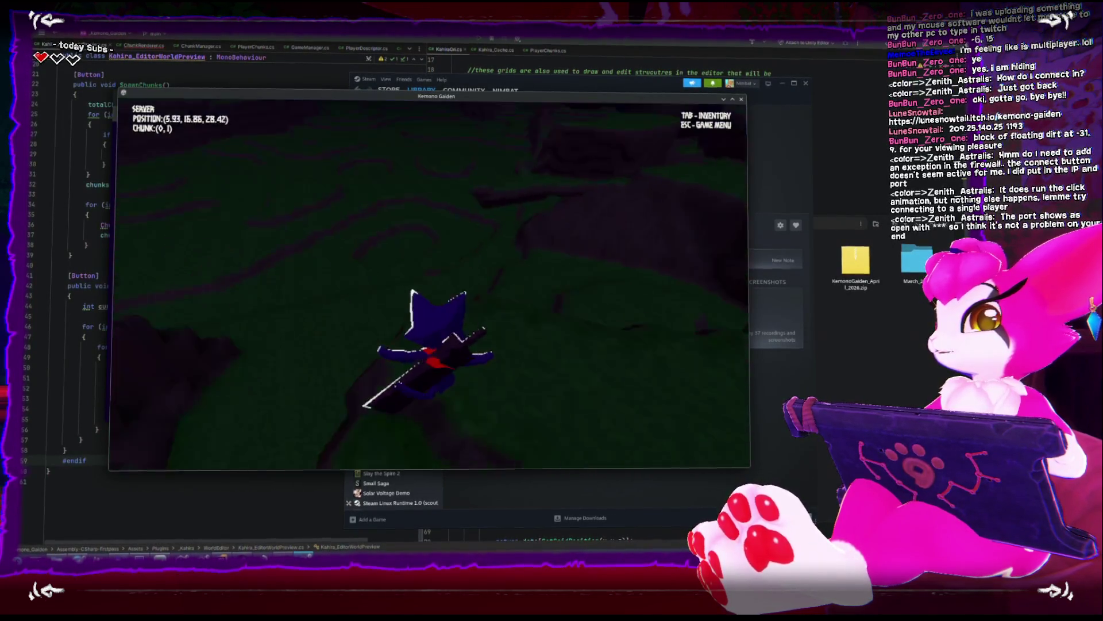
key("w")
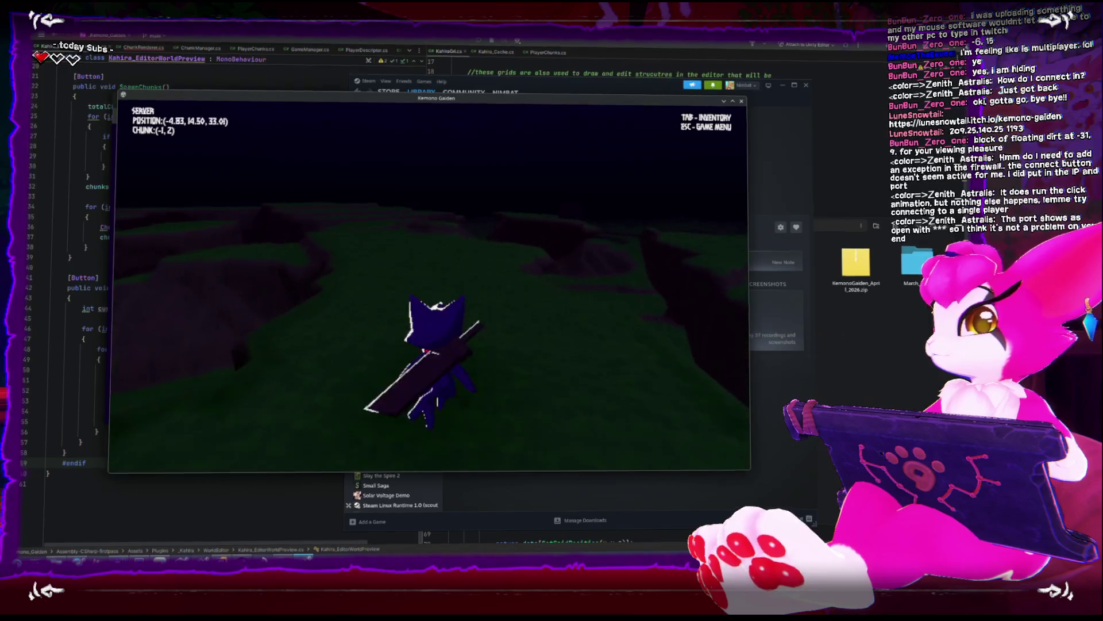
key("w")
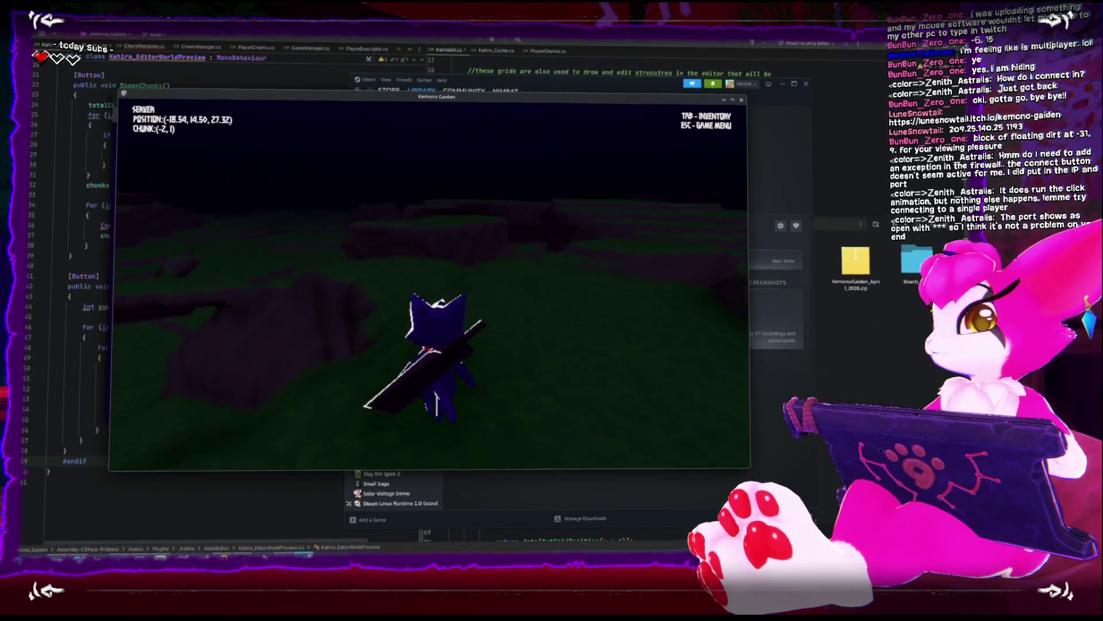
key("w")
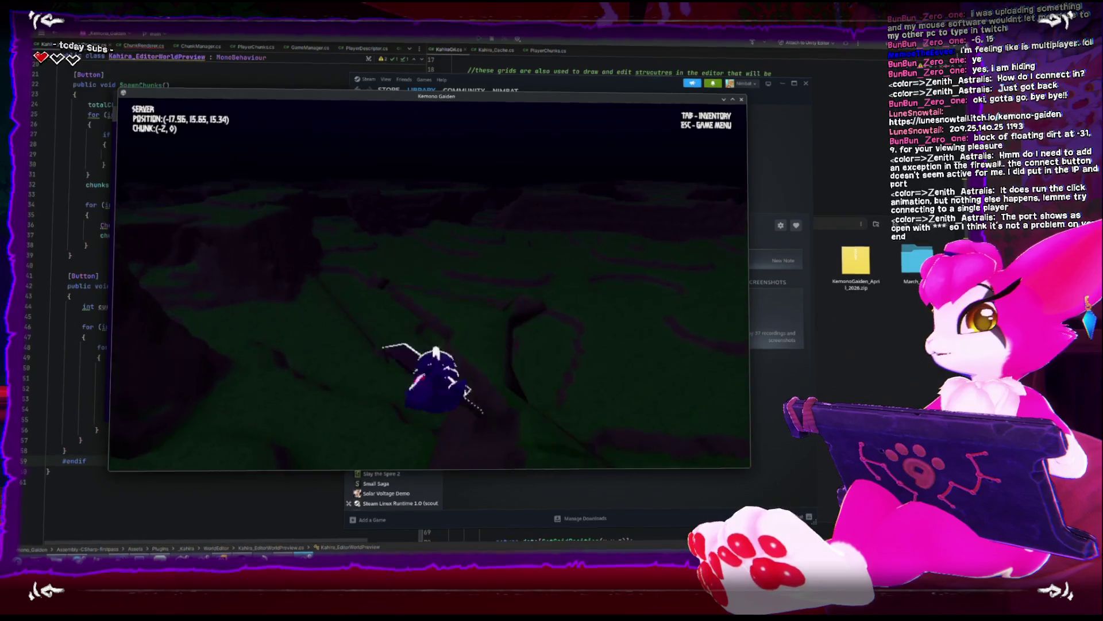
key("w")
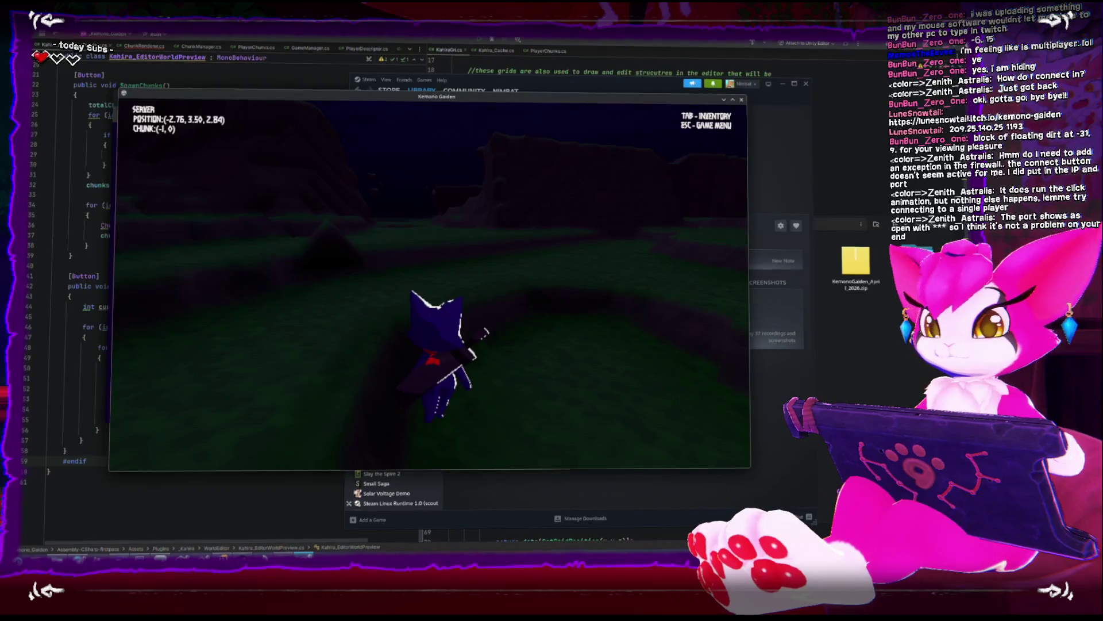
Climb out of the valley east onto the hills, then run west along the raised plateau
key("w")
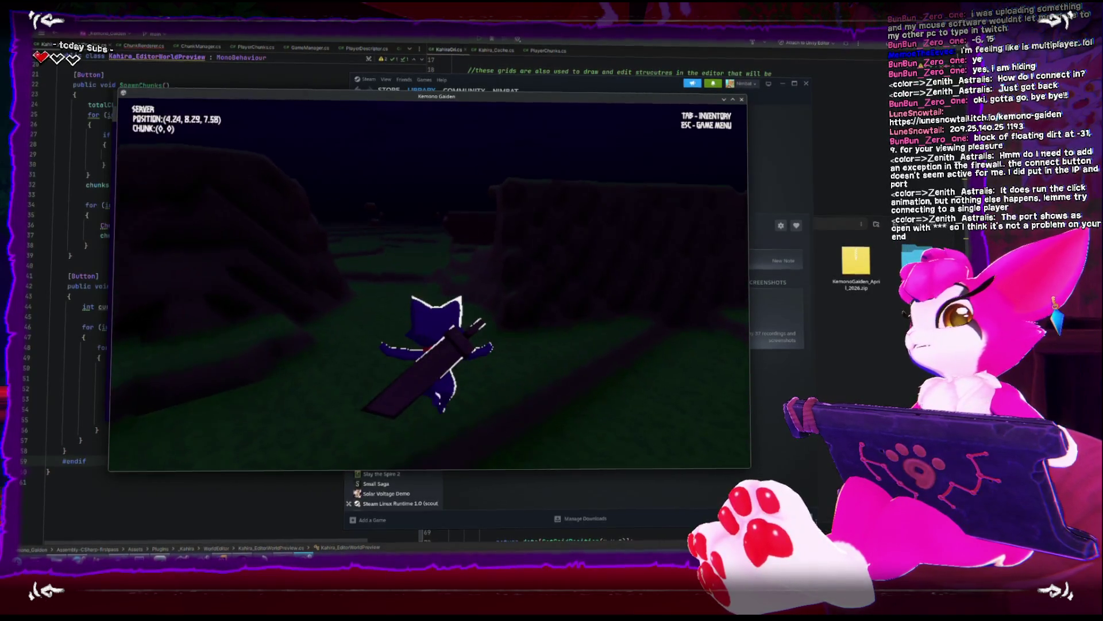
key("w")
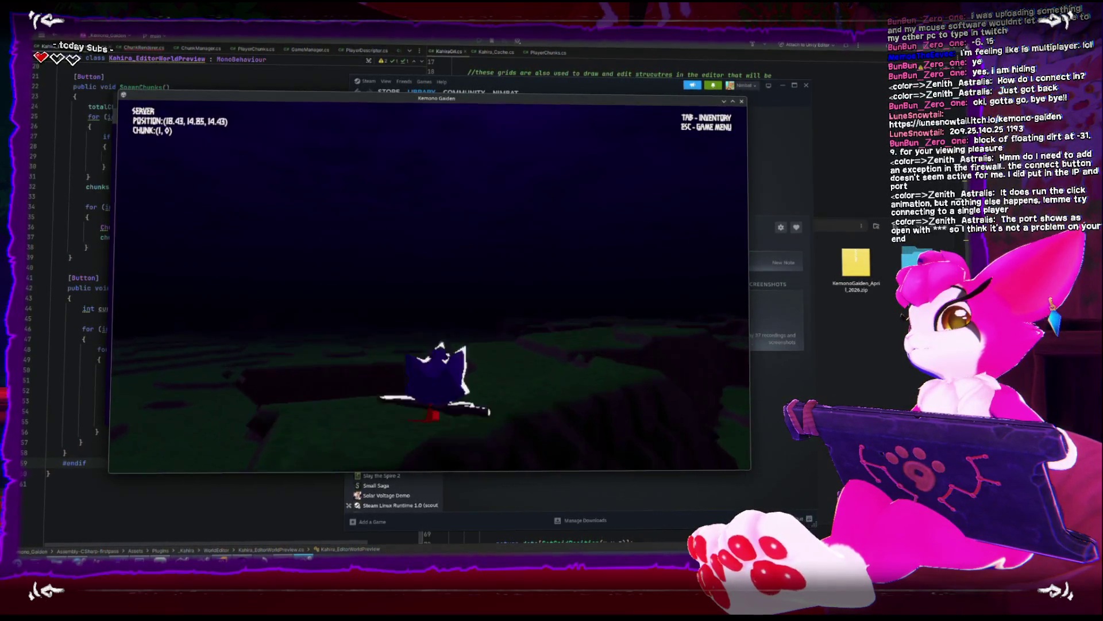
key("w")
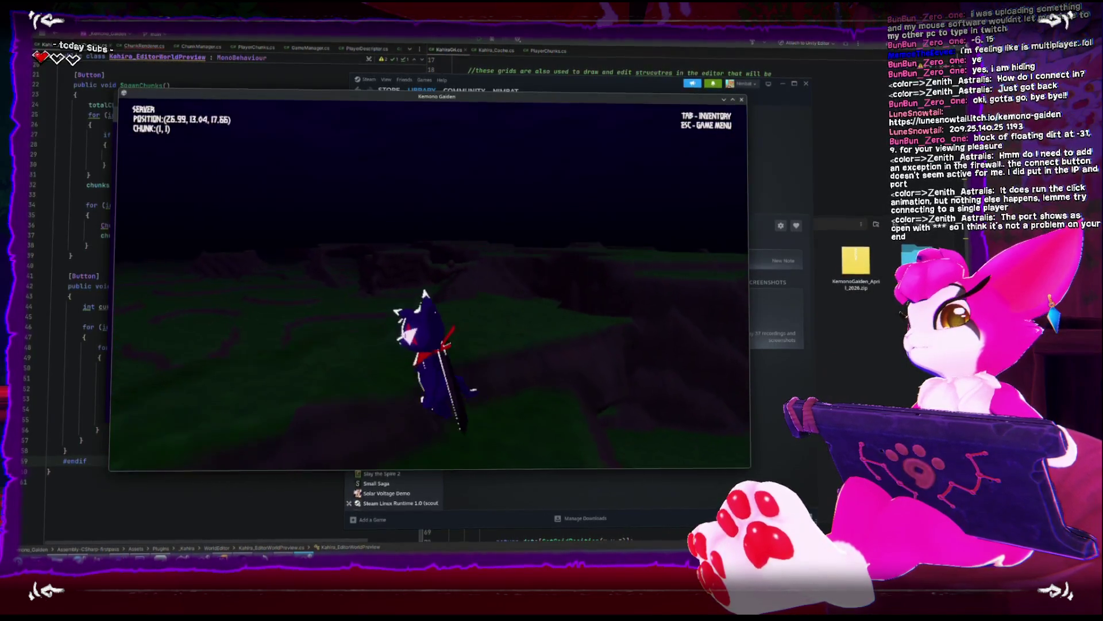
key("s")
key("w")
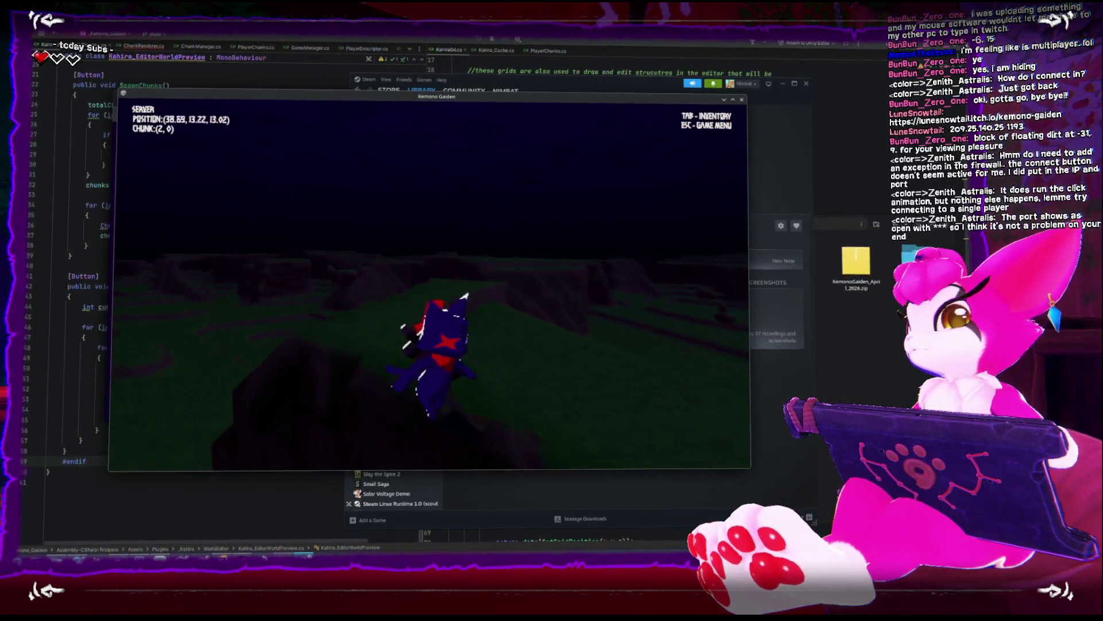
key("w")
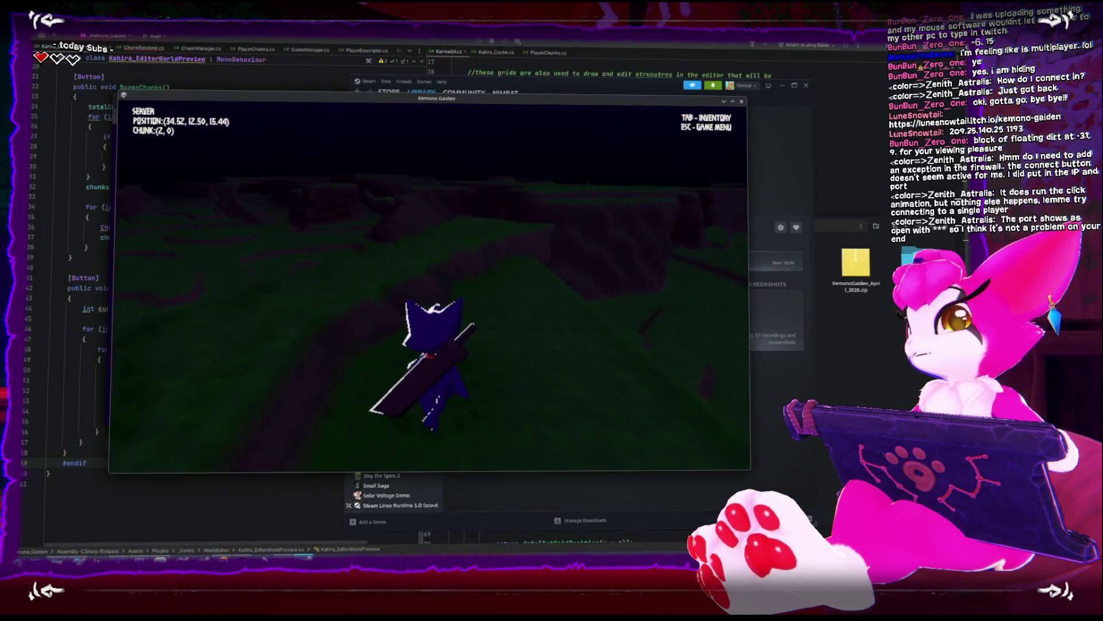
key("w")
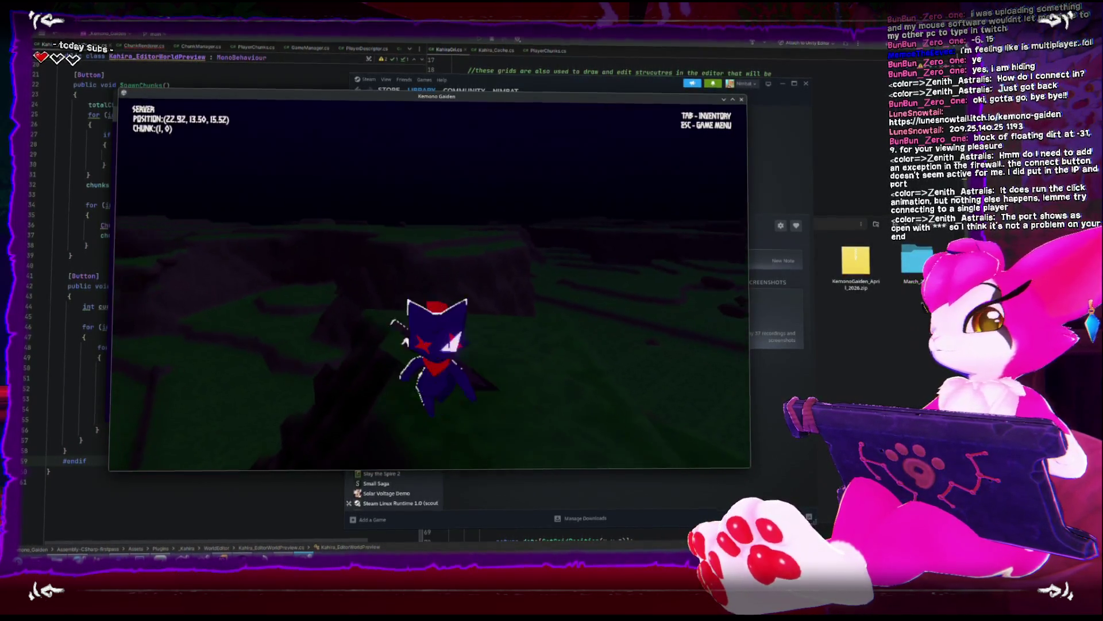
key("w")
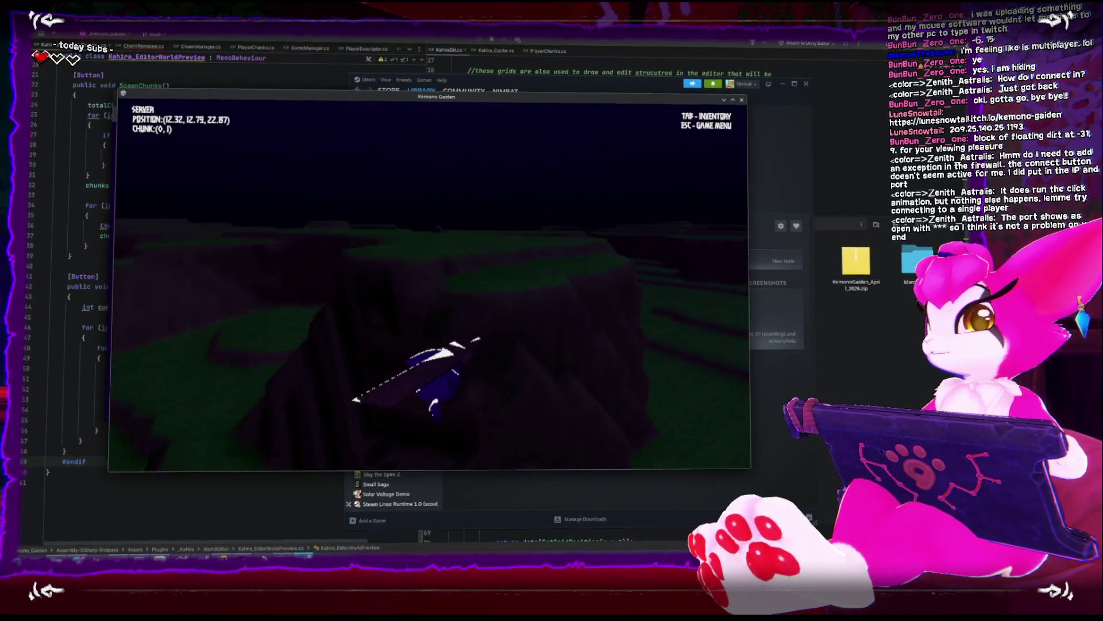
Roam the hilltop toward the world origin, jump and swing the greatsword, then open the Game Menu
key("w")
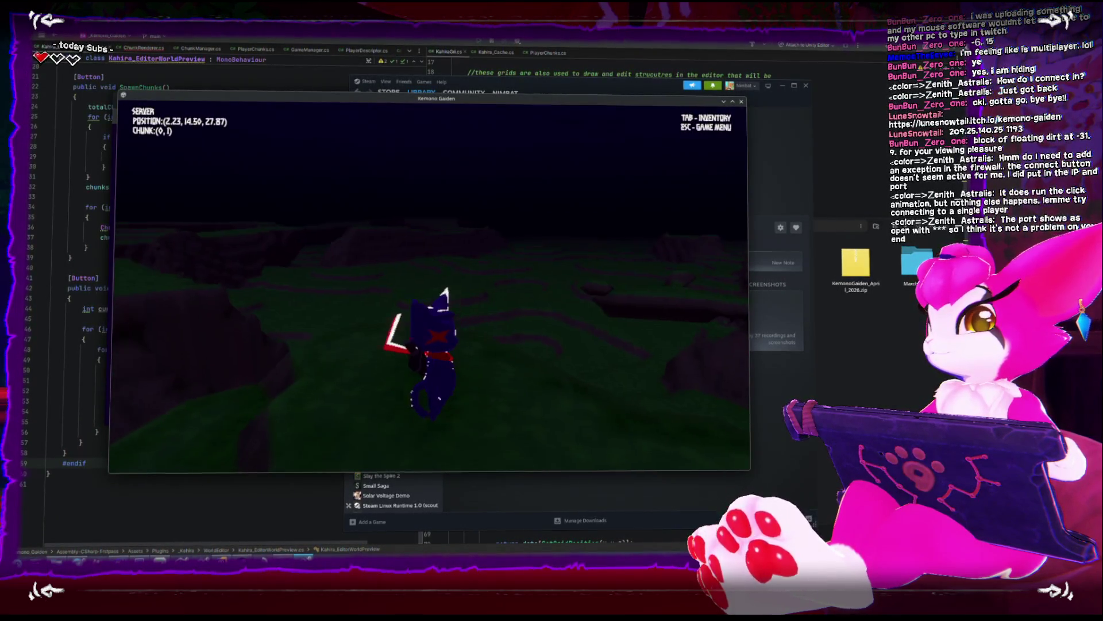
key("w")
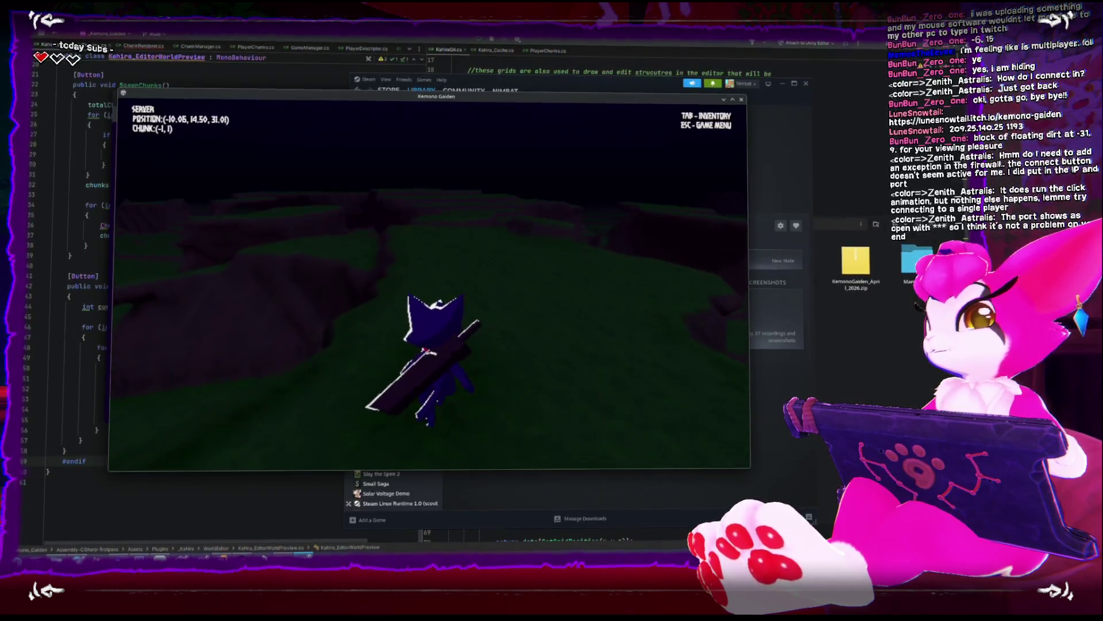
key("w")
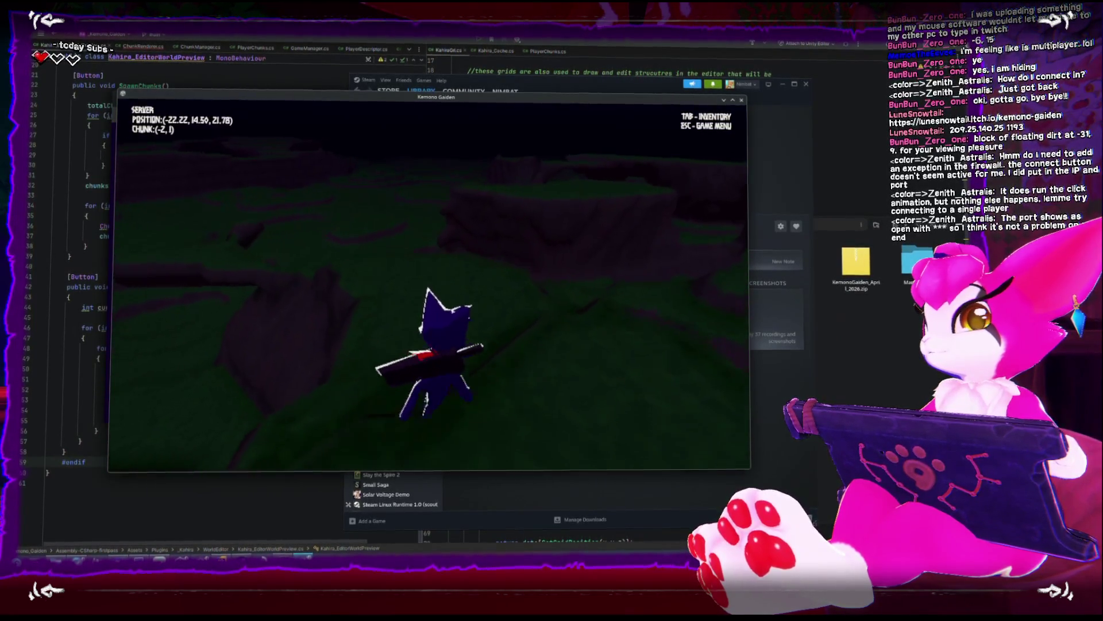
key("w")
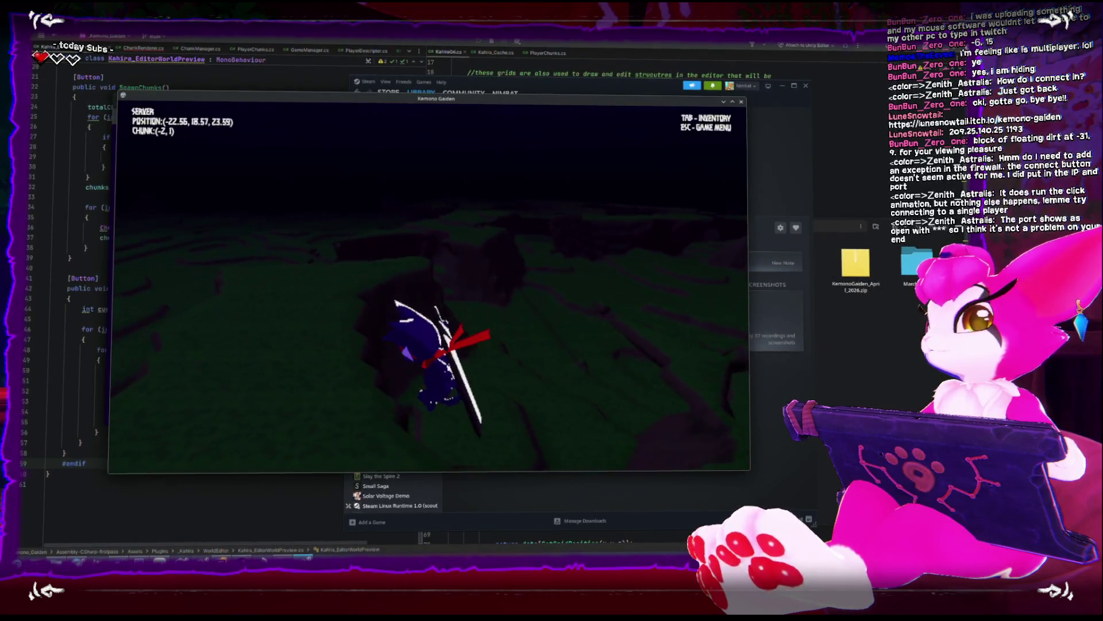
key("w")
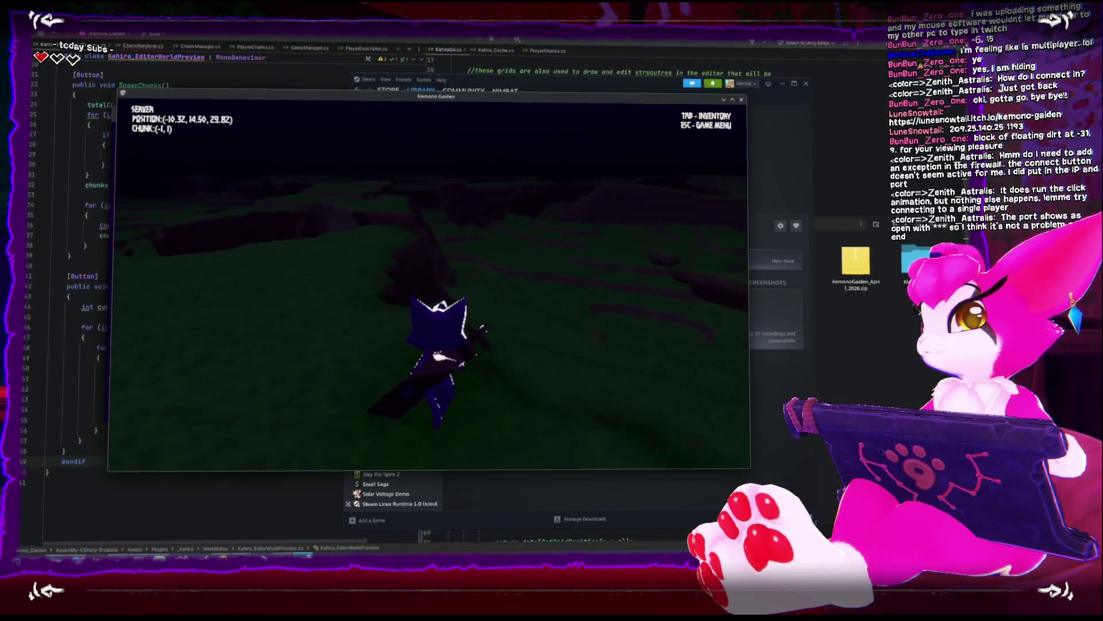
key("w")
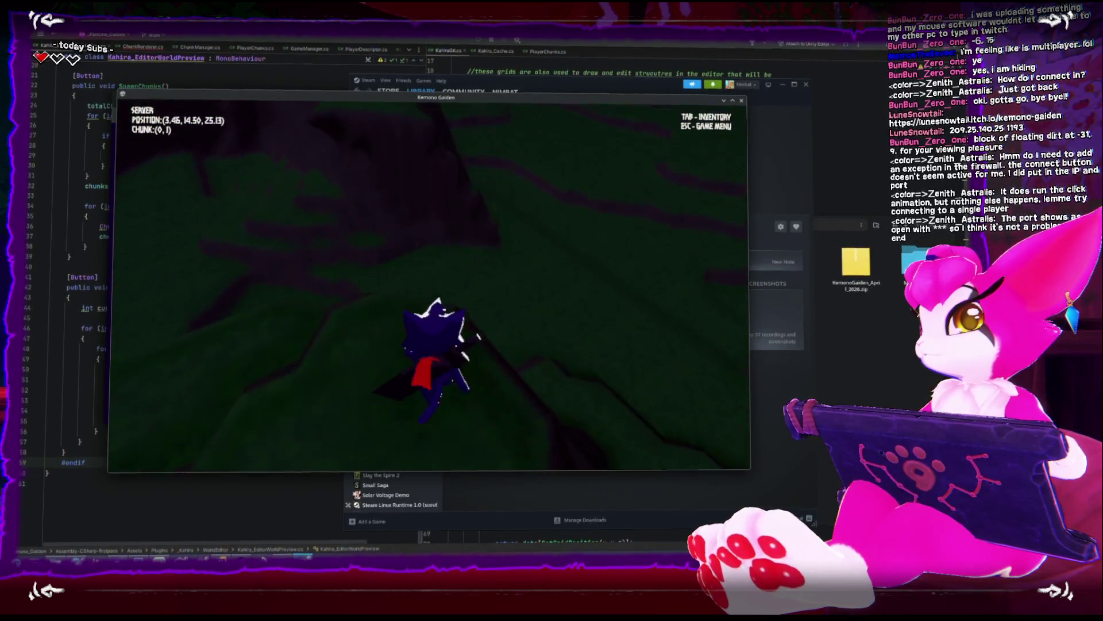
key("space")
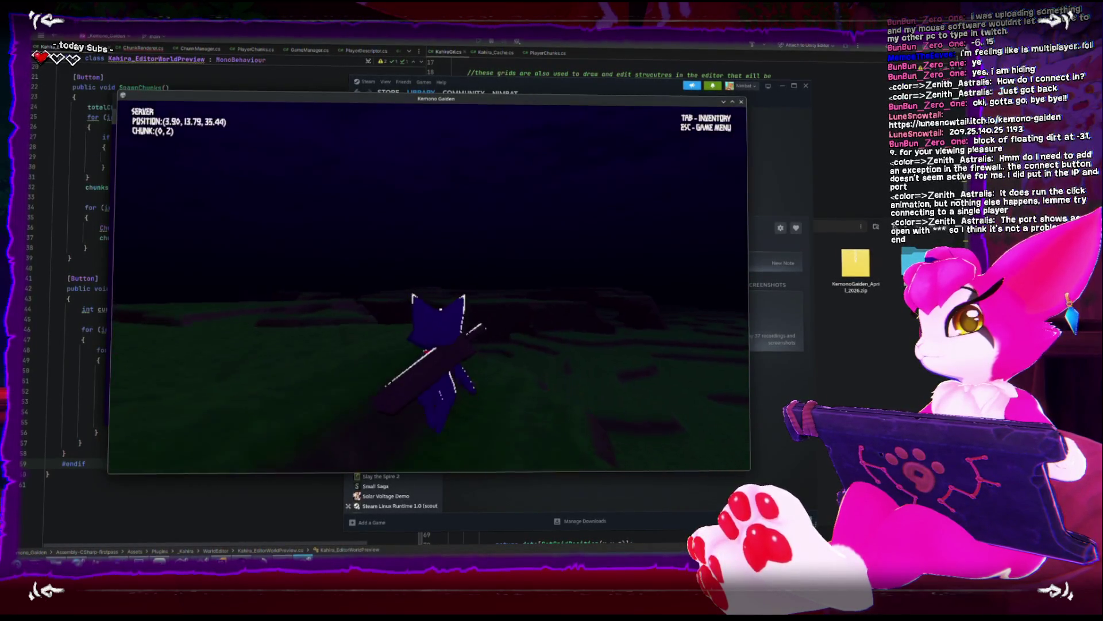
key("Escape")
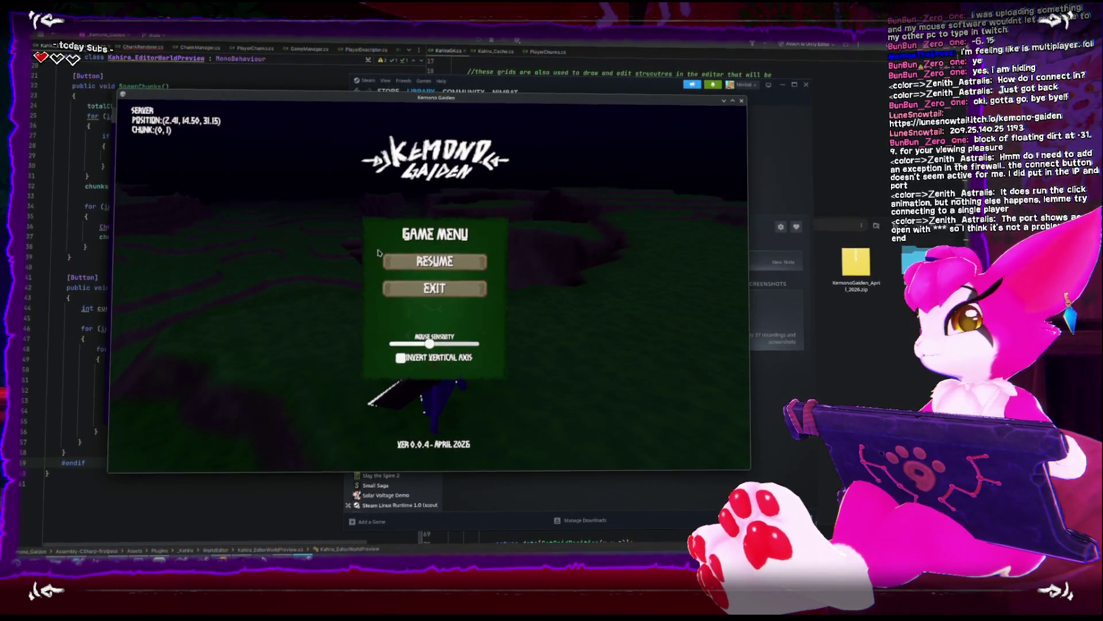
Dismiss the Game Menu, move the cat a few steps in chunk (0, 1), then reopen the menu
key("Escape")
key("w")
key("Escape")
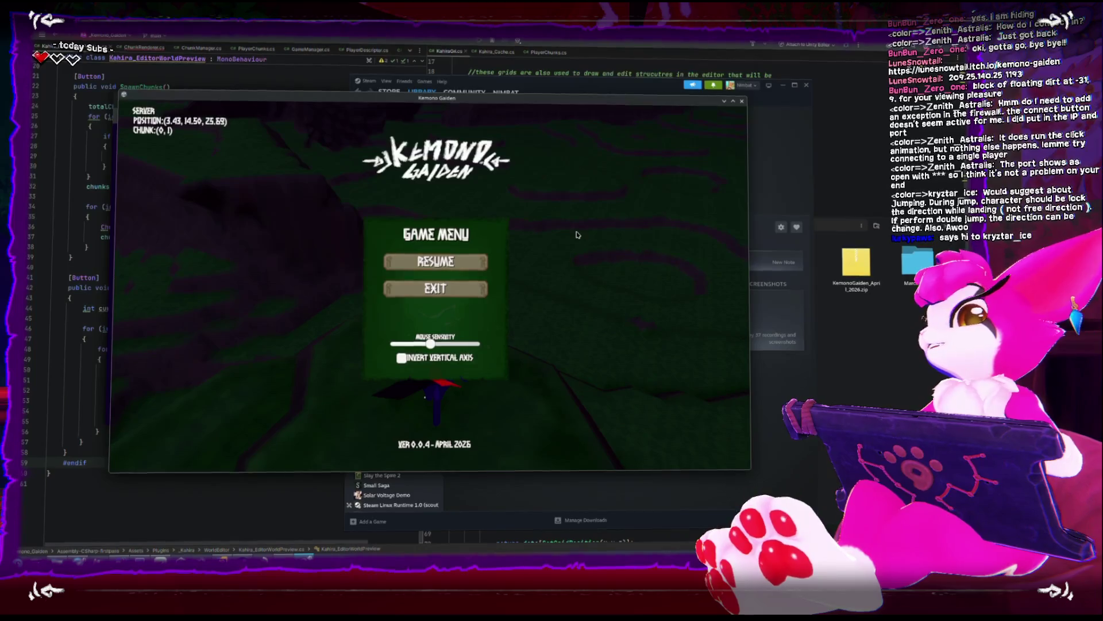
Resume running, drop off the ledge, turn the cat, and run down the slope
key("w")
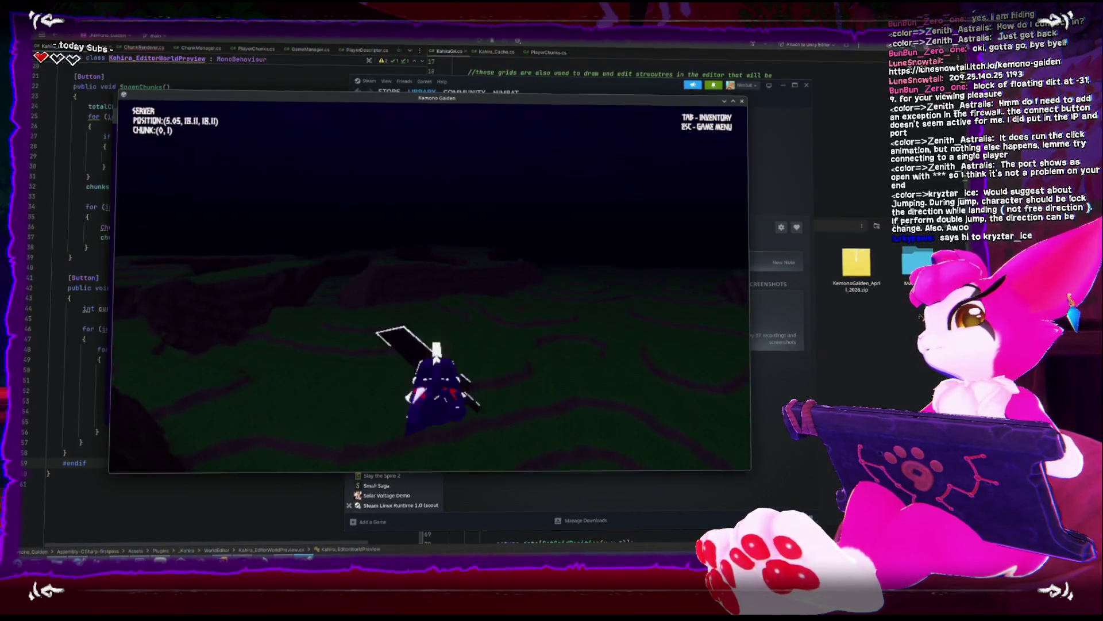
key("w")
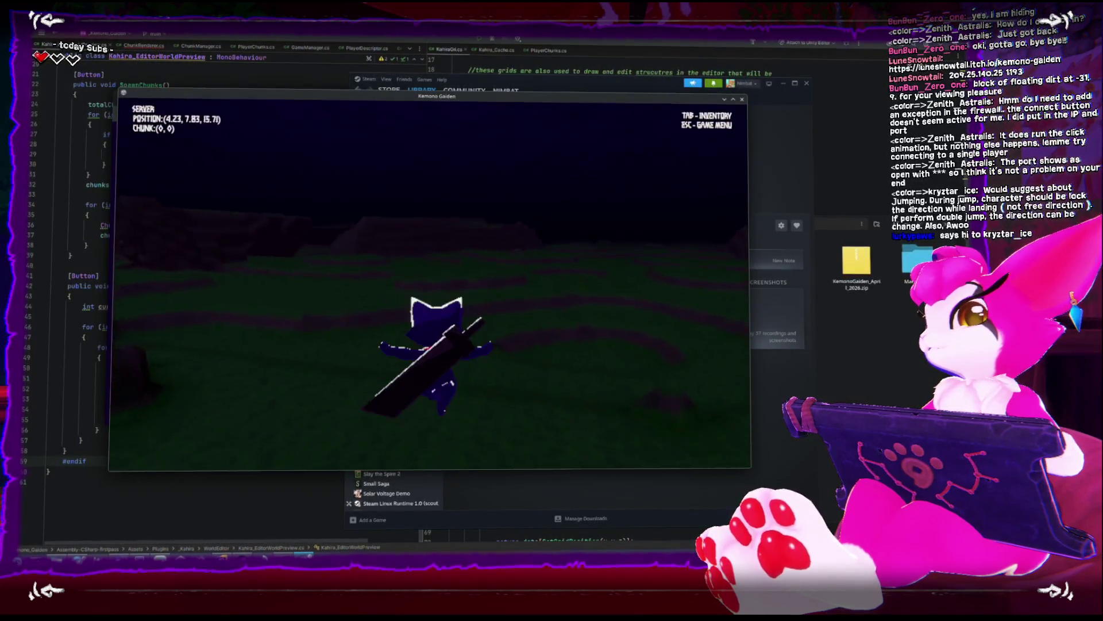
key("s")
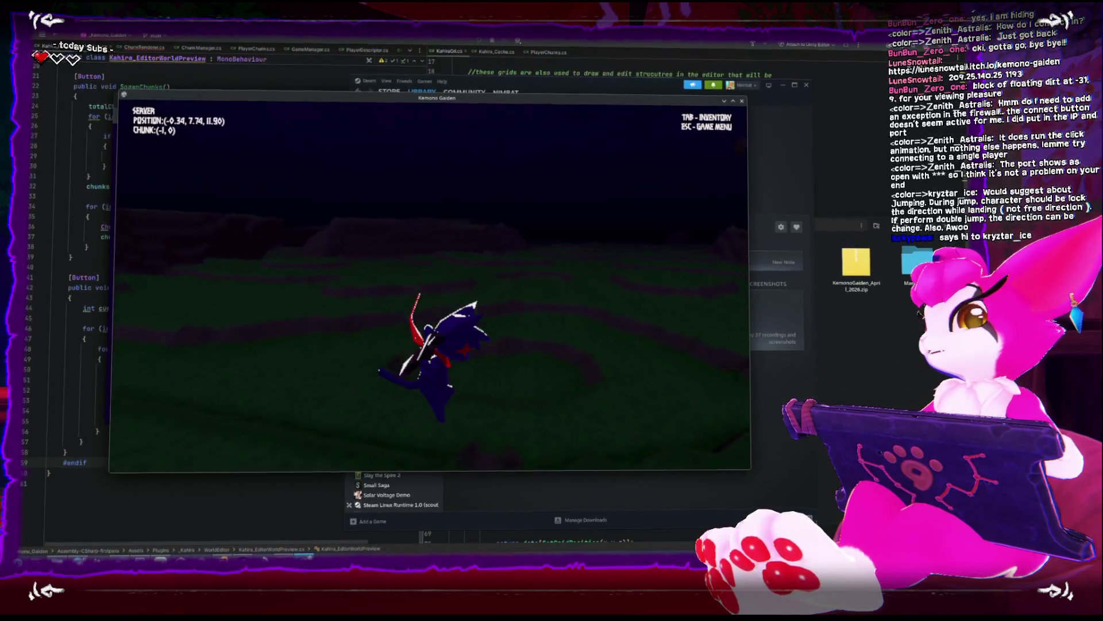
key("a")
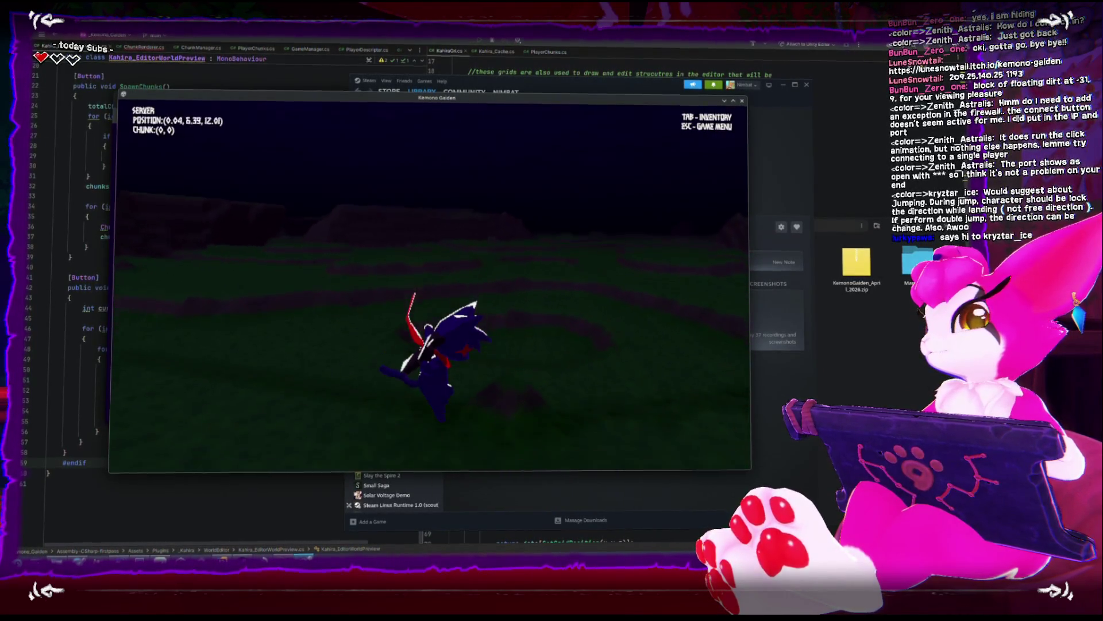
key("w")
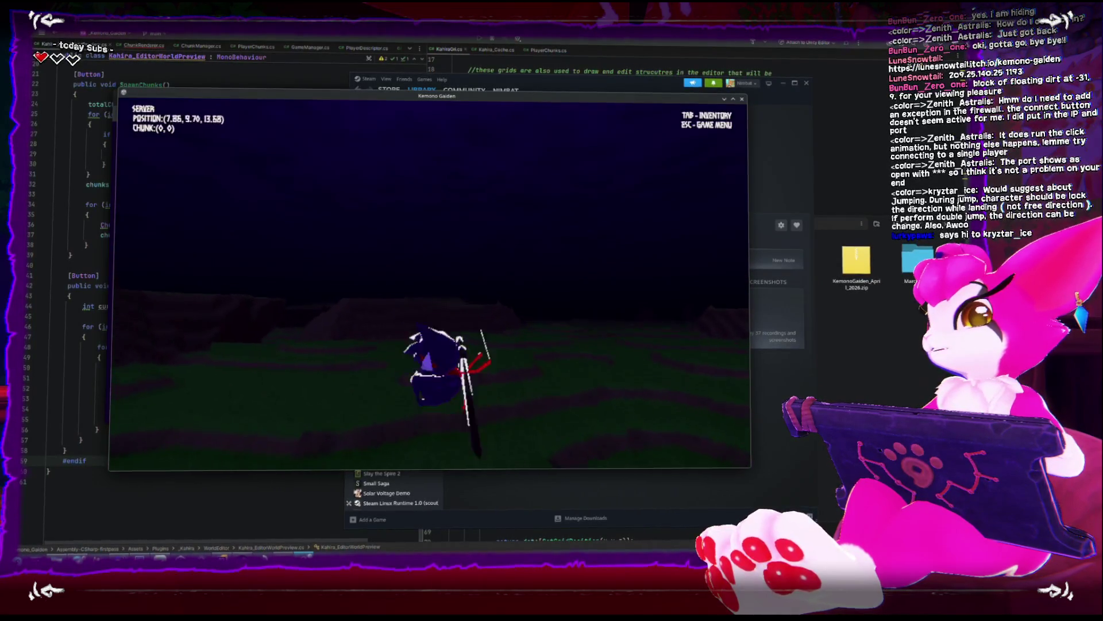
key("w")
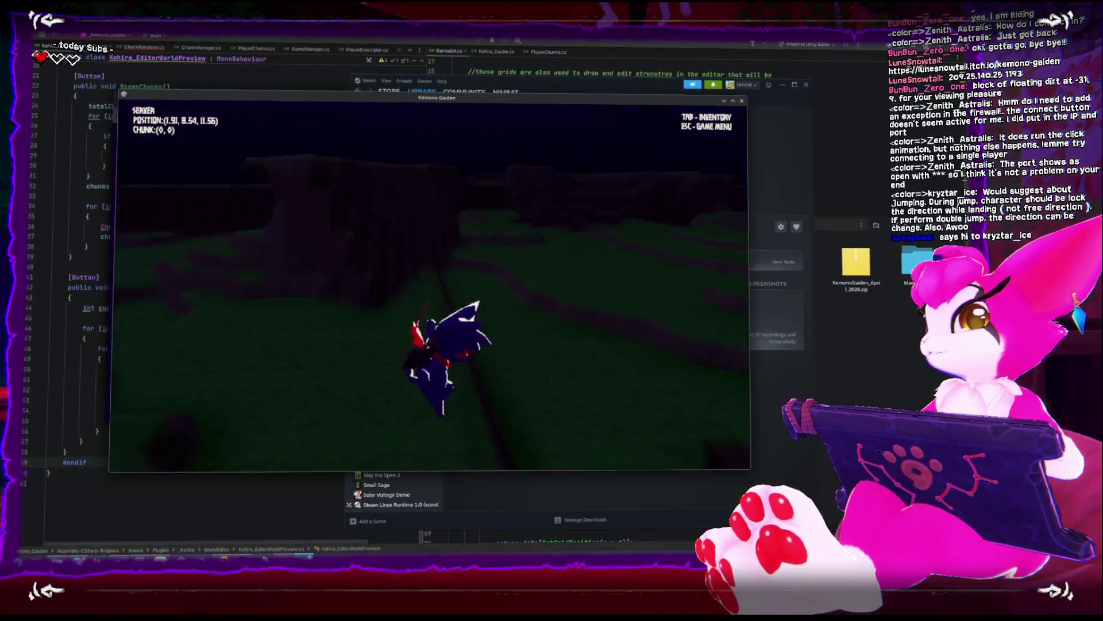
key("w")
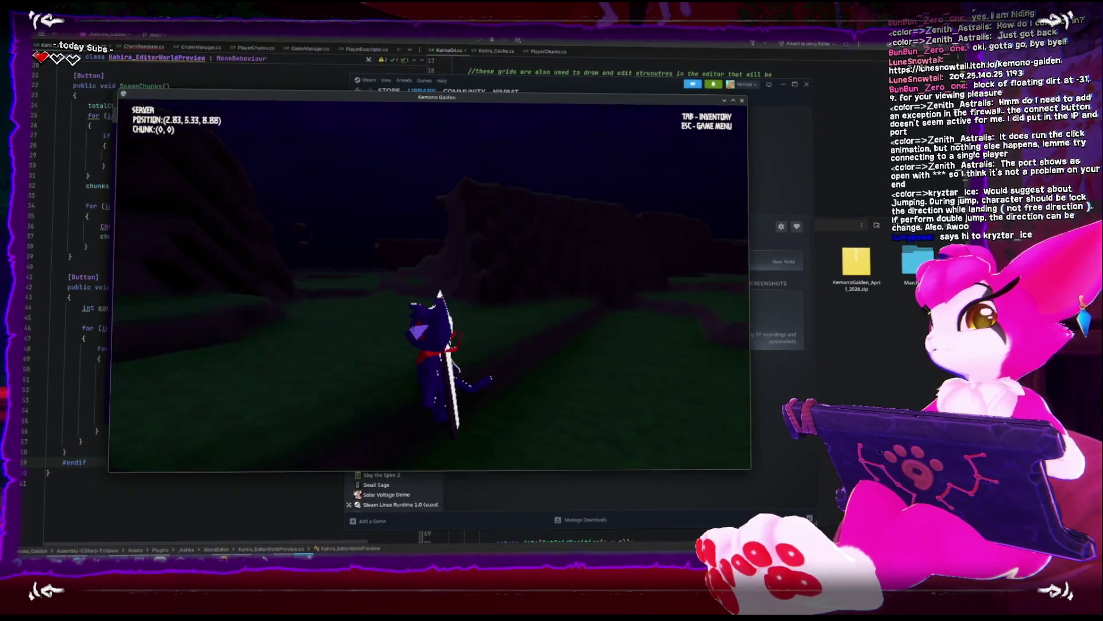
Explore past the rocky outcrop into neighbouring chunks and climb onto higher ground
key("w")
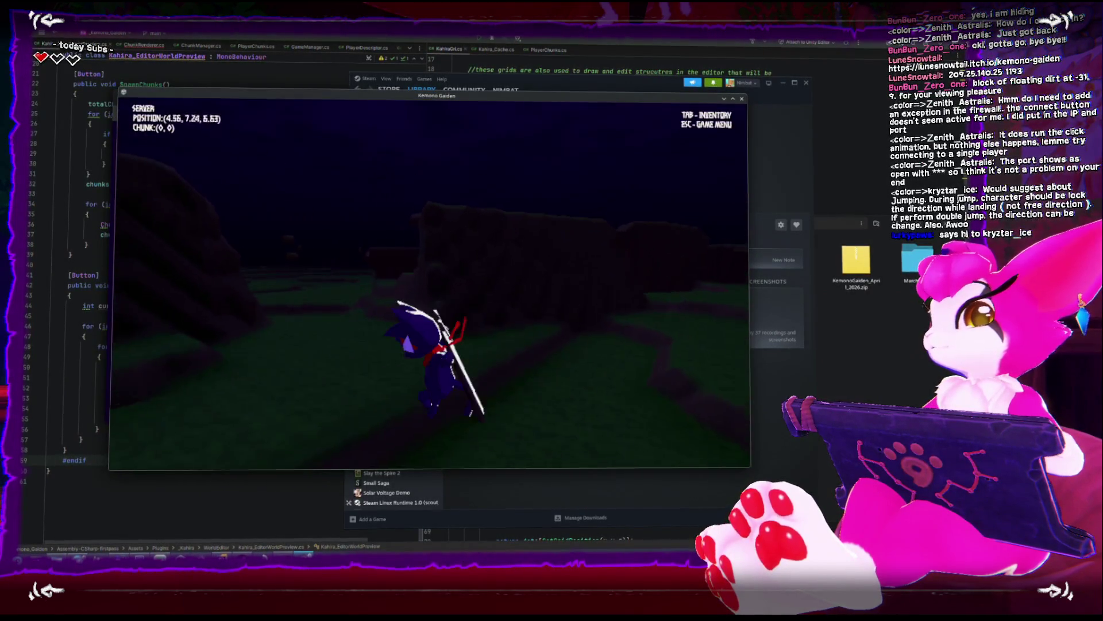
key("w")
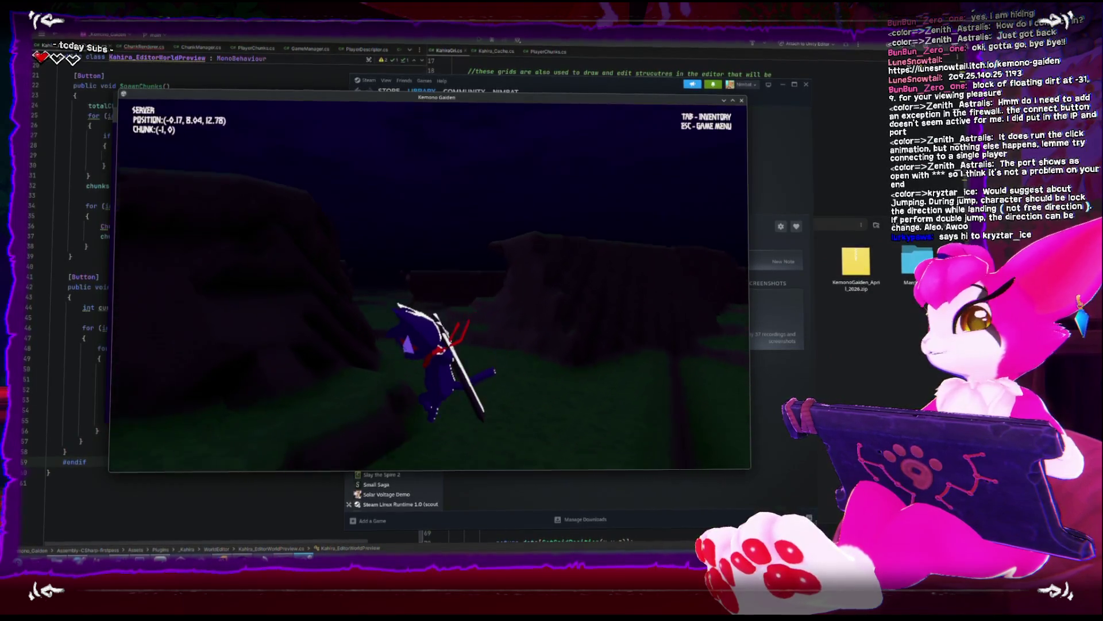
key("w")
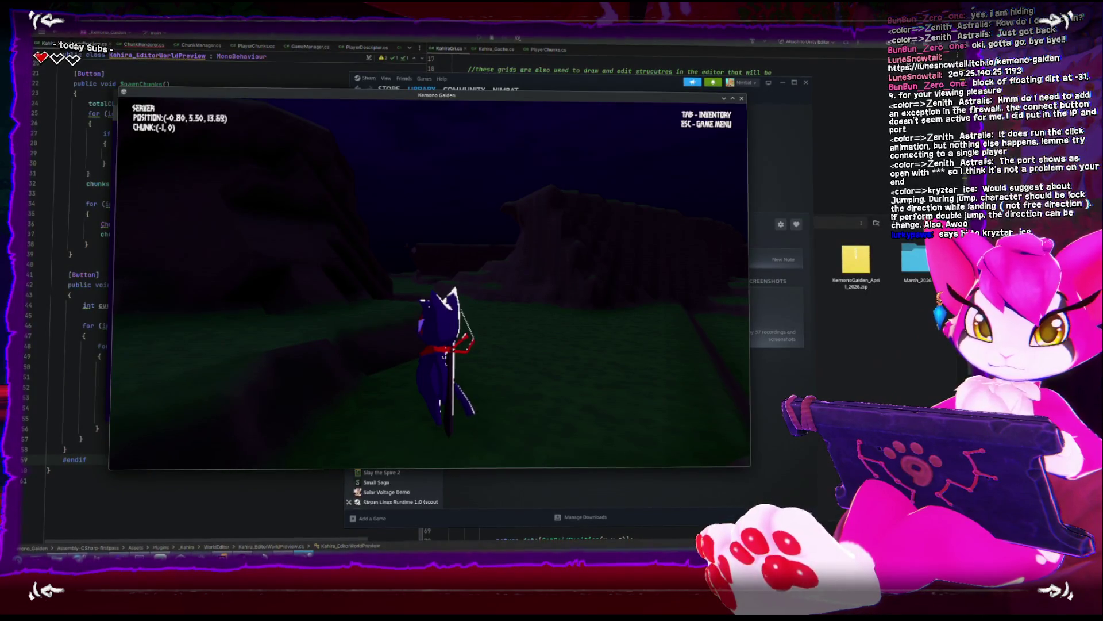
key("w")
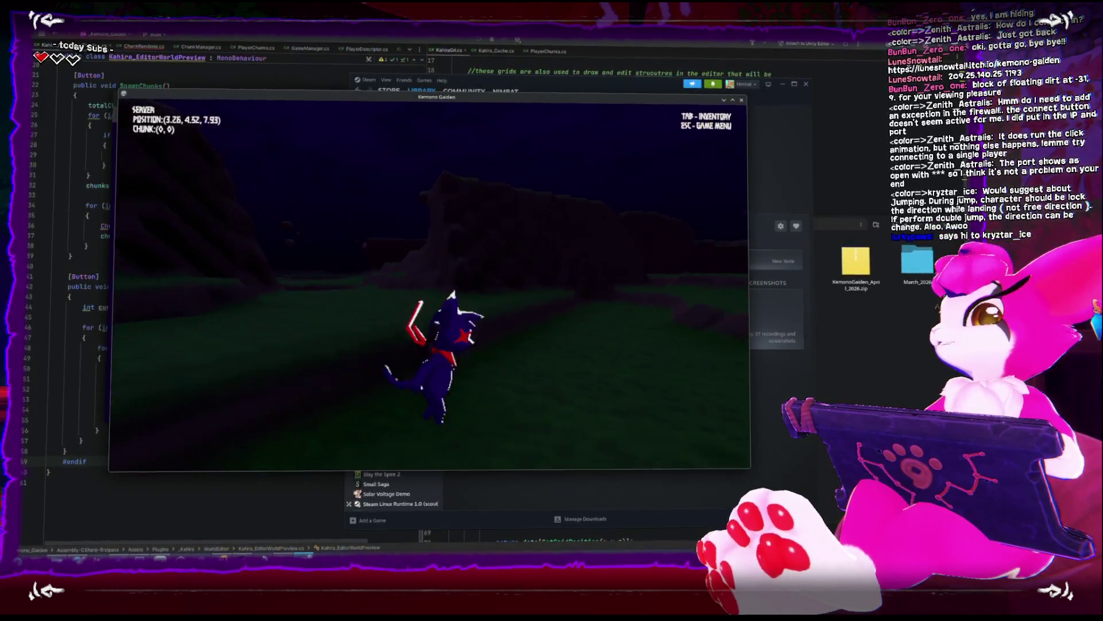
key("w")
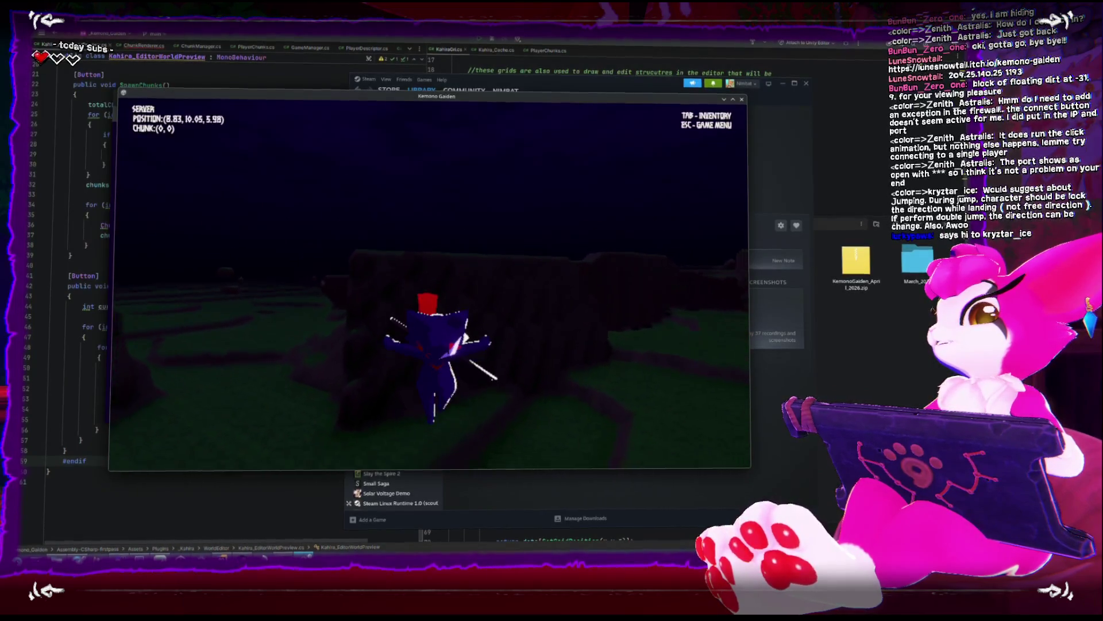
key("w")
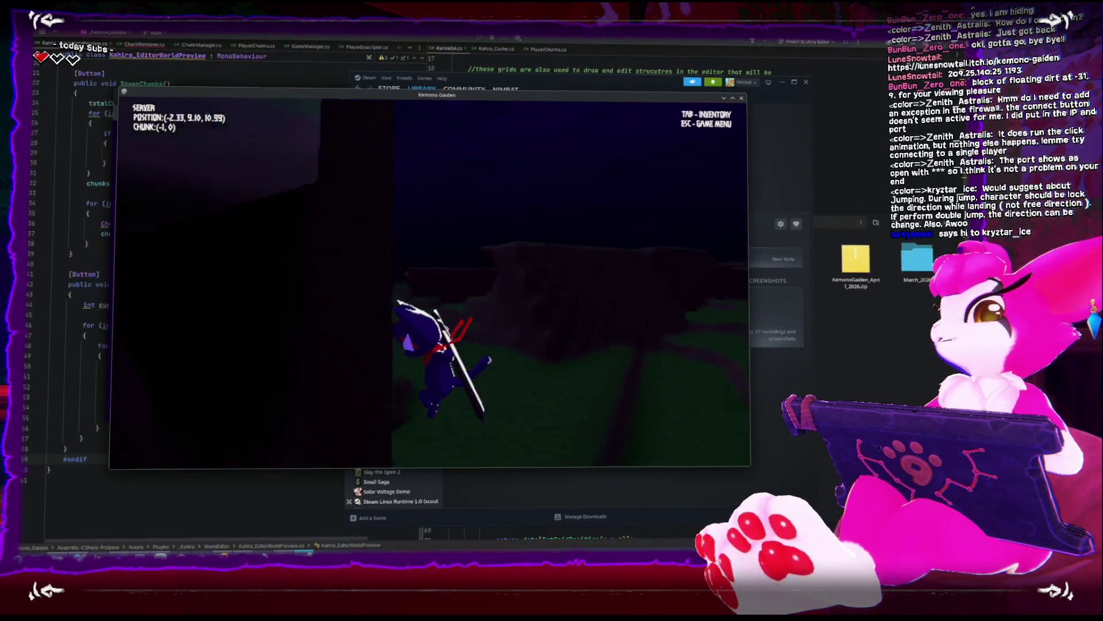
key("w")
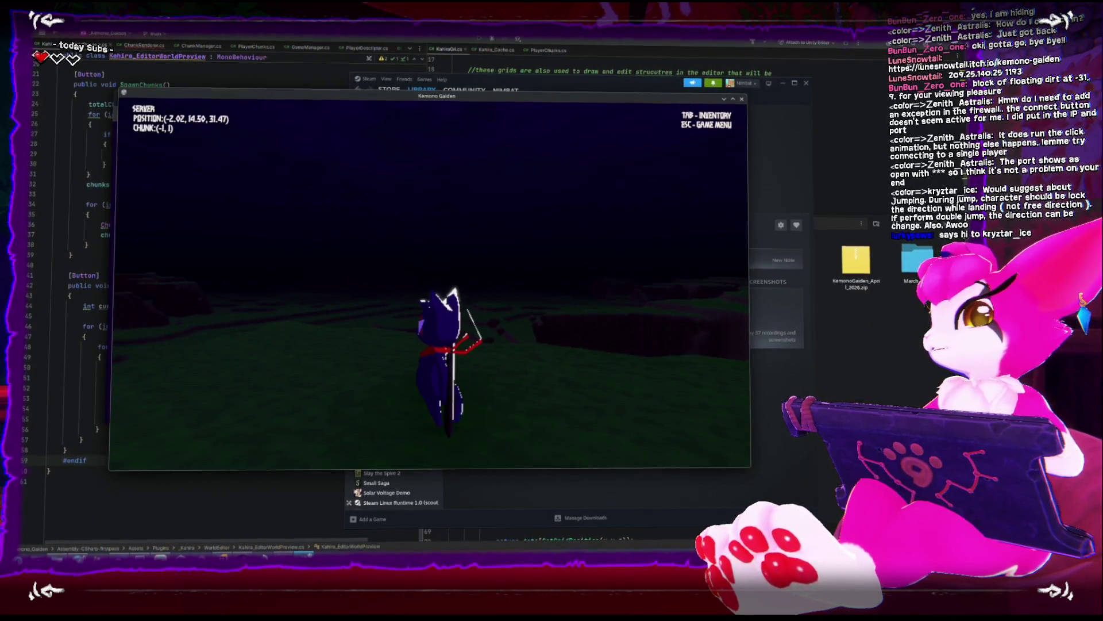
Run the cat east into chunk (1, 0), then south into chunk (0, -1), swinging its sword
key("w")
key("w")
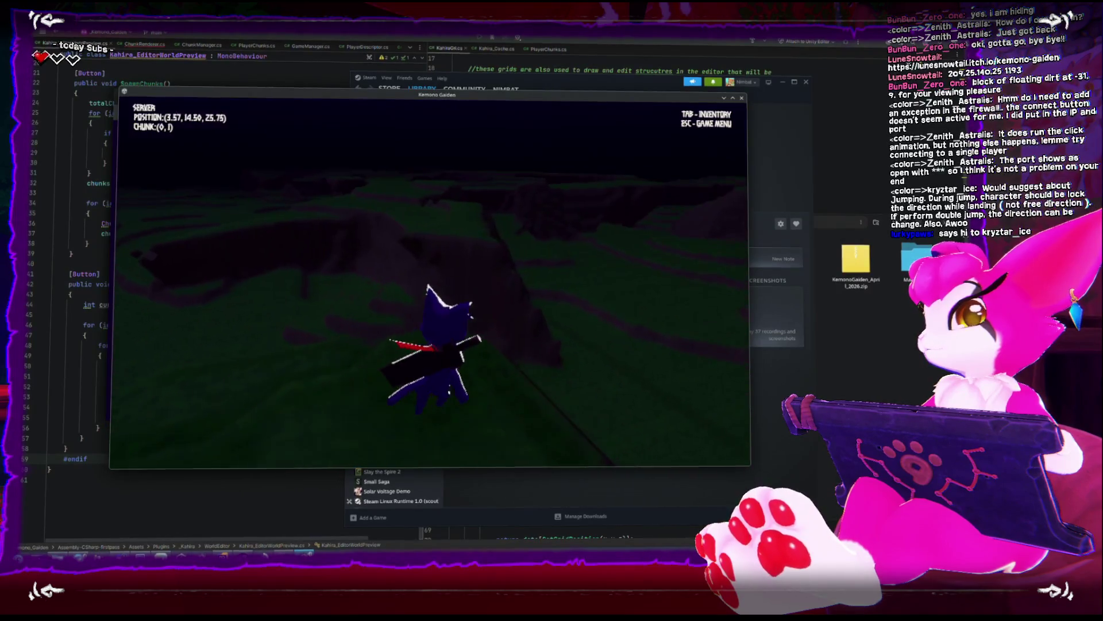
key("w")
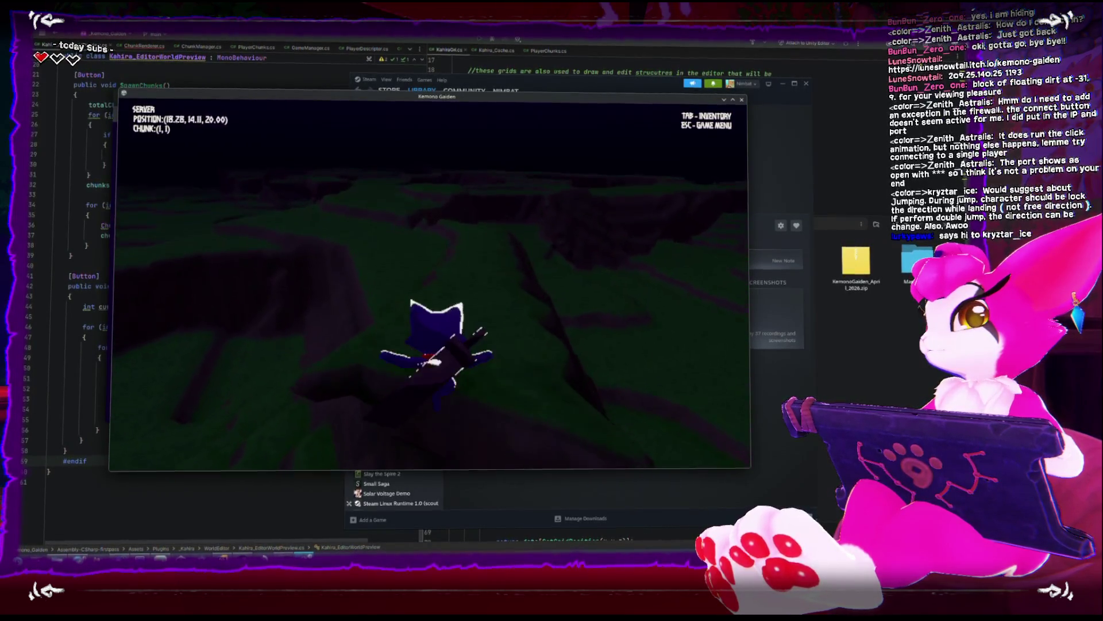
key("w")
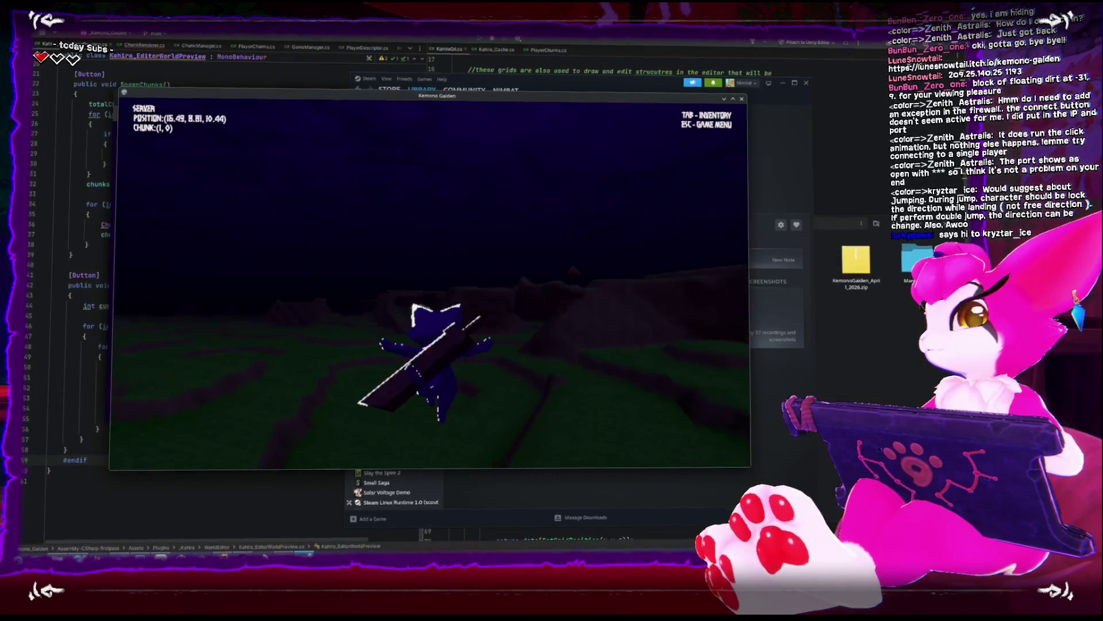
key("w")
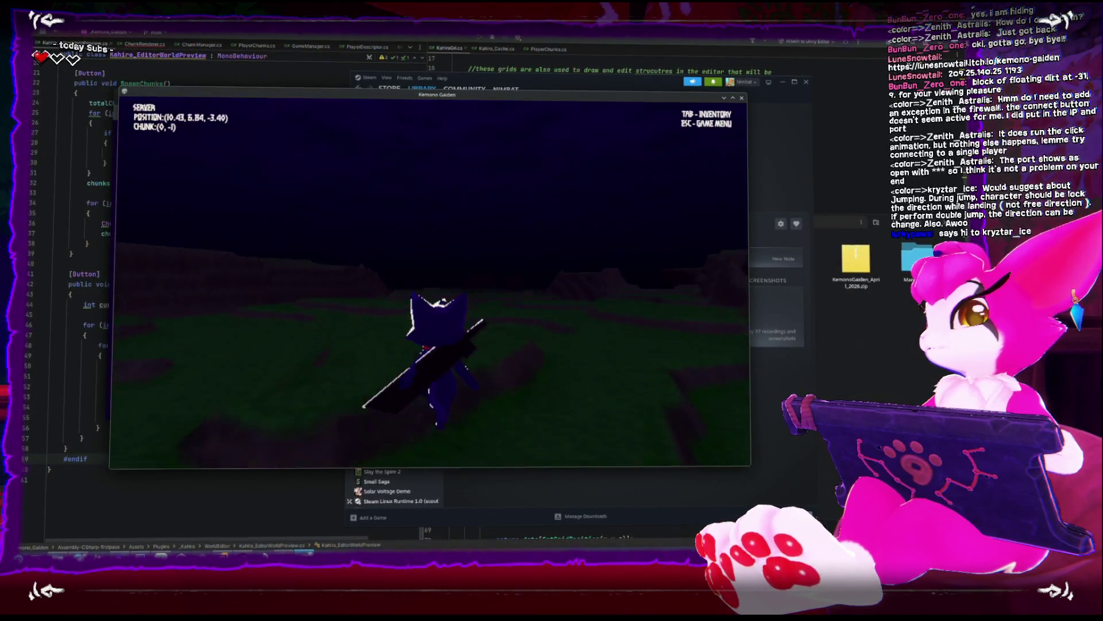
key("w")
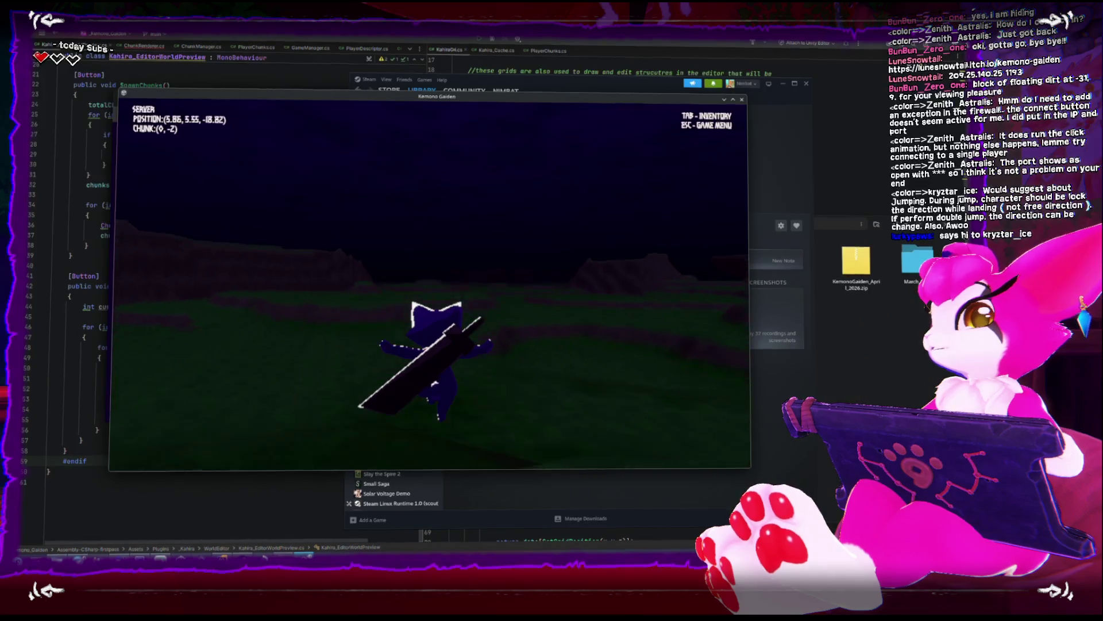
key("w")
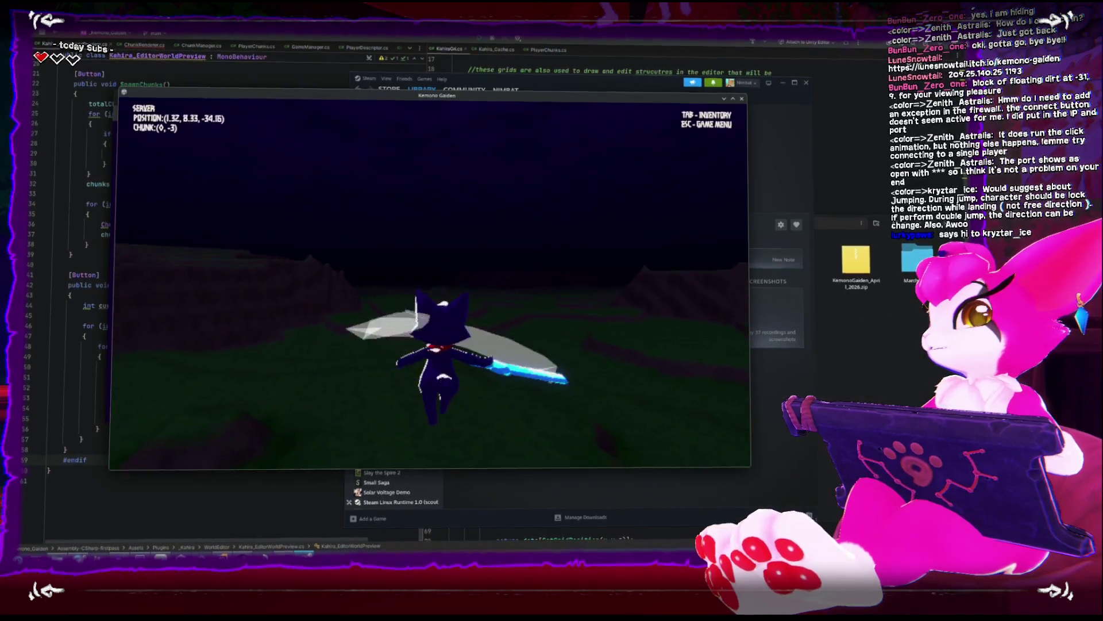
key("w")
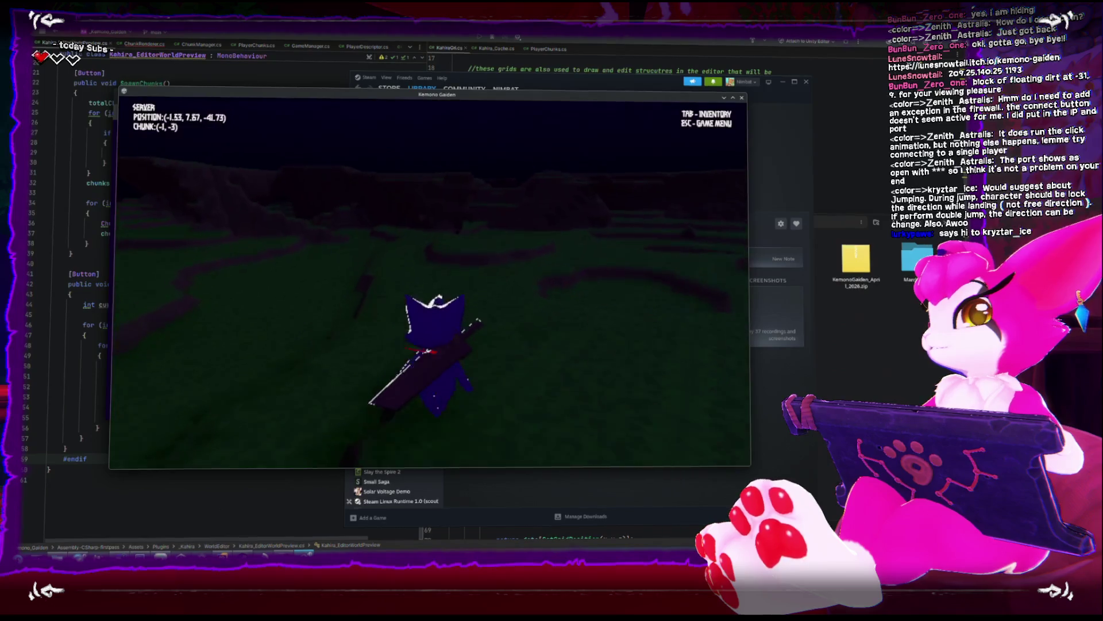
Run the cat northwest over a ledge into chunk (-2, 0), back to (-1, 0), then check the Game Menu
key("w")
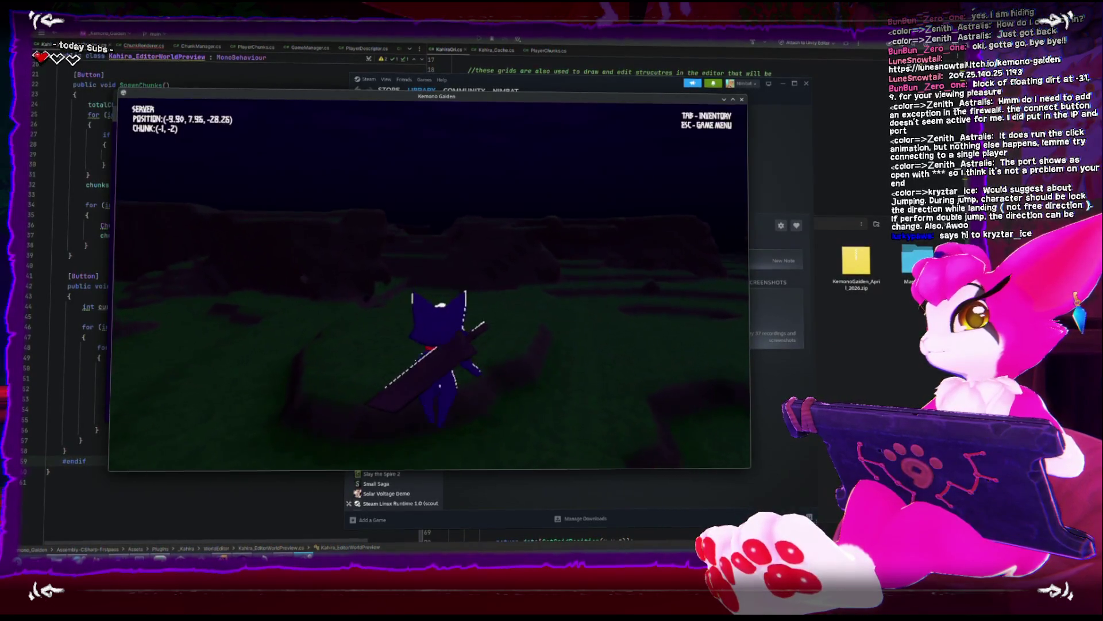
key("w")
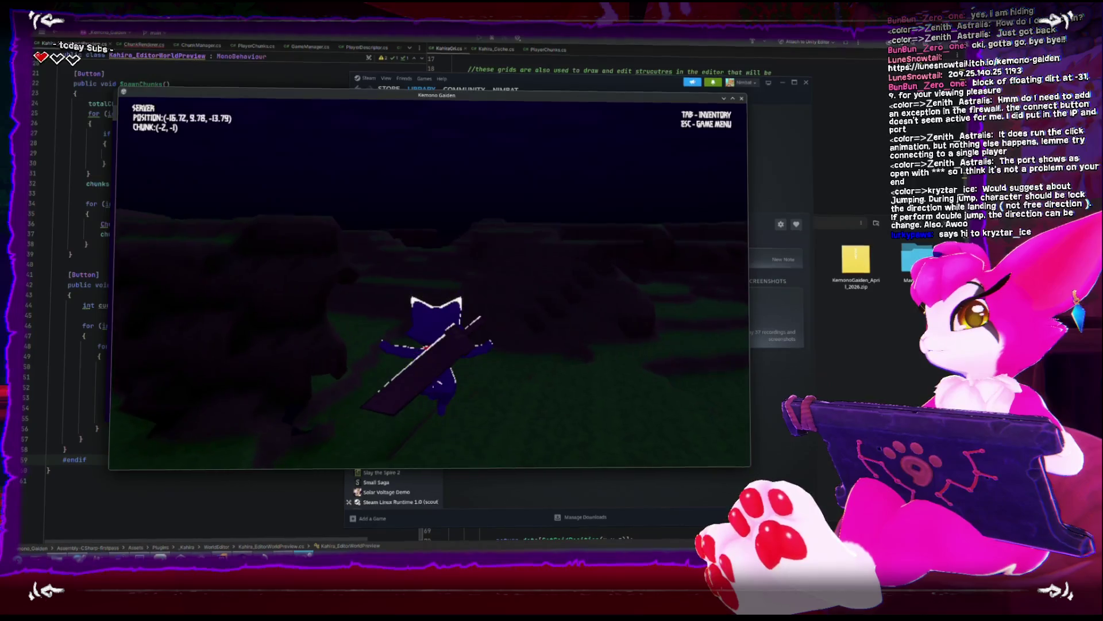
key("w")
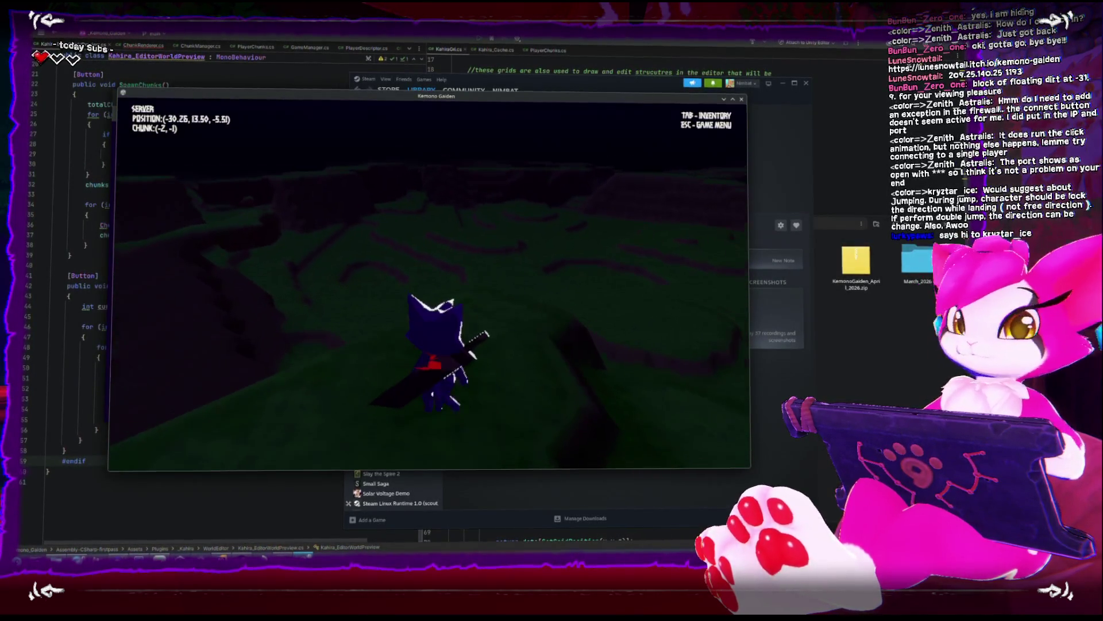
key("w")
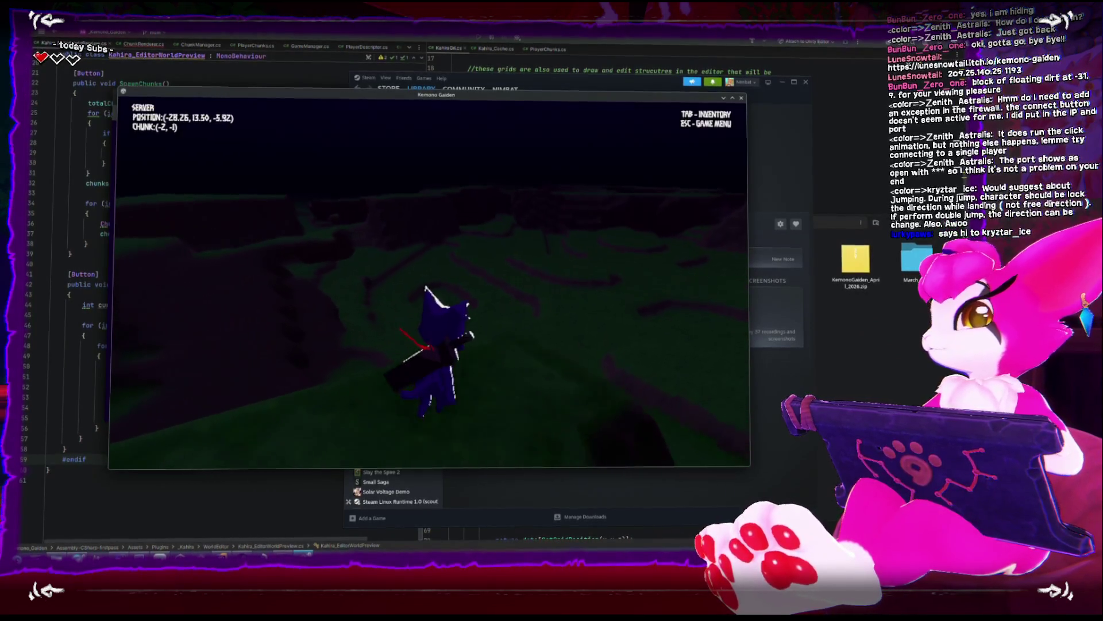
key("w")
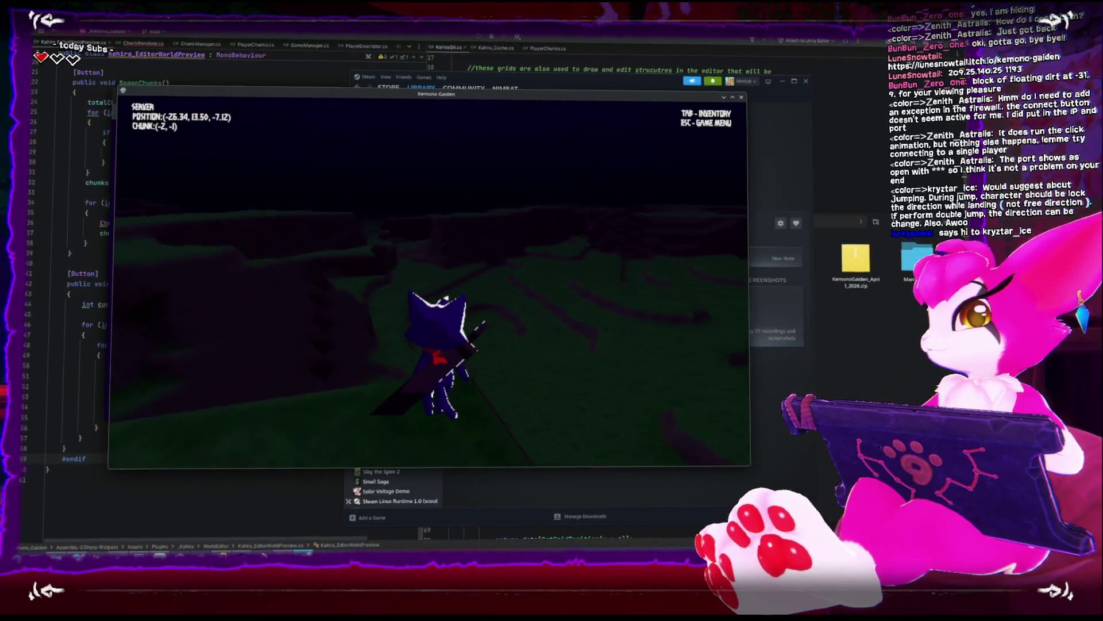
key("w")
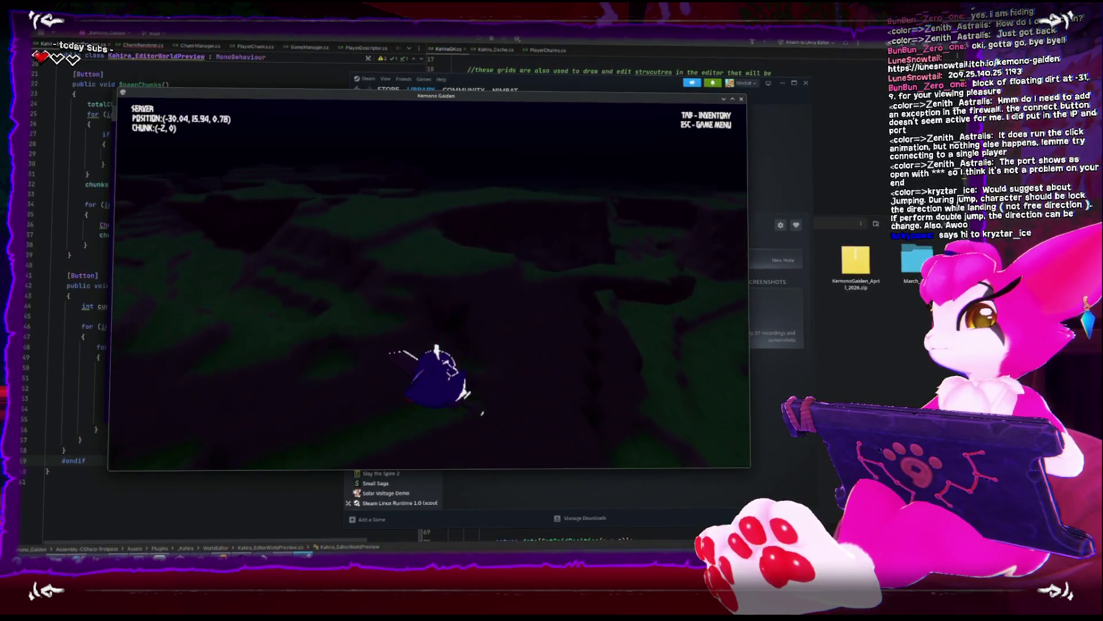
key("w")
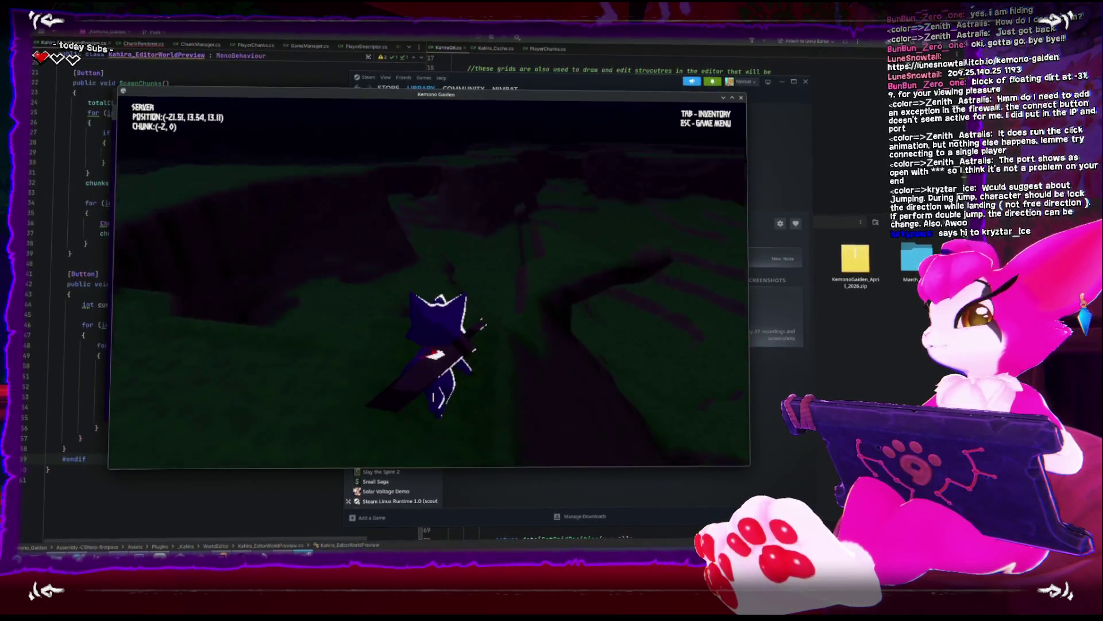
key("w")
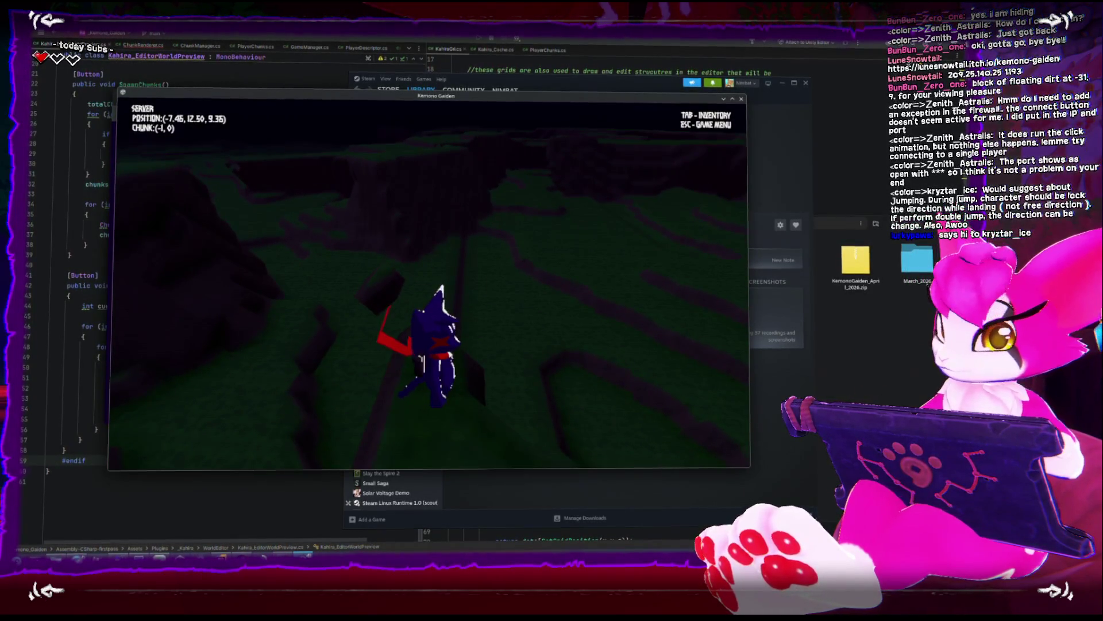
key("w")
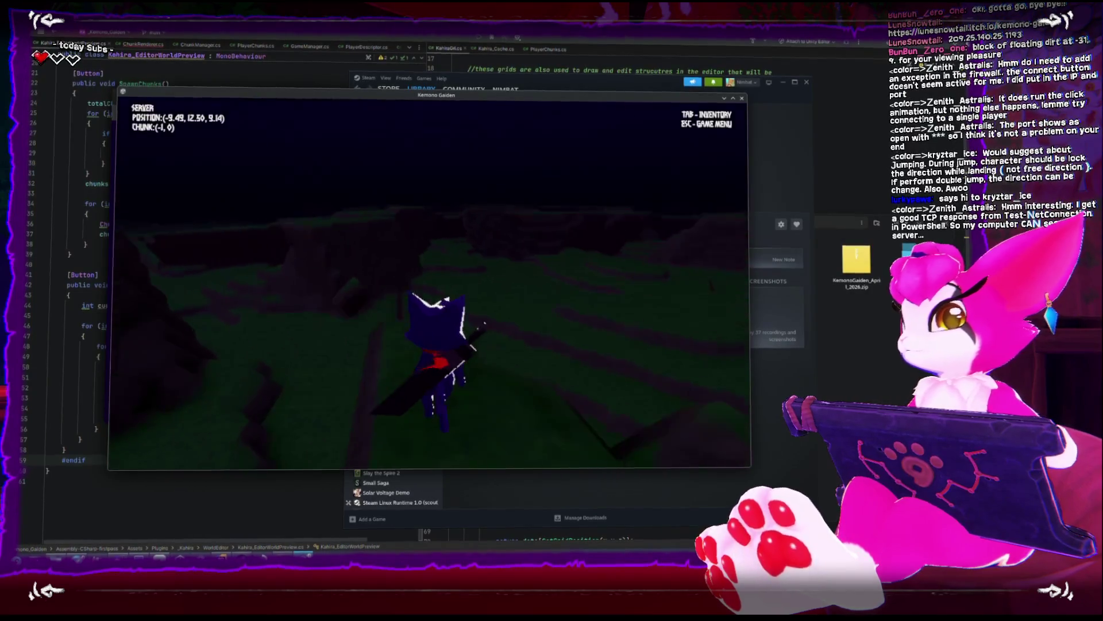
key("Escape")
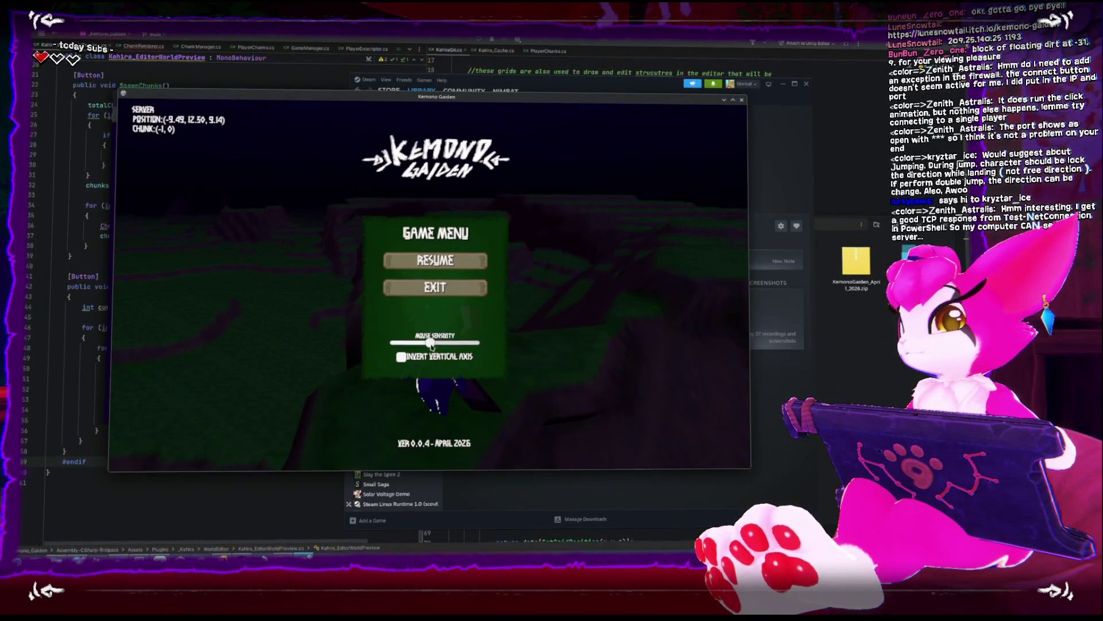
key("Escape")
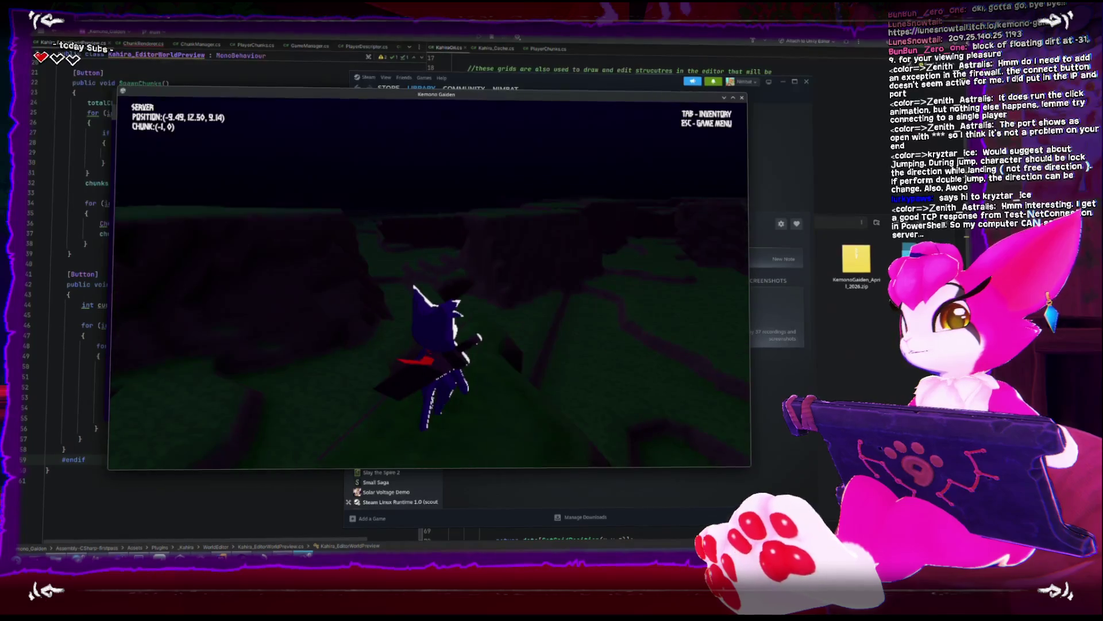
Circle the camera, hop the cat onto a raised block and back down facing the hills
key("w")
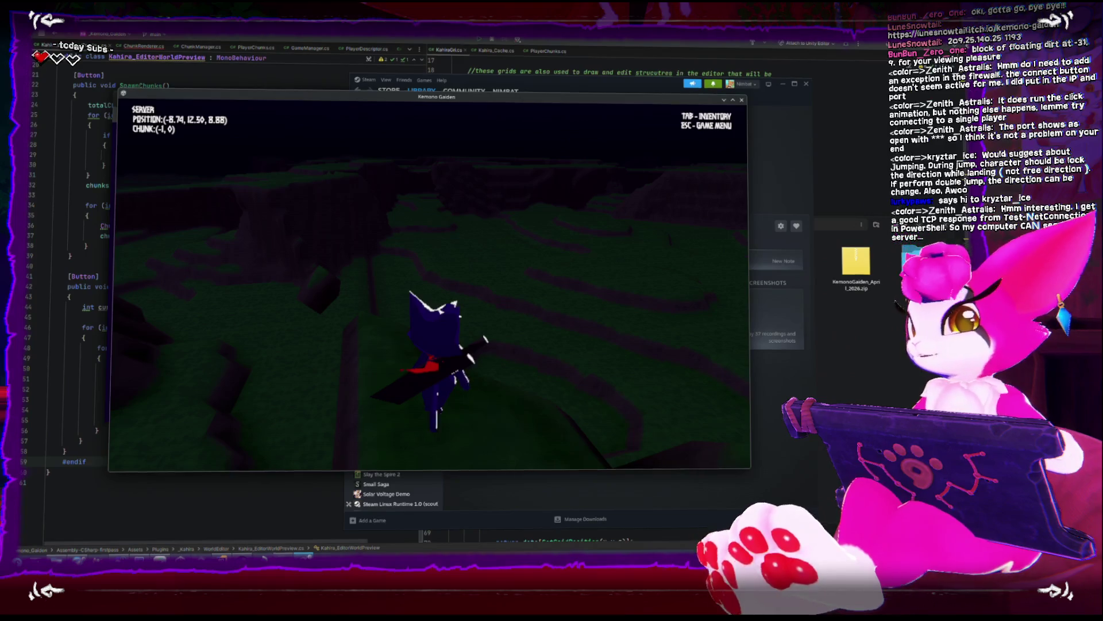
key("w")
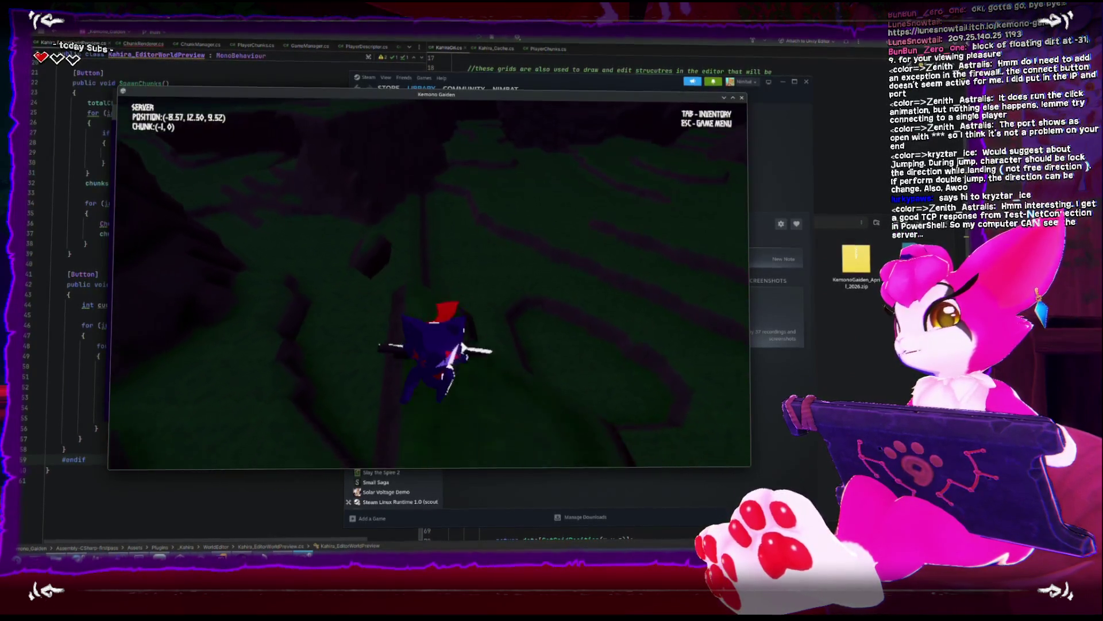
key("w")
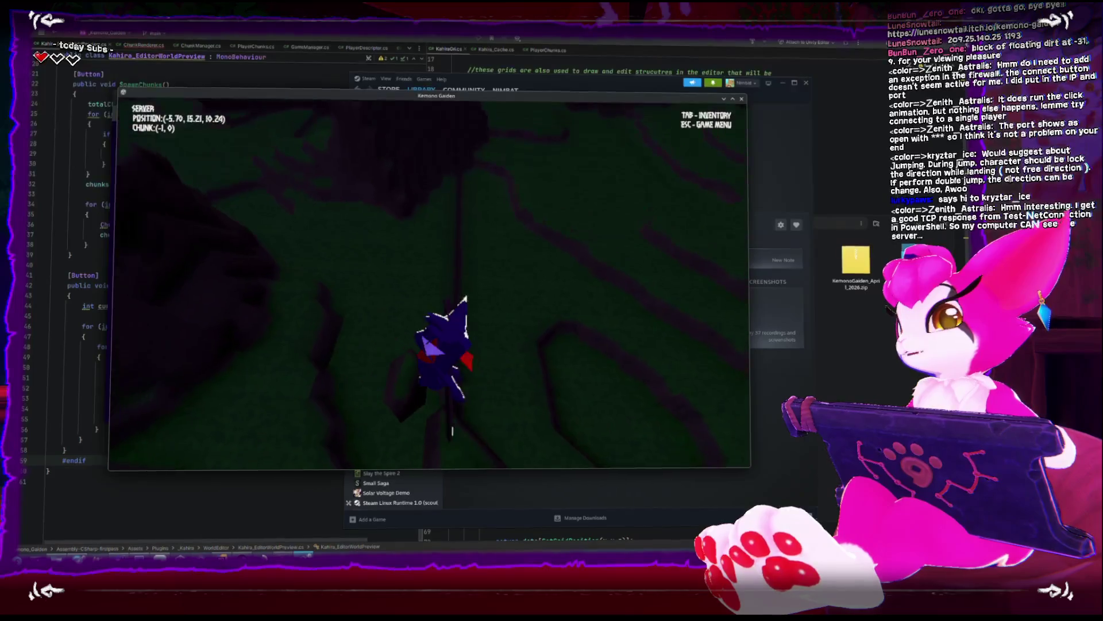
key("w")
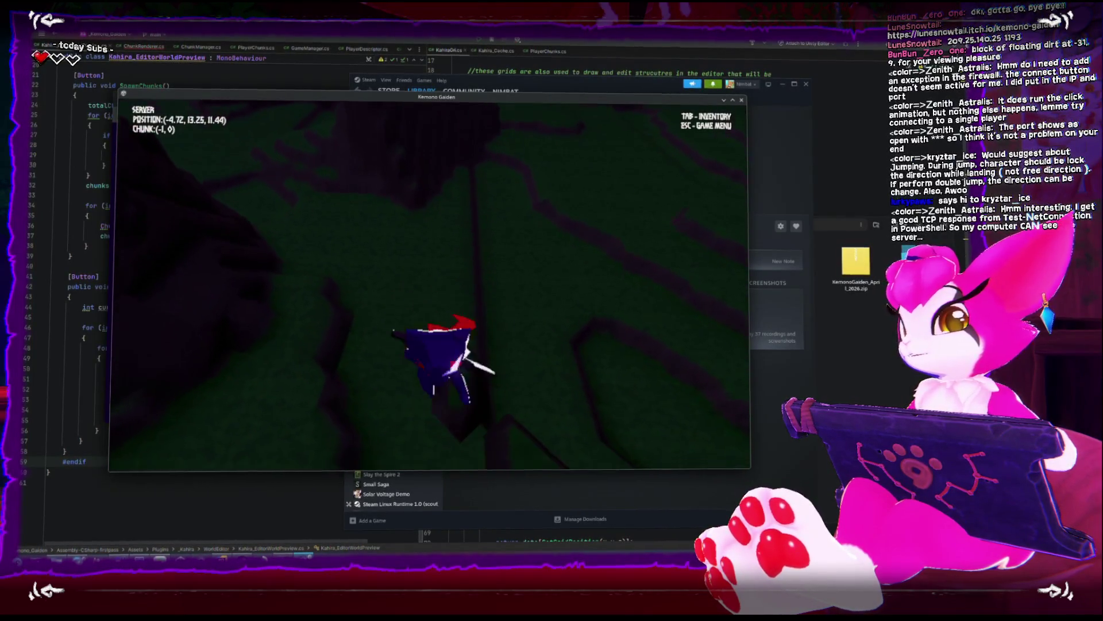
key("w")
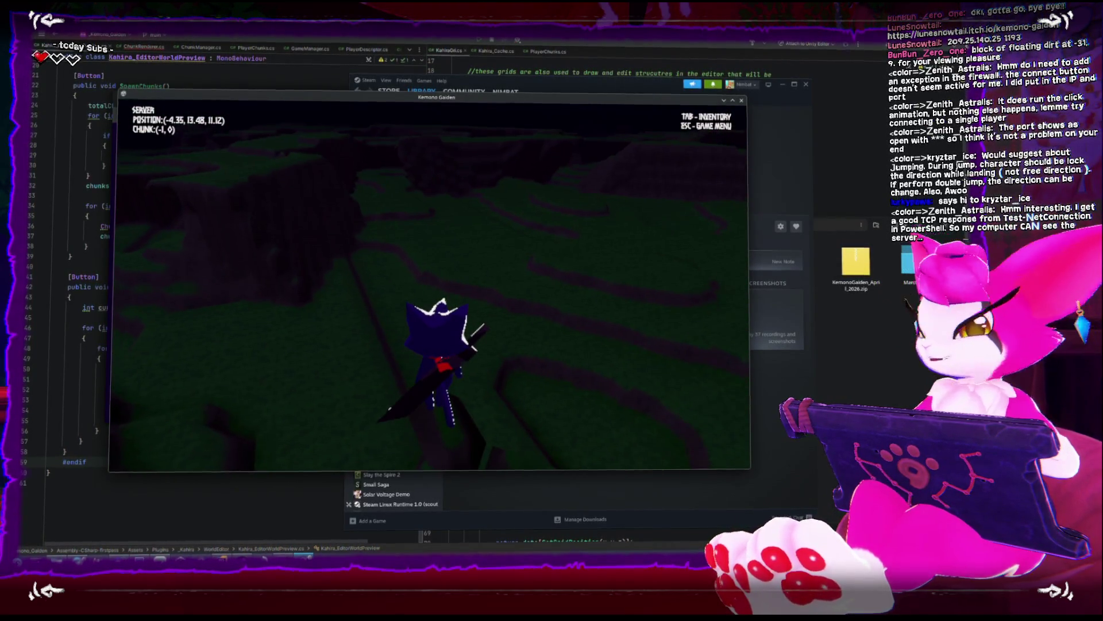
Pause to shift the game window, then resume and run the cat into chunk (-2, 0) and back
key("Escape")
mouse_move(586, 328)
left_mouse_down()
mouse_move(665, 363)
mouse_move(593, 359)
left_mouse_up()
key("Escape")
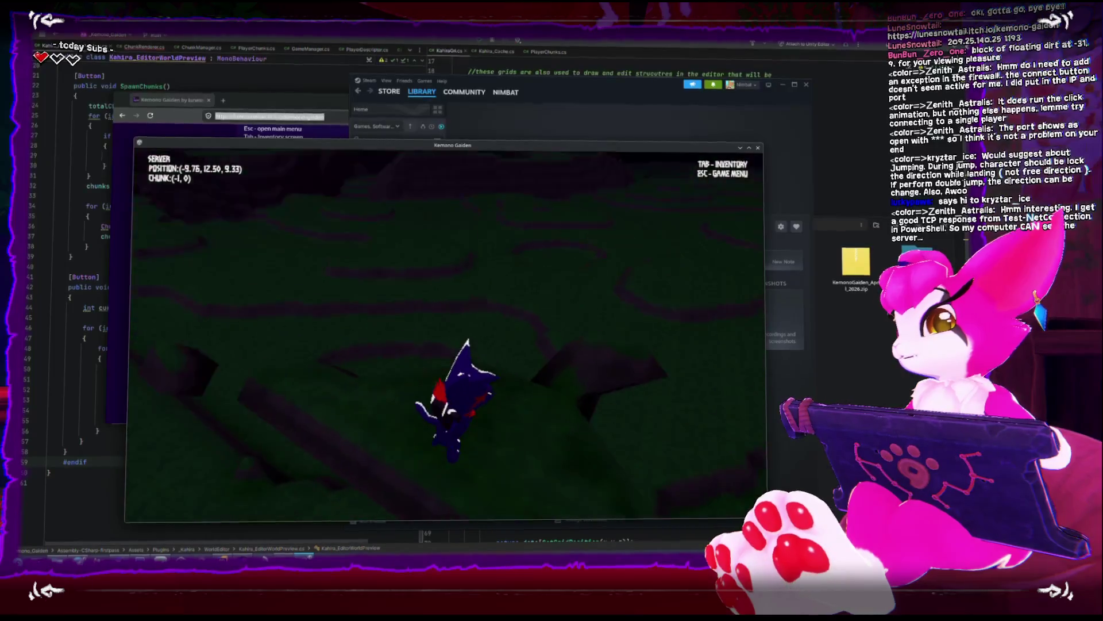
key("w")
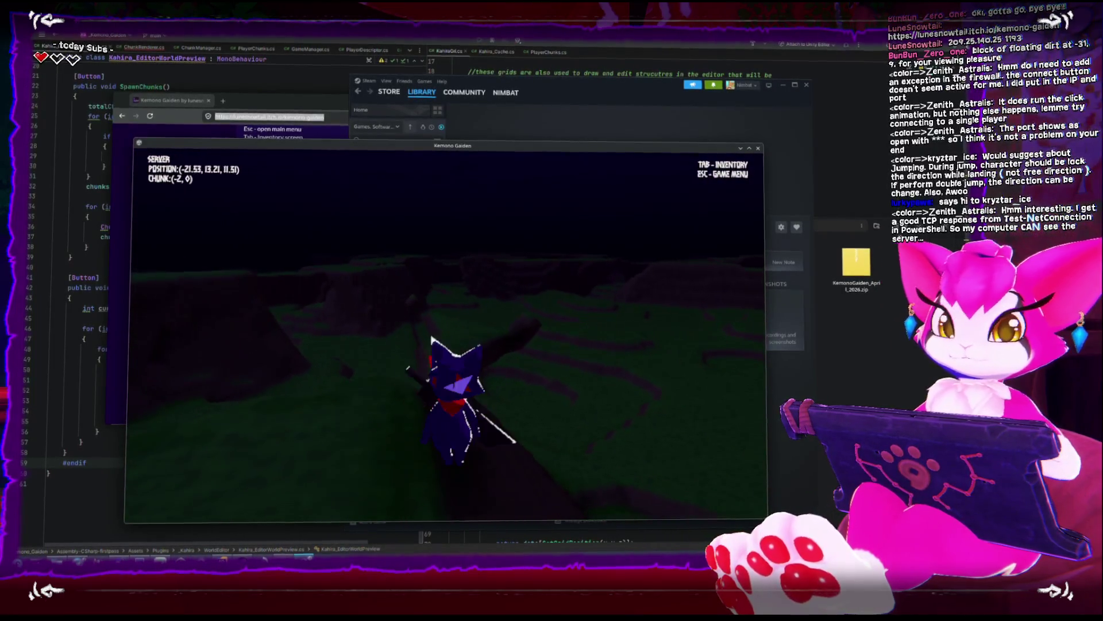
key("w")
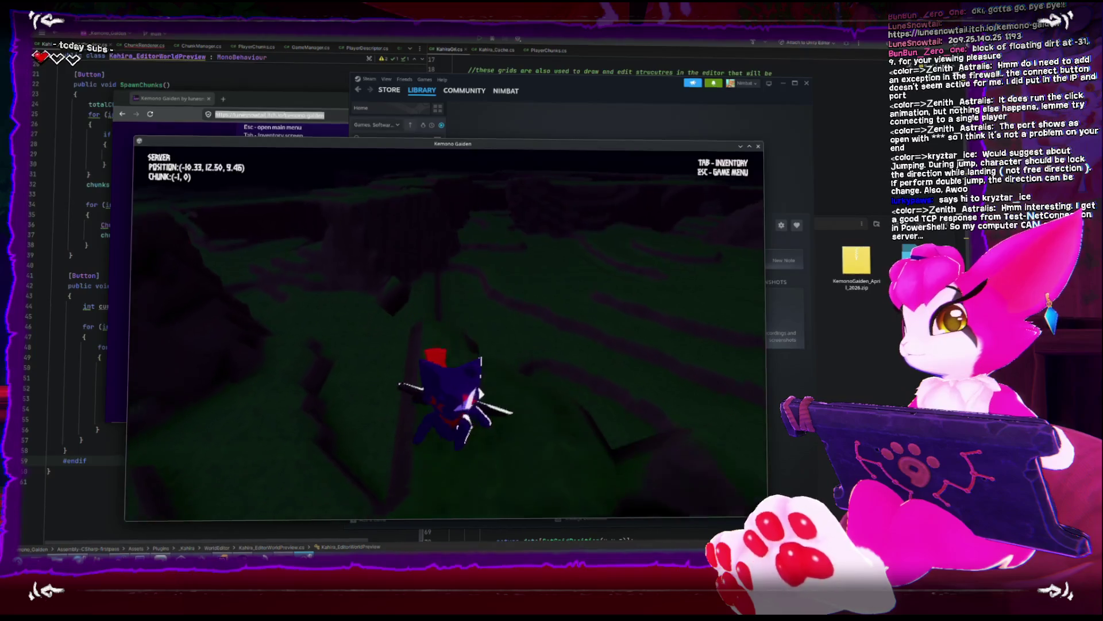
key("w")
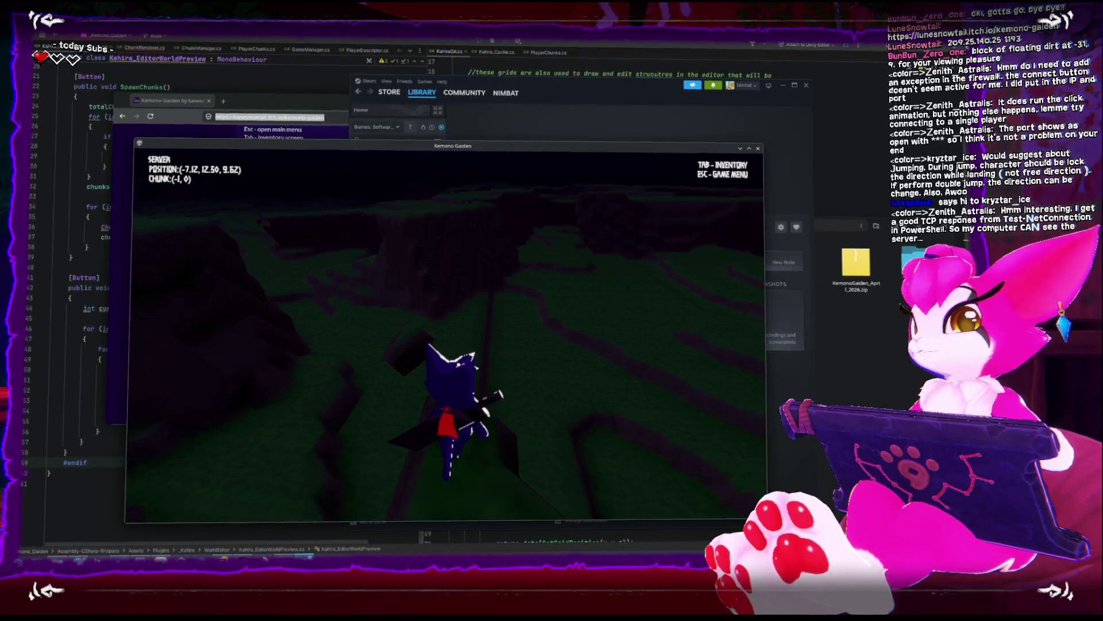
Open and close the Game Menu, then bring the code editor with Kahiro_EditorWorldPreview forward
key("Escape")
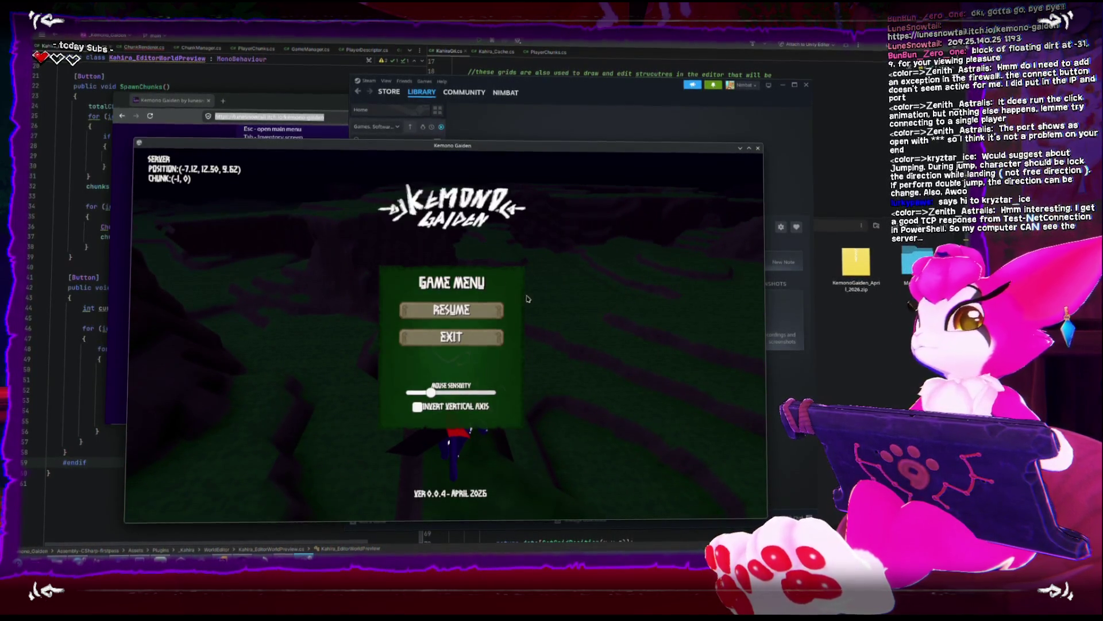
key("Escape")
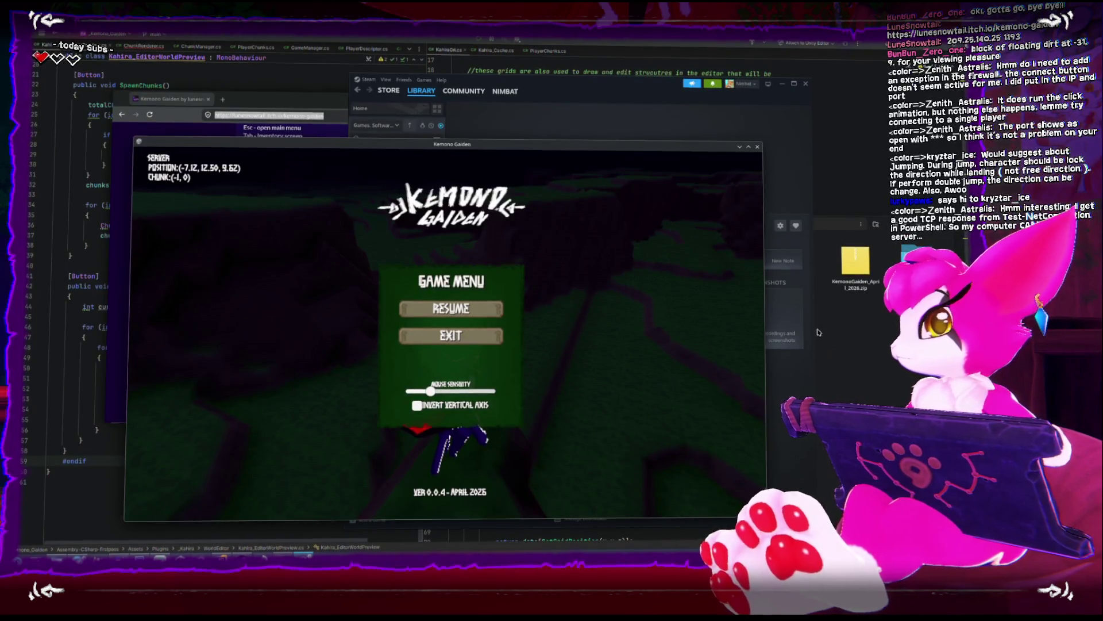
left_click(629, 60)
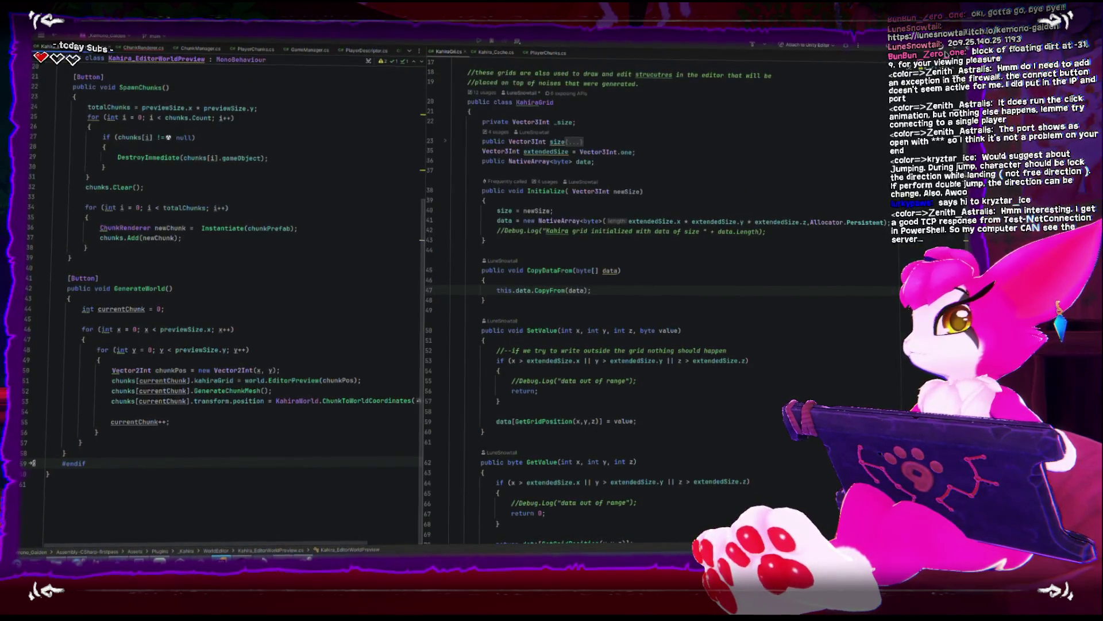
Minimize and restore the game build window, then switch to the Unity project
key("alt+Tab")
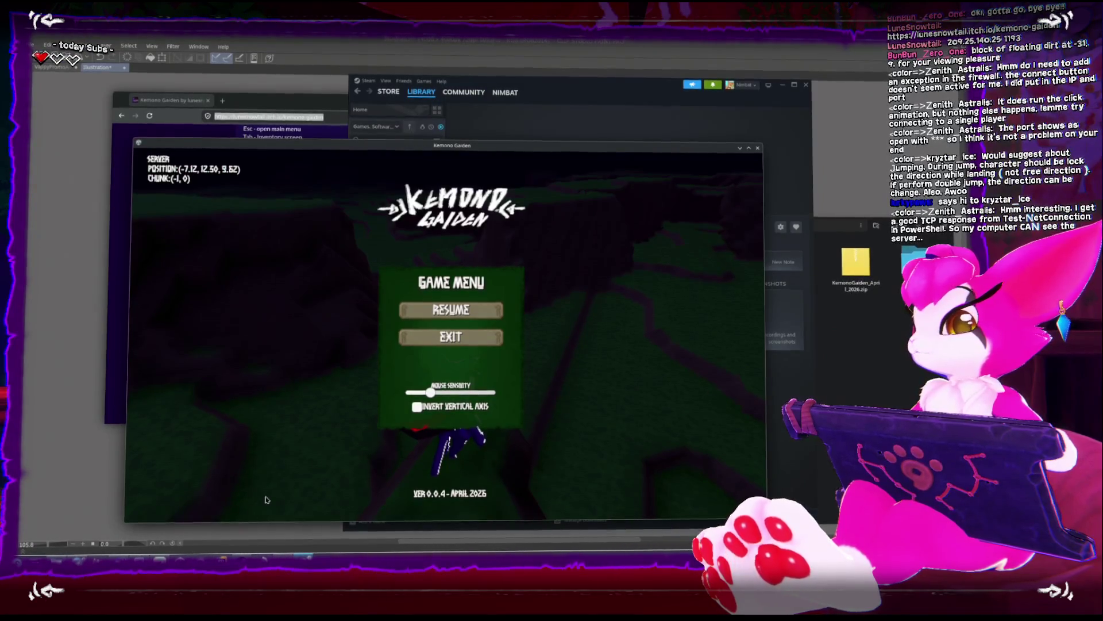
left_click(740, 149)
key("alt+Tab")
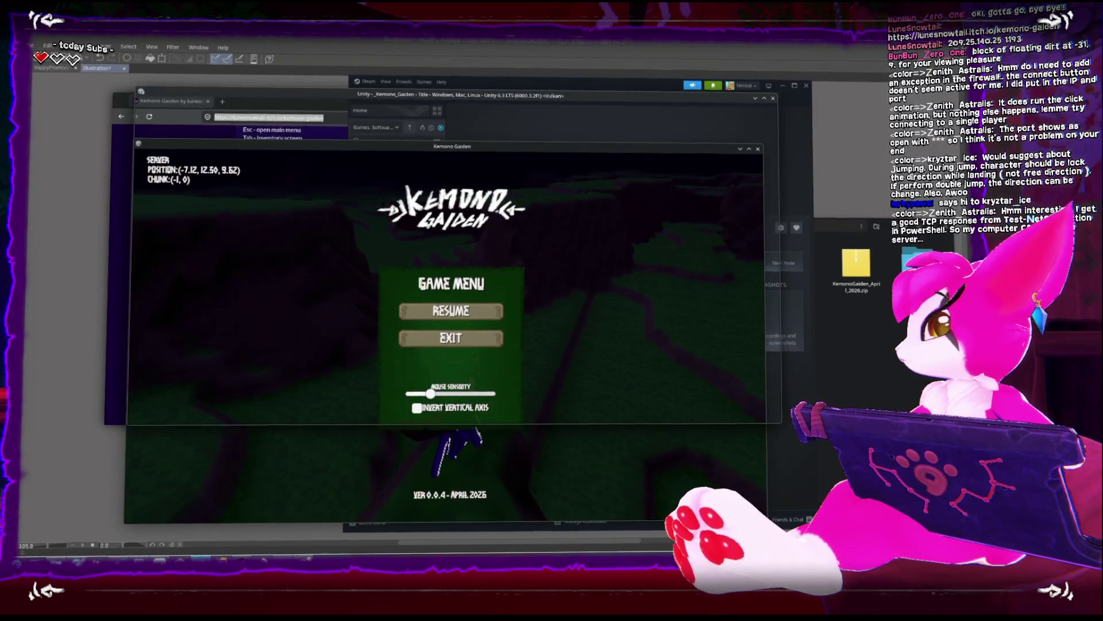
key("alt+Tab")
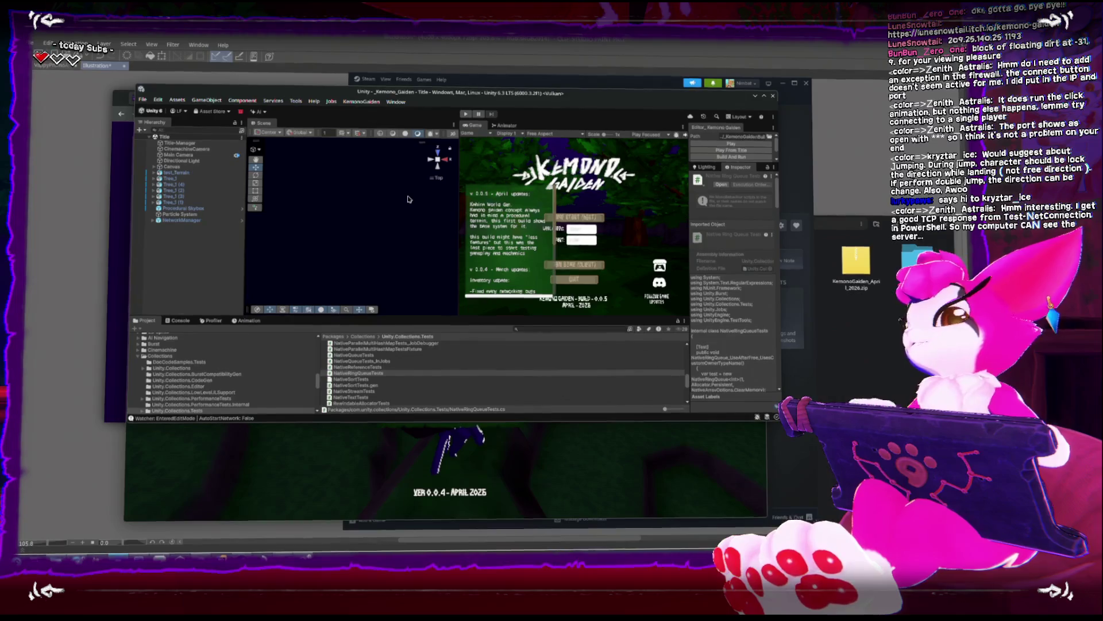
Resume the build, make the cat jump, pause it, and move the Unity window in front
key("Escape")
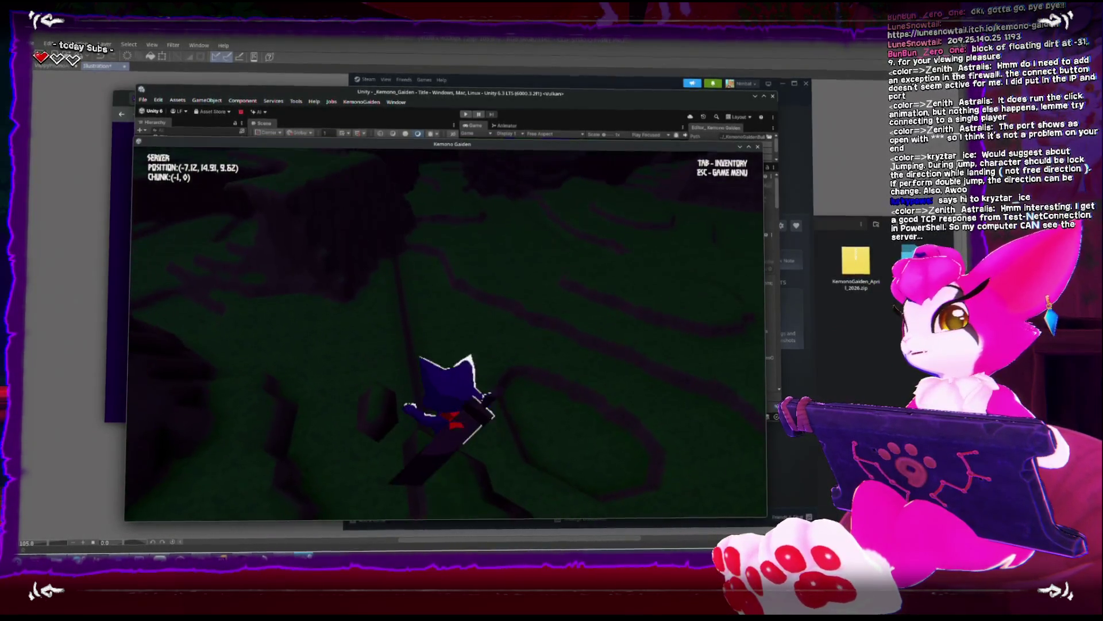
key("space")
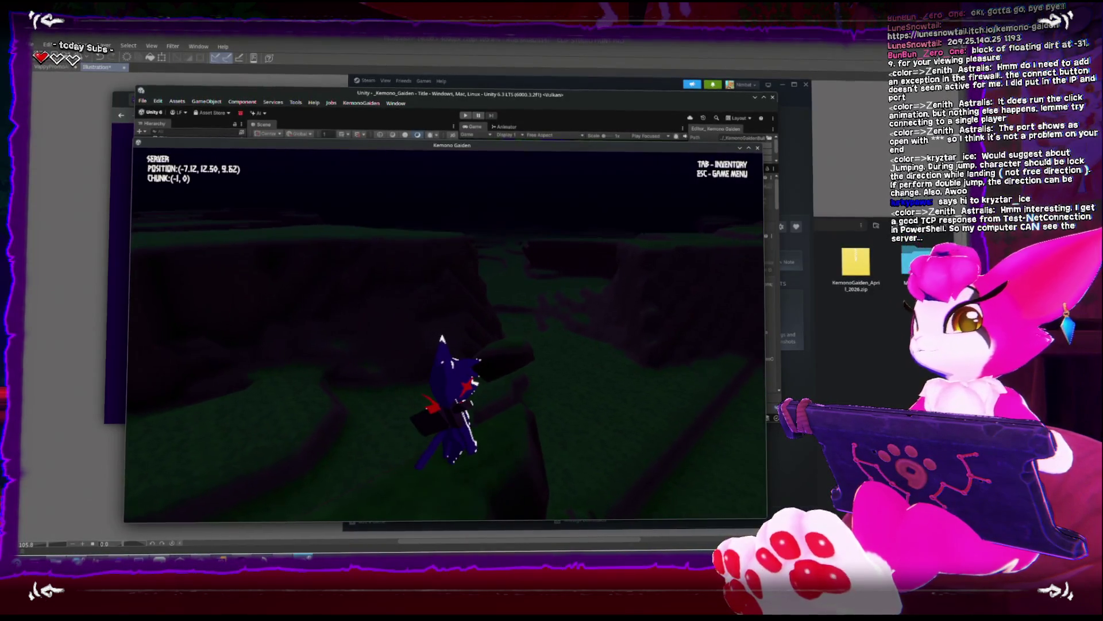
key("Escape")
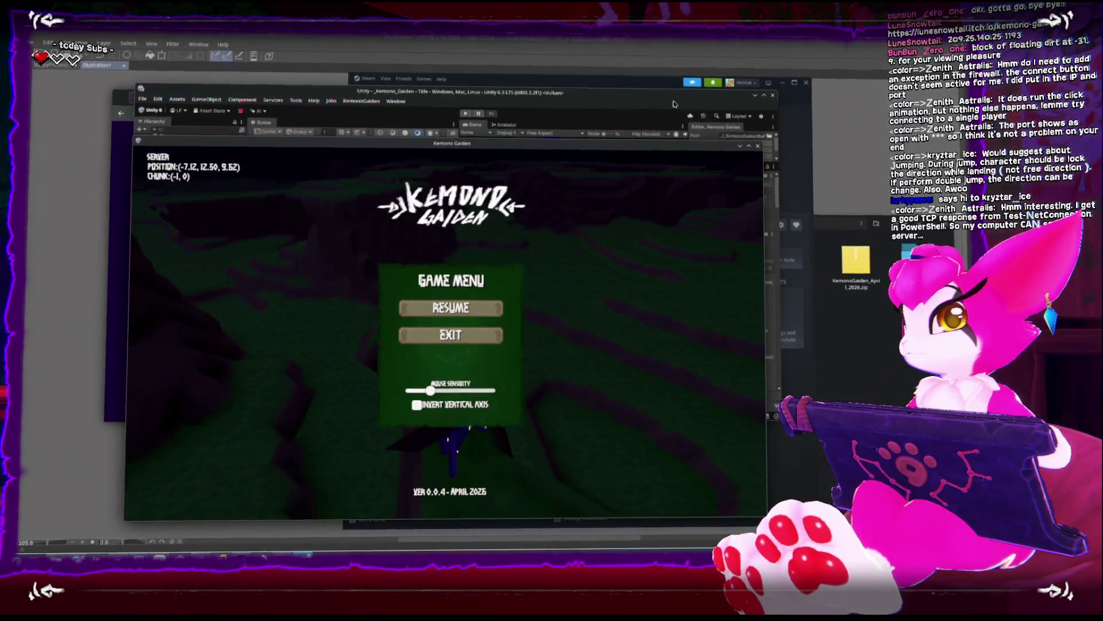
left_click_drag(684, 96, 746, 92)
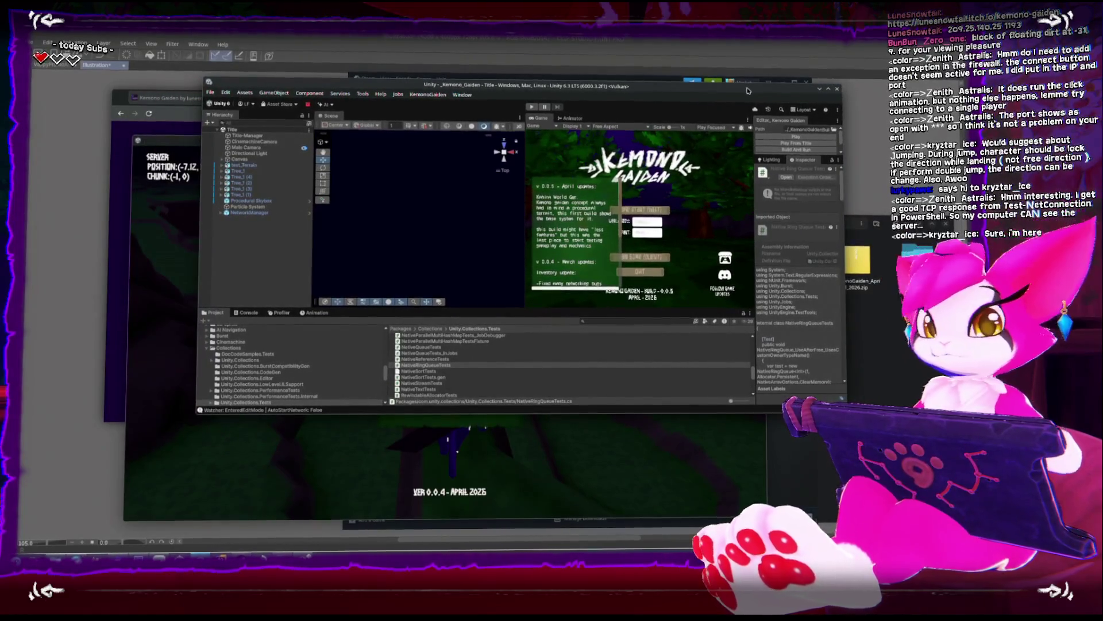
Check the itch.io Download section offering KemonoGaiden_April_2026.zip, then return to Unity
left_click(186, 119)
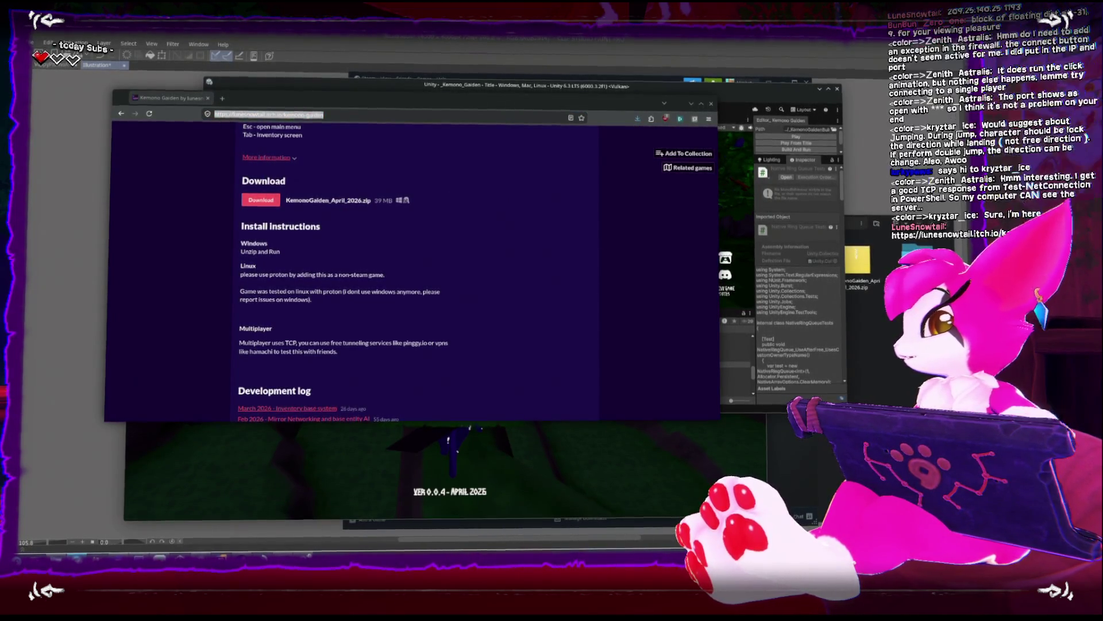
scroll(434, 296, "down", 2)
scroll(359, 277, "up", 5)
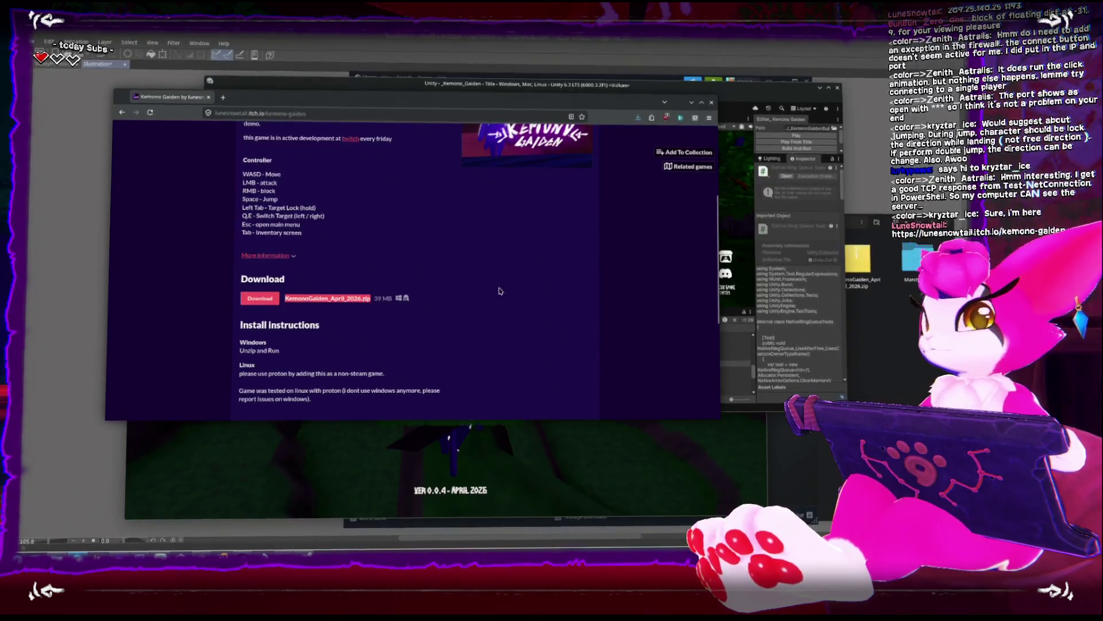
left_click(653, 90)
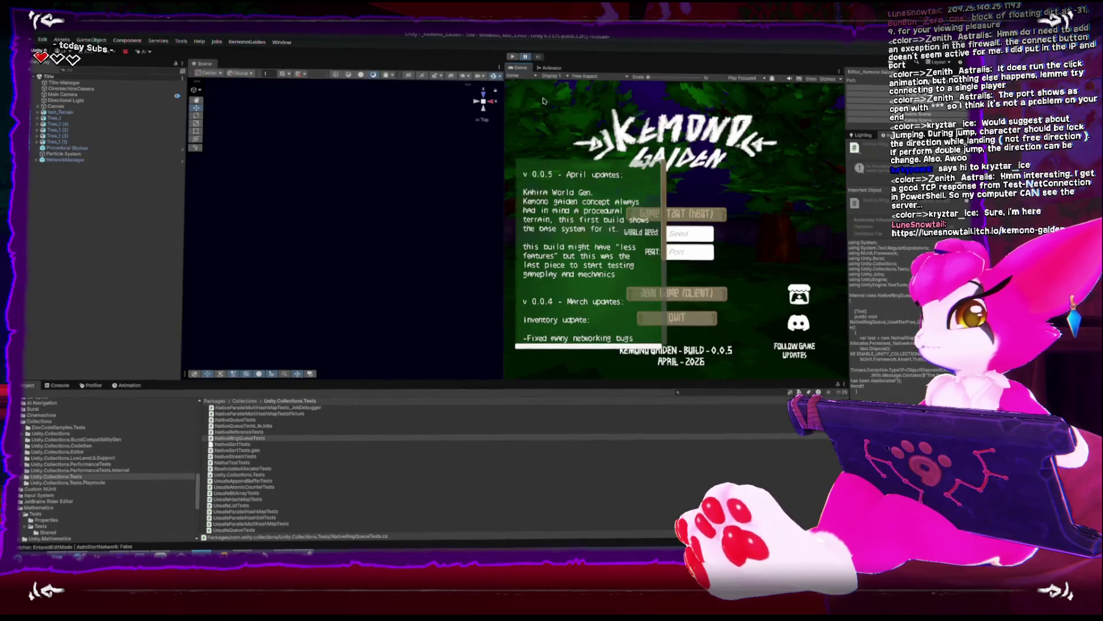
Maximize the Game view and enter play mode to run the game in the editor
key("shift+space")
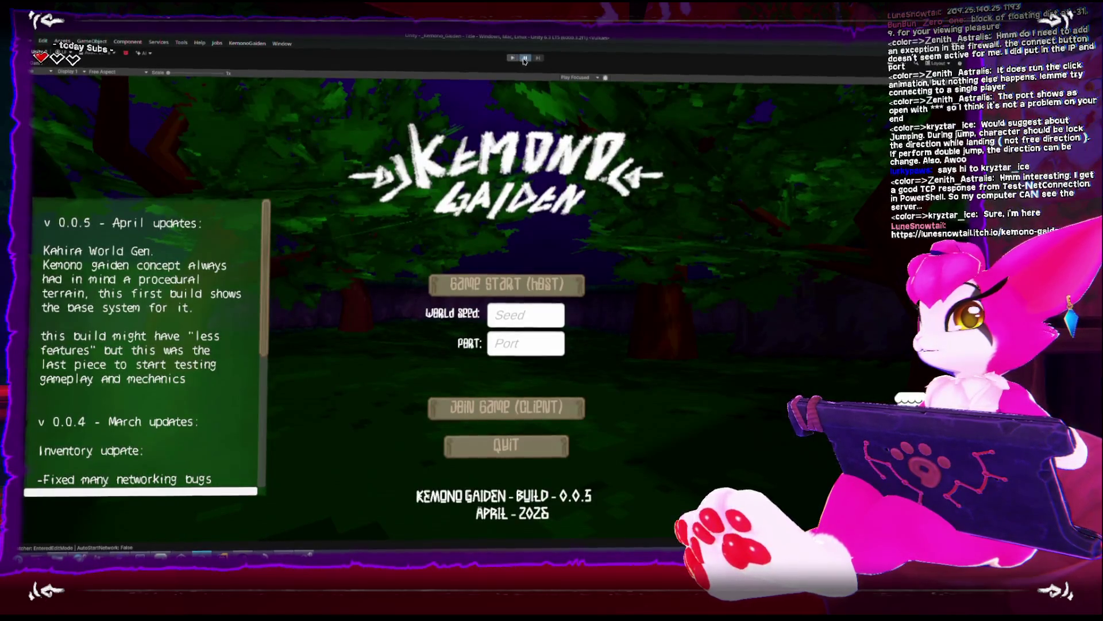
left_click(513, 60)
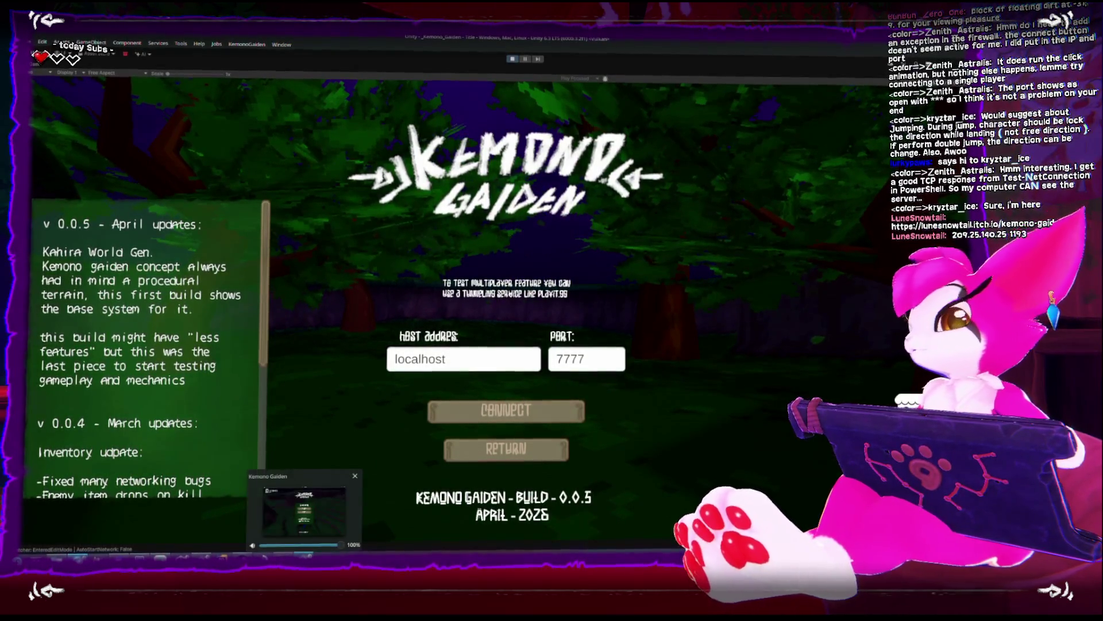
Resume the build and run the cat through neighbouring chunks, climbing up, then back near spawn
key("Escape")
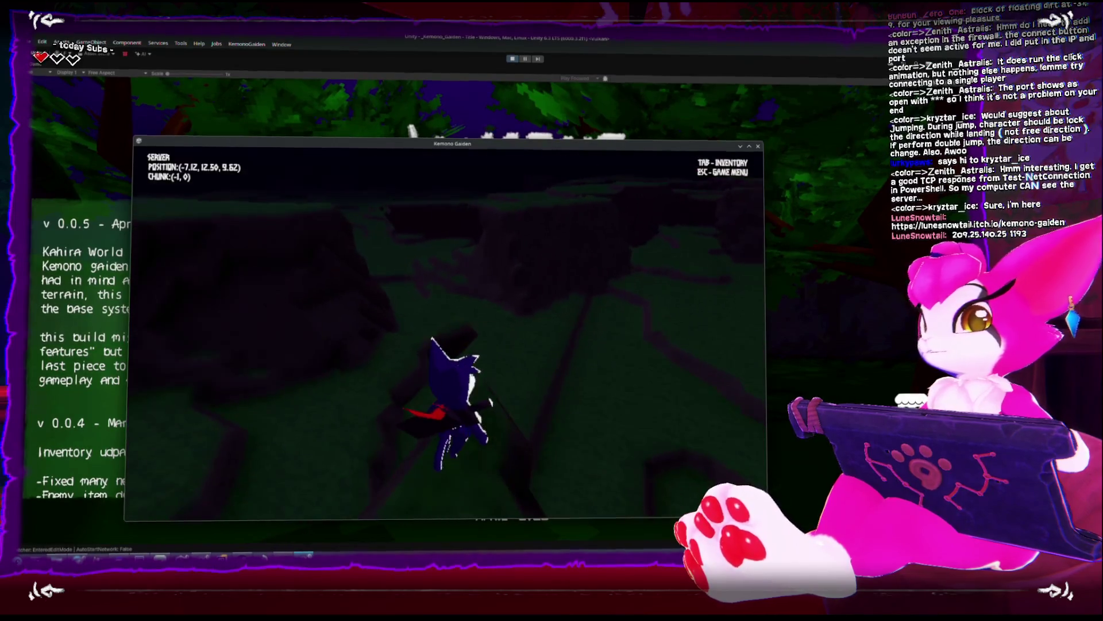
key("w")
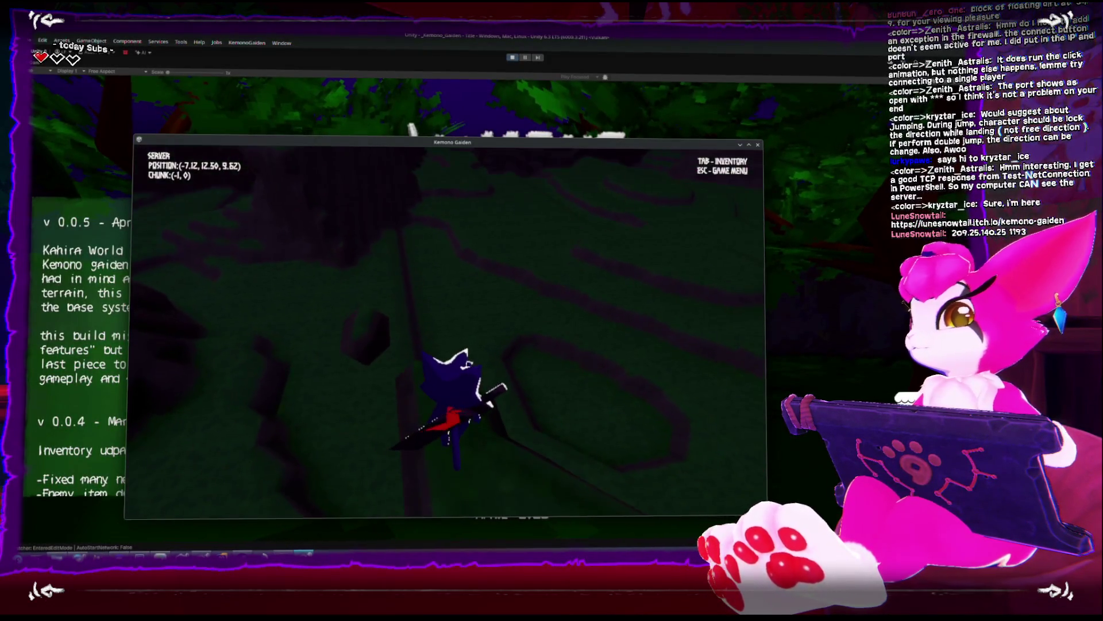
key("w")
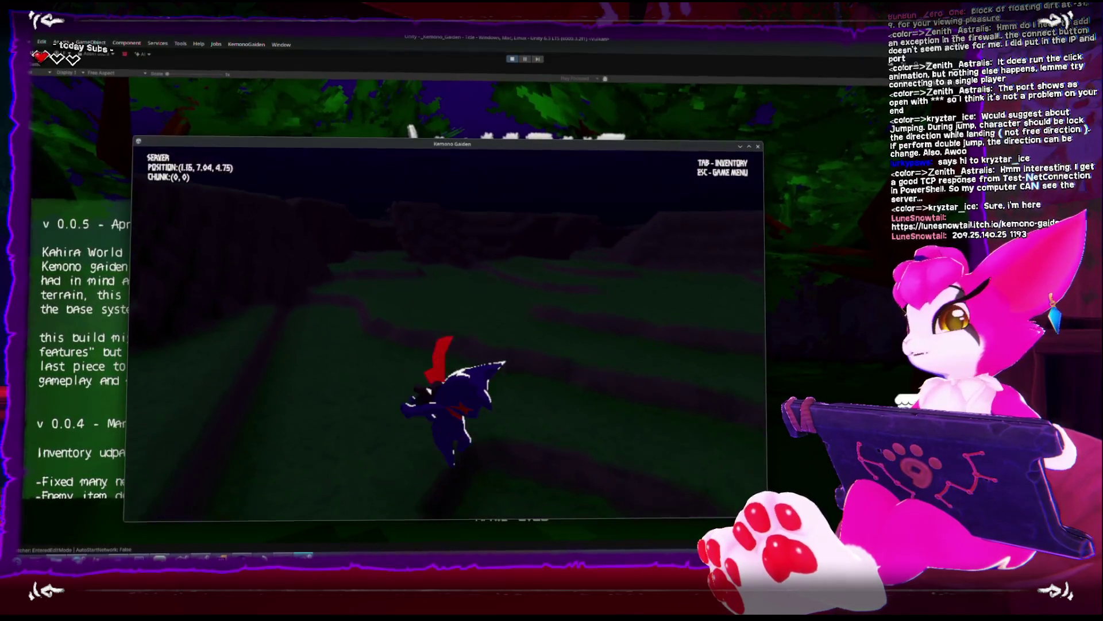
key("w")
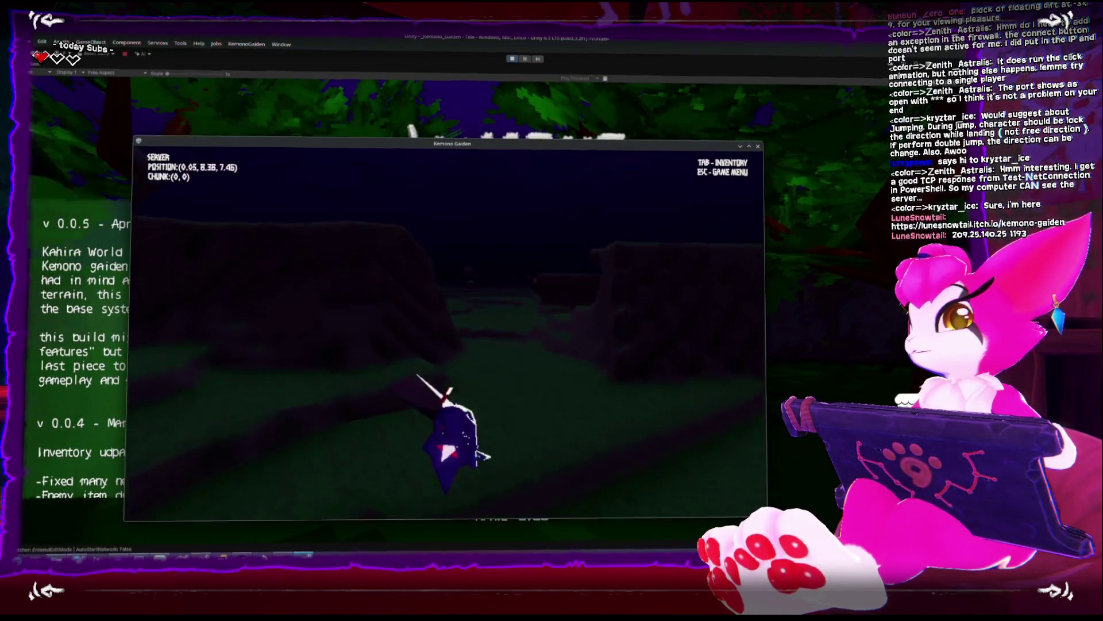
key("w")
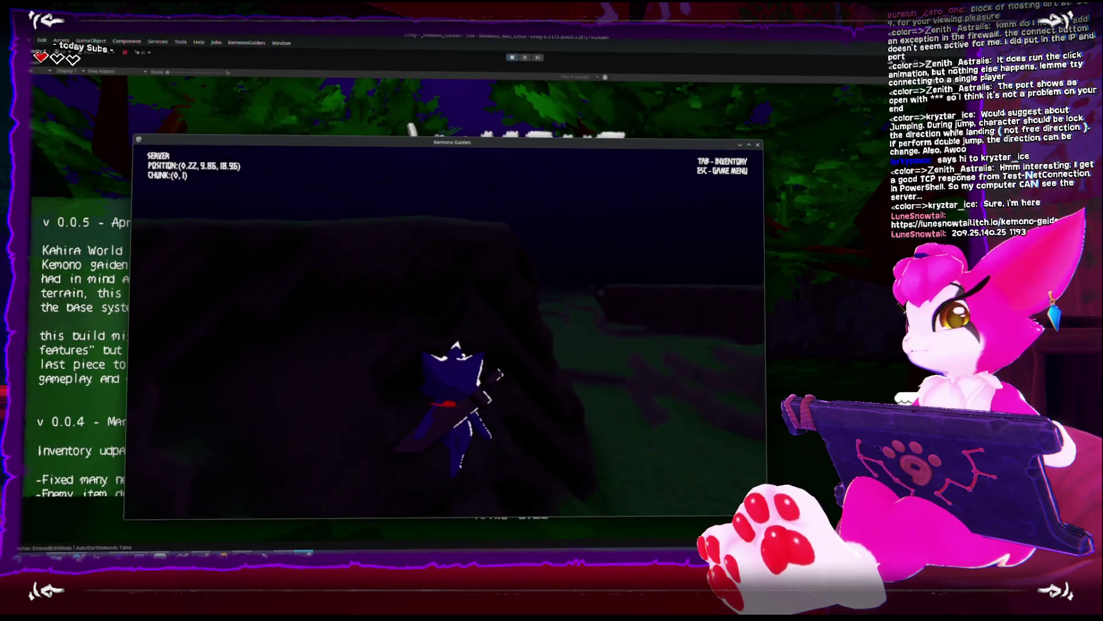
key("w")
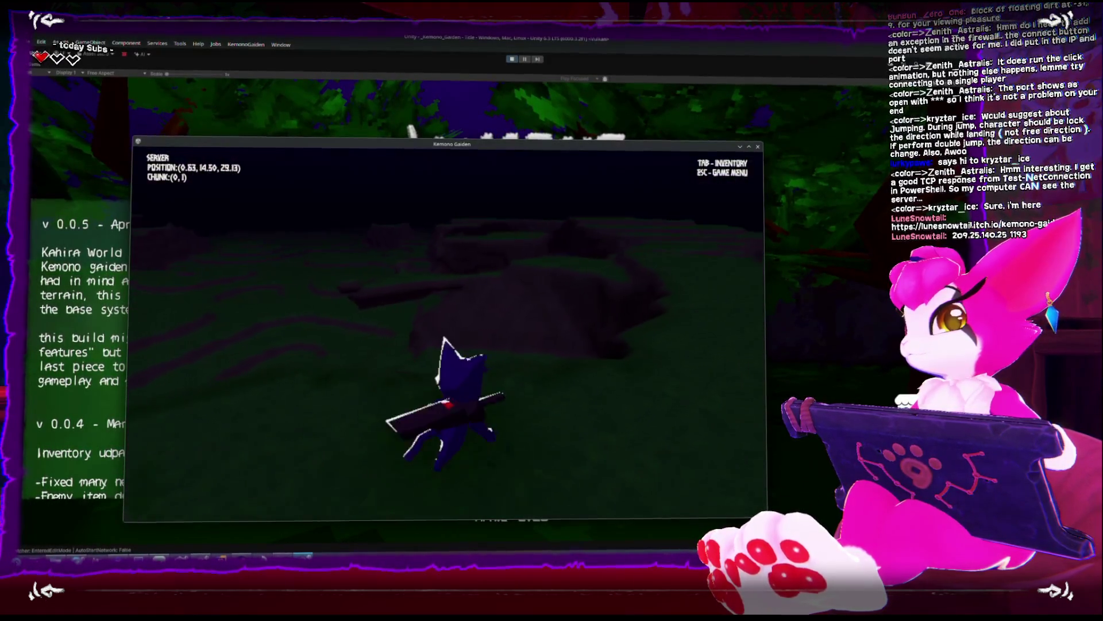
key("w")
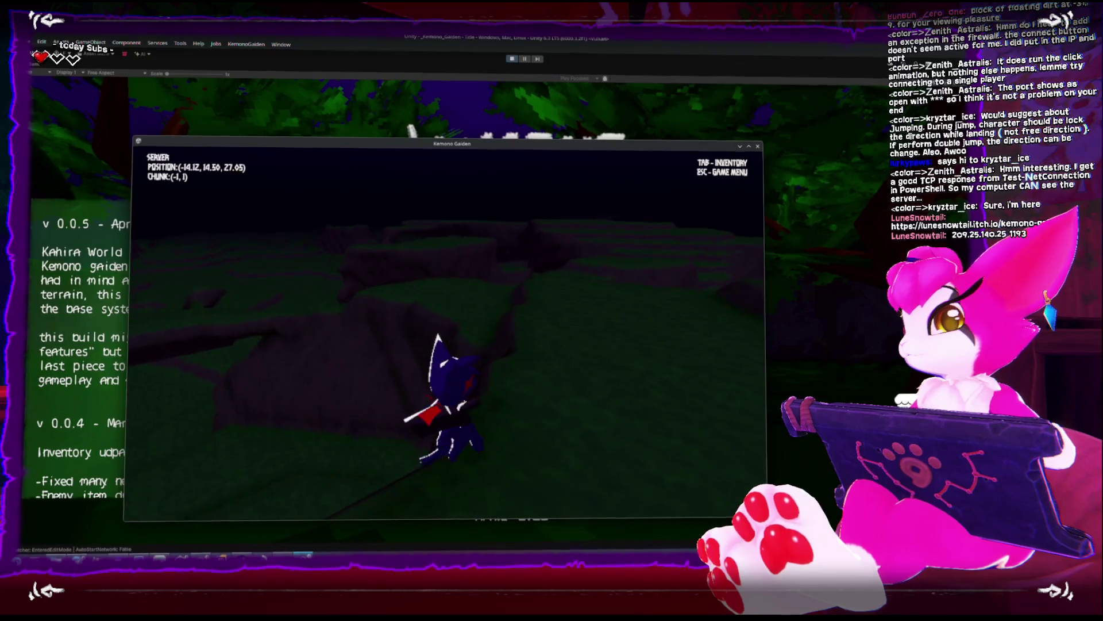
key("w")
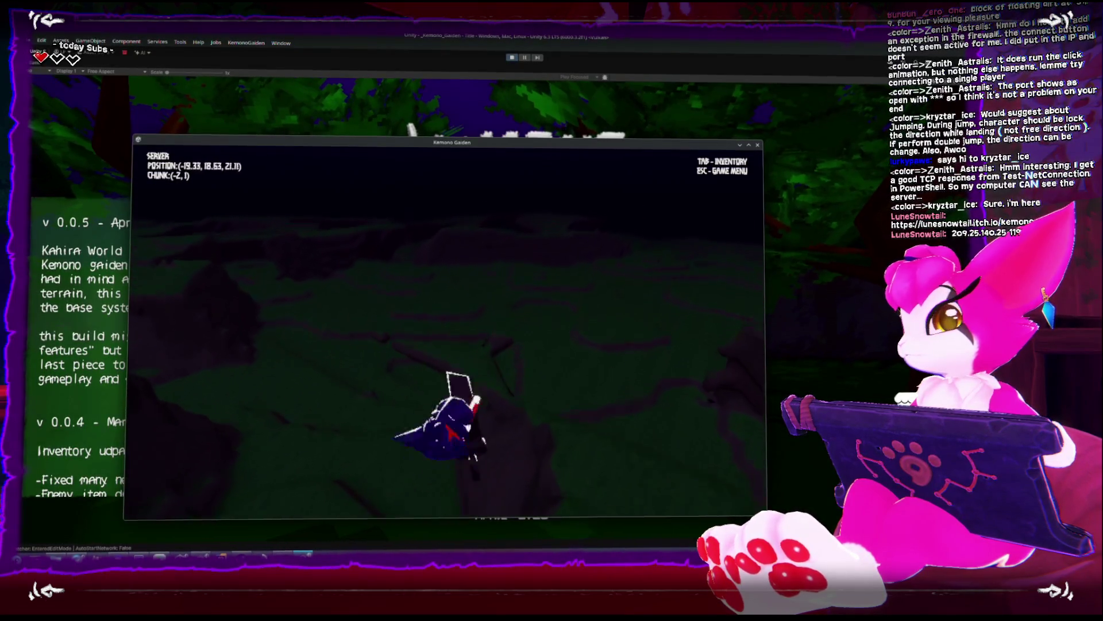
key("w")
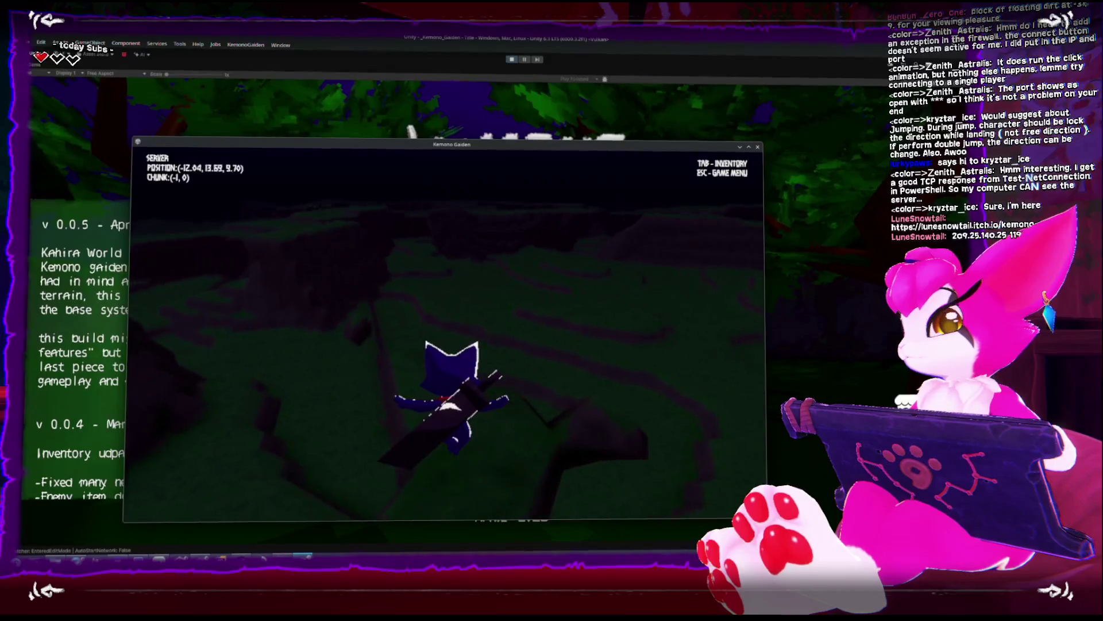
key("w")
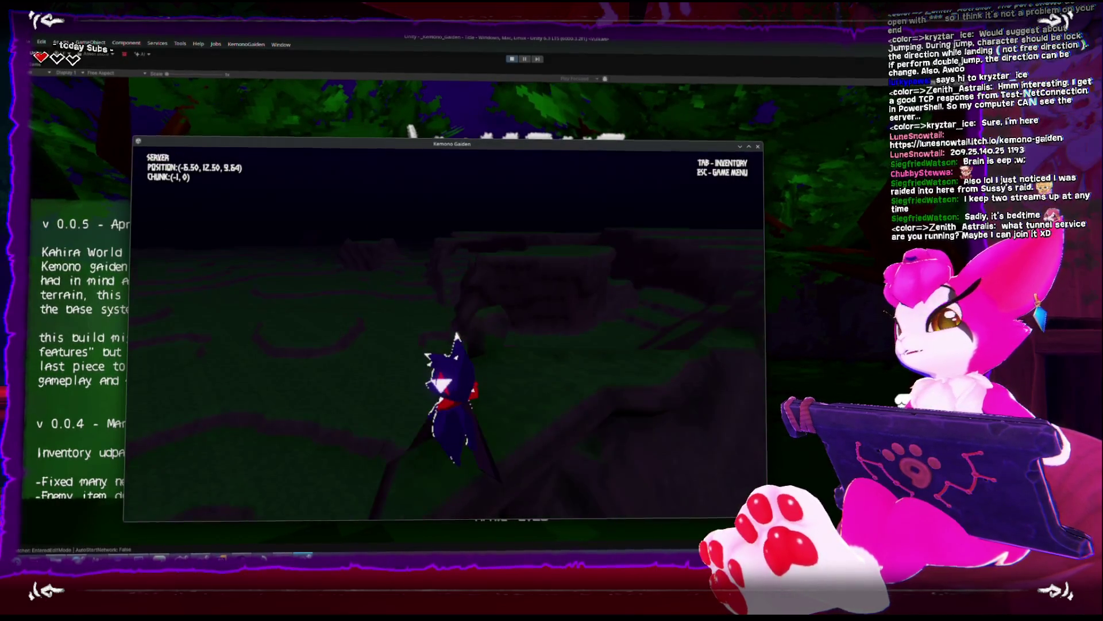
Turn the cat around and walk it left across the grass with the camera behind
key("s")
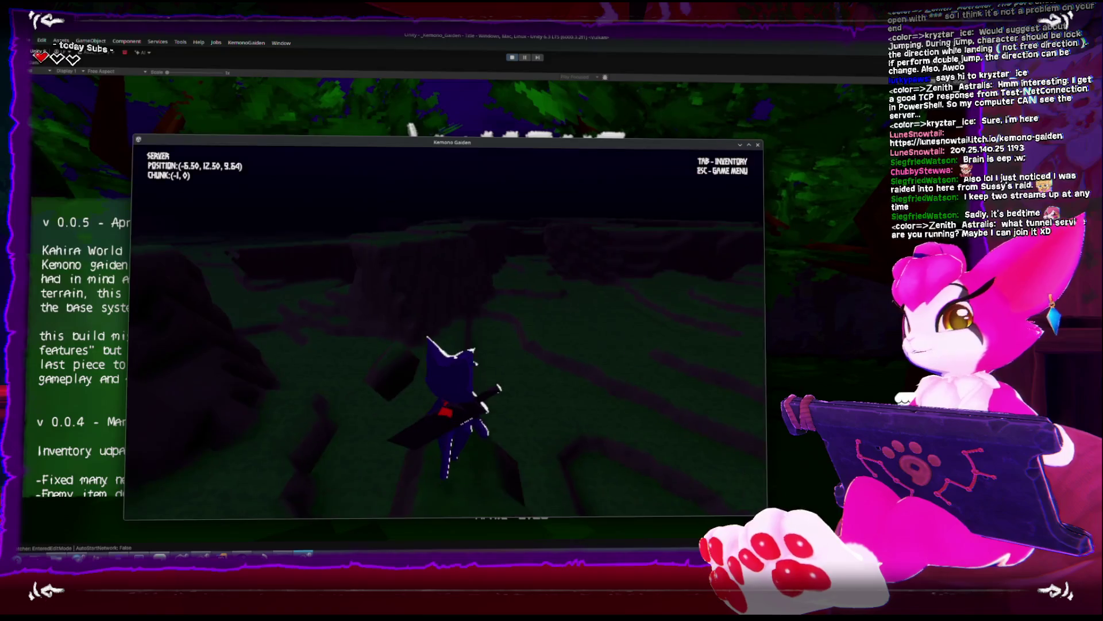
key("w")
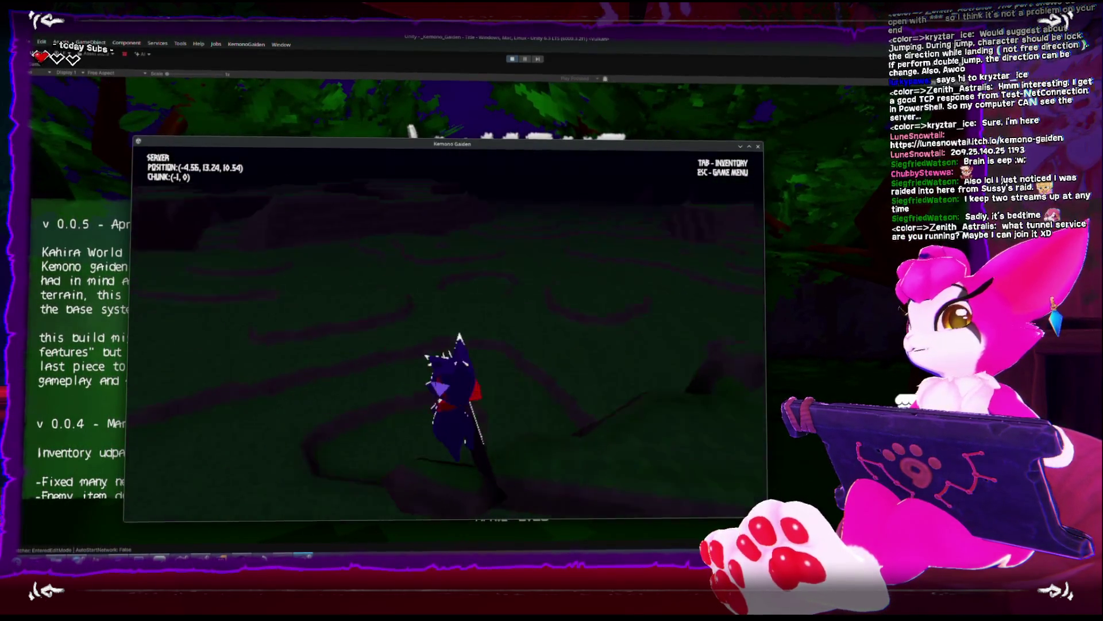
key("a")
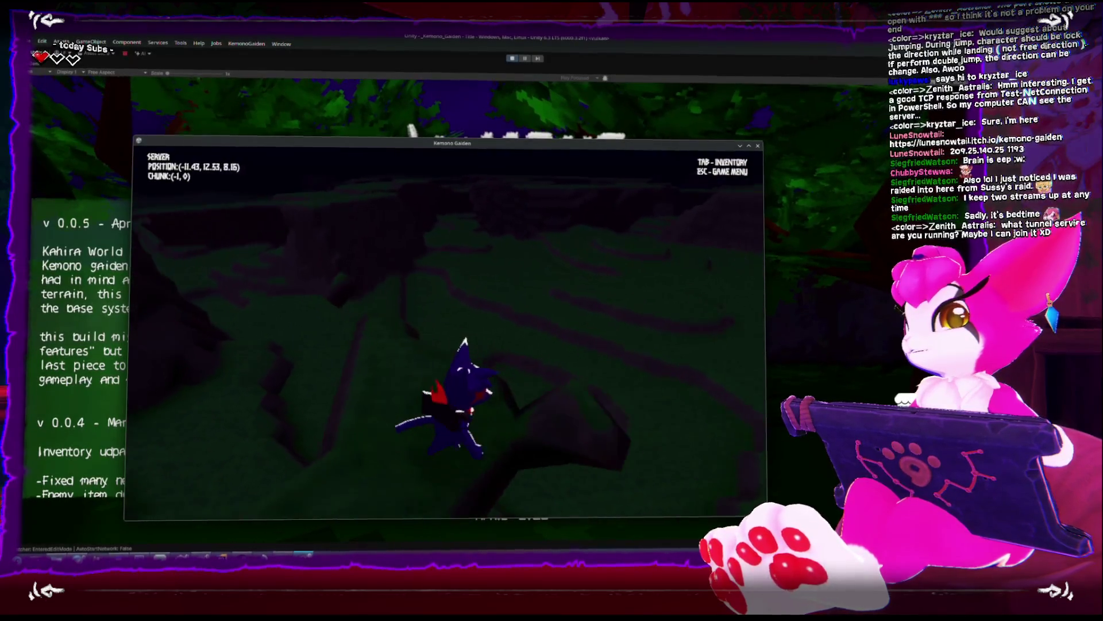
key("w")
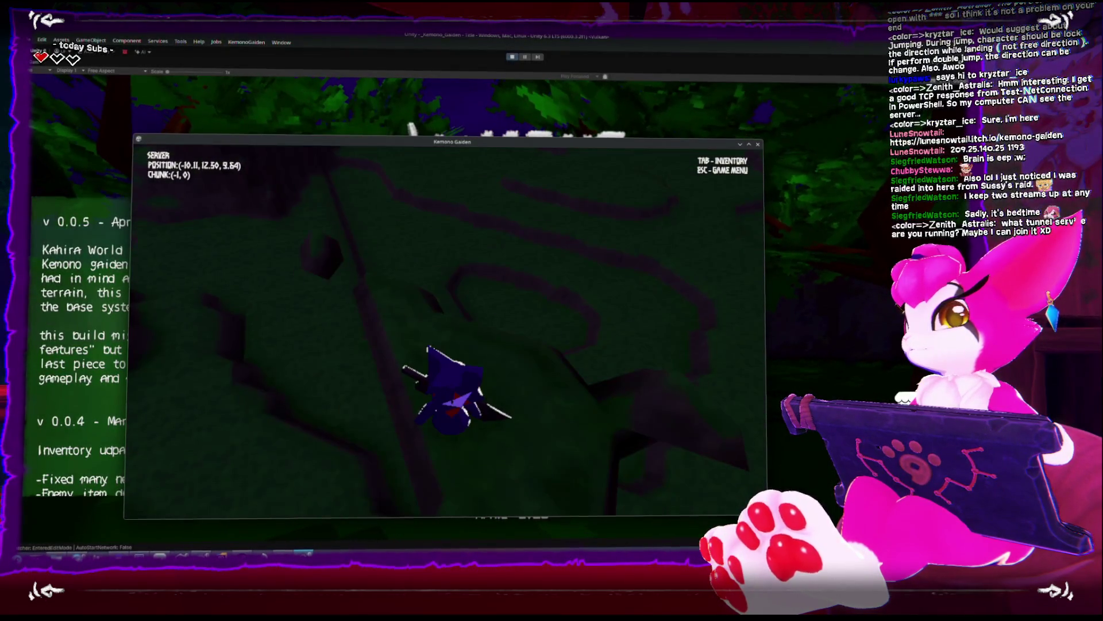
key("w")
key("w")
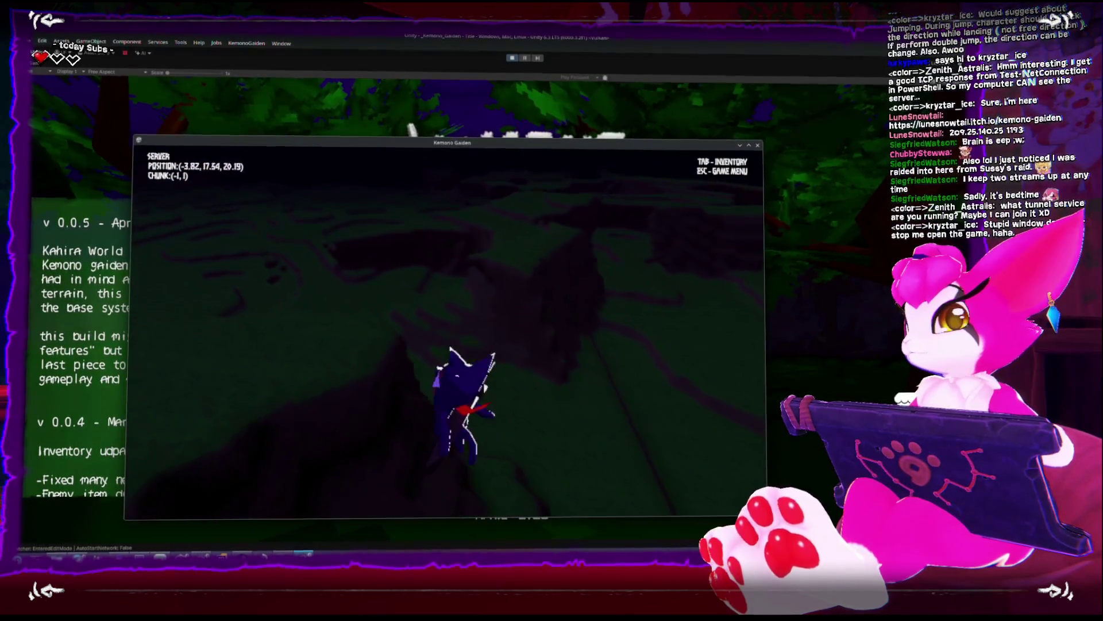
key("w")
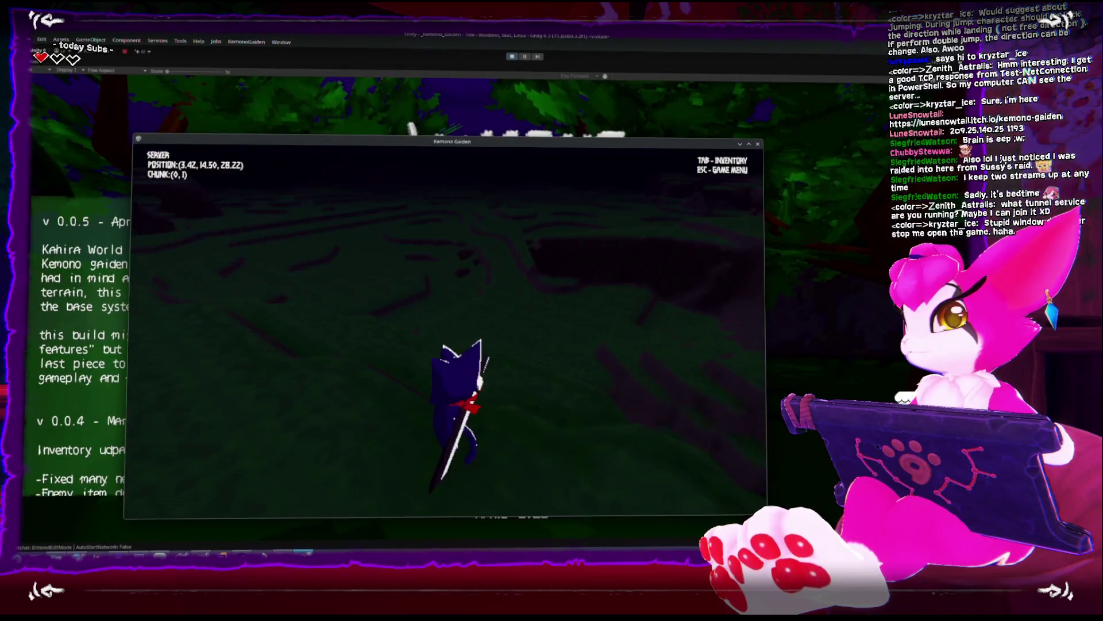
Keep roaming the cat over the hills and back, then open the in-game menu
key("w")
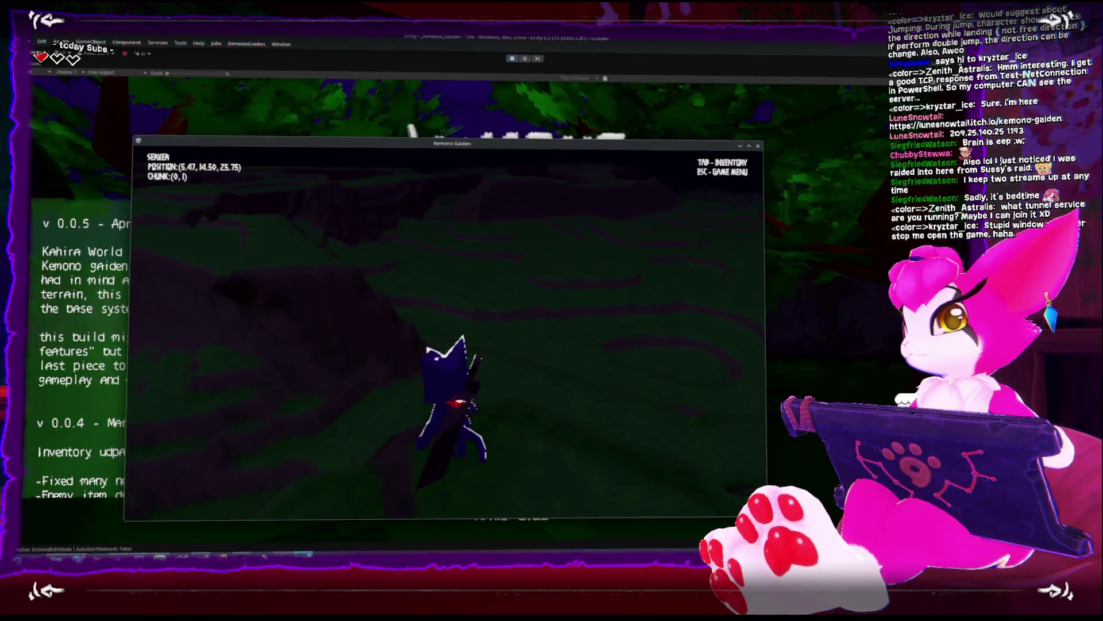
key("w")
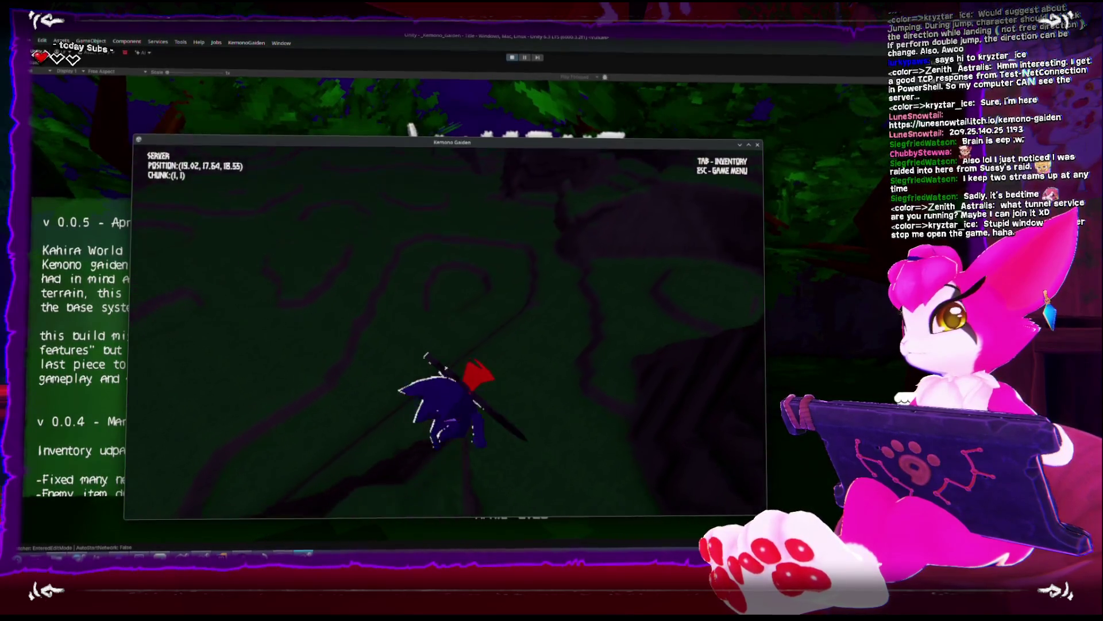
key("w")
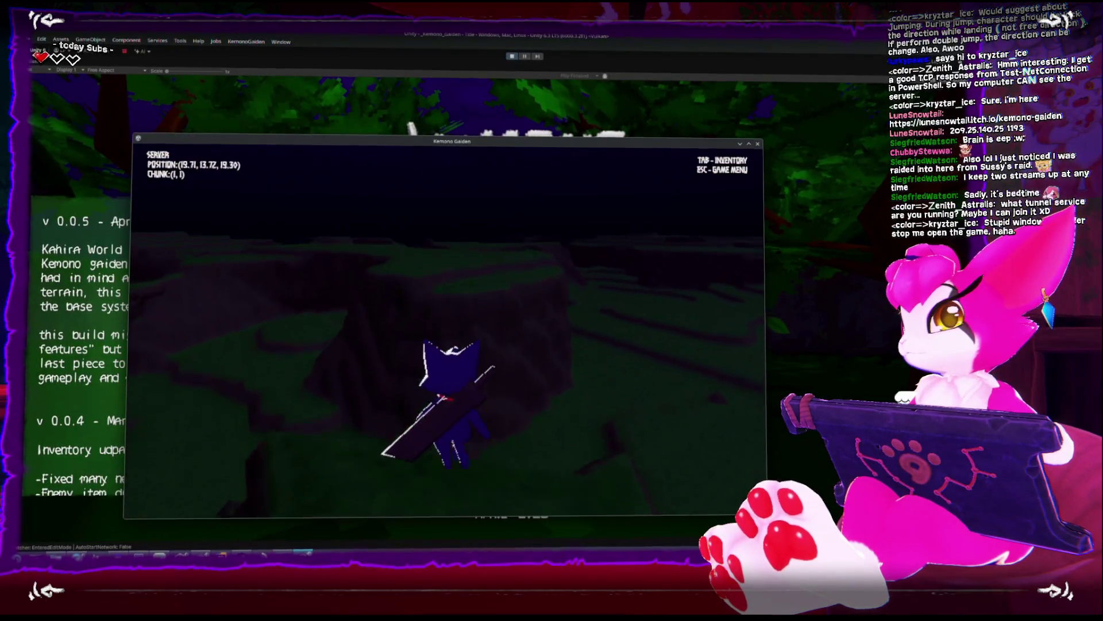
key("w")
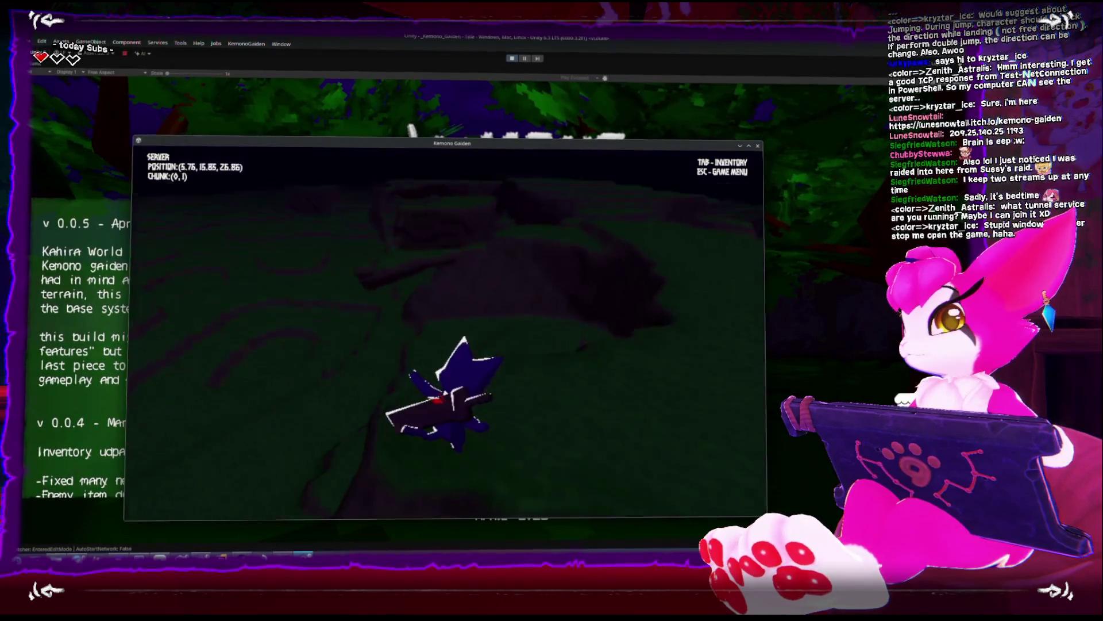
key("w")
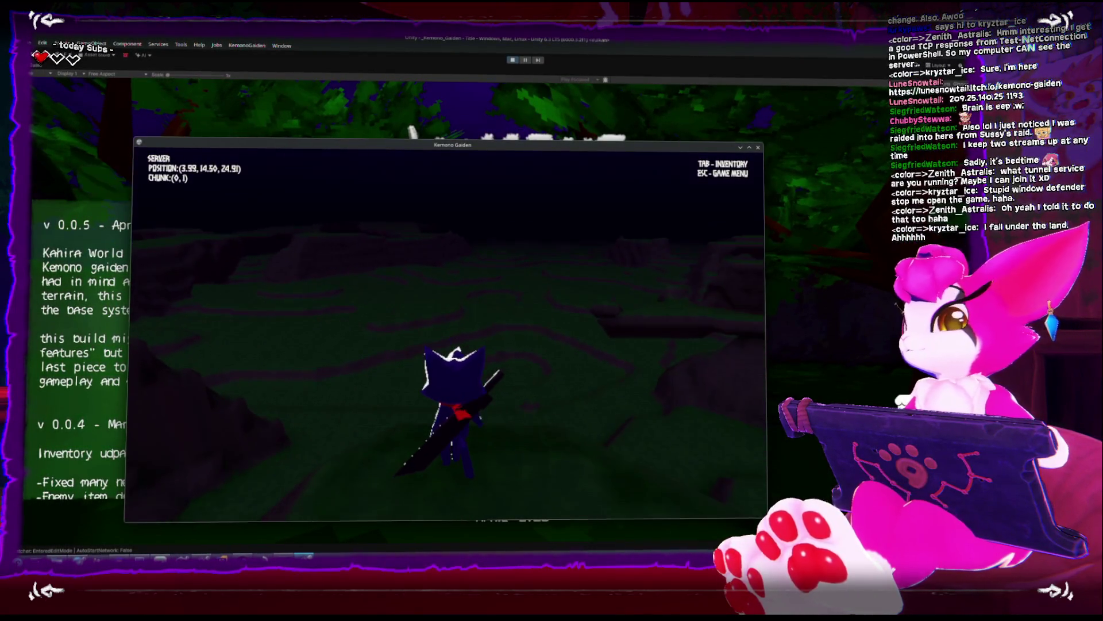
key("Escape")
Quit the standalone build, pause the editor game, and restore the full editor layout
left_click(451, 335)
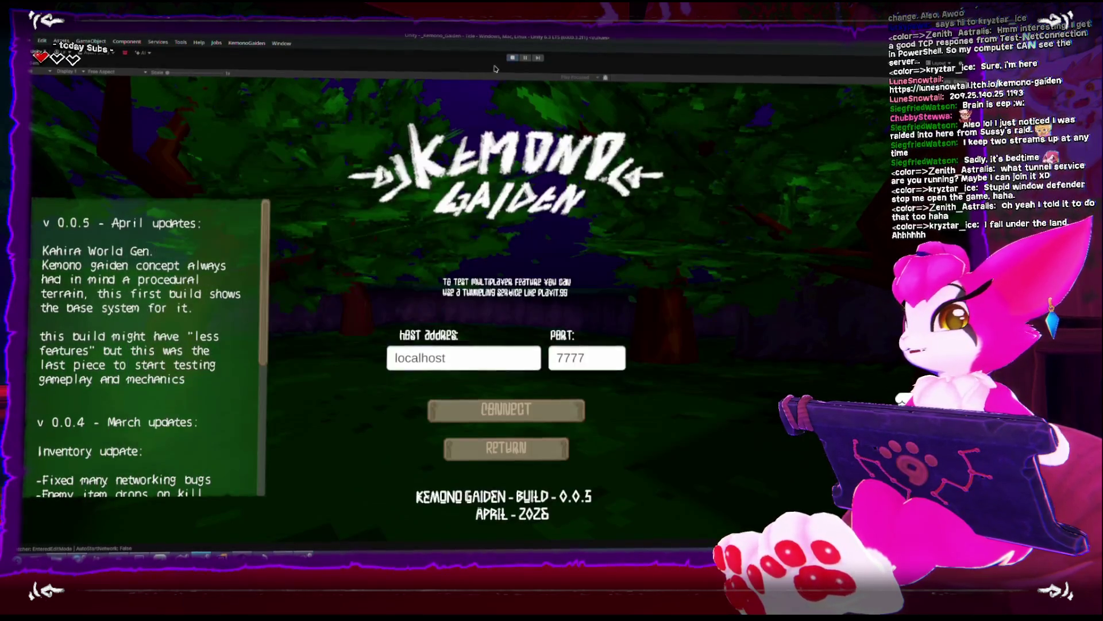
left_click(523, 60)
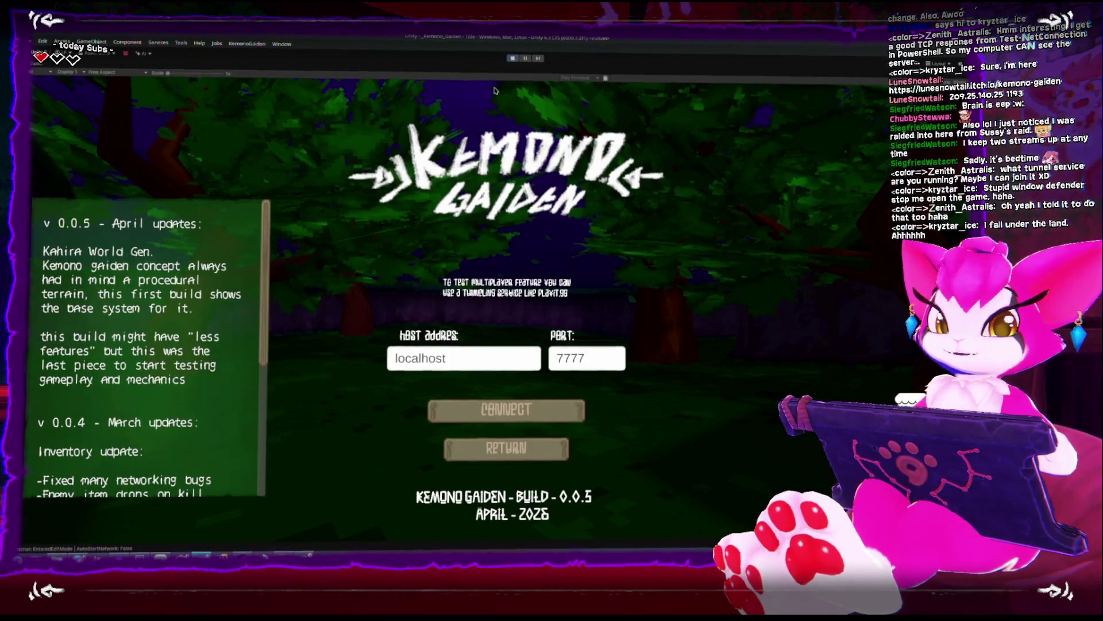
key("shift+space")
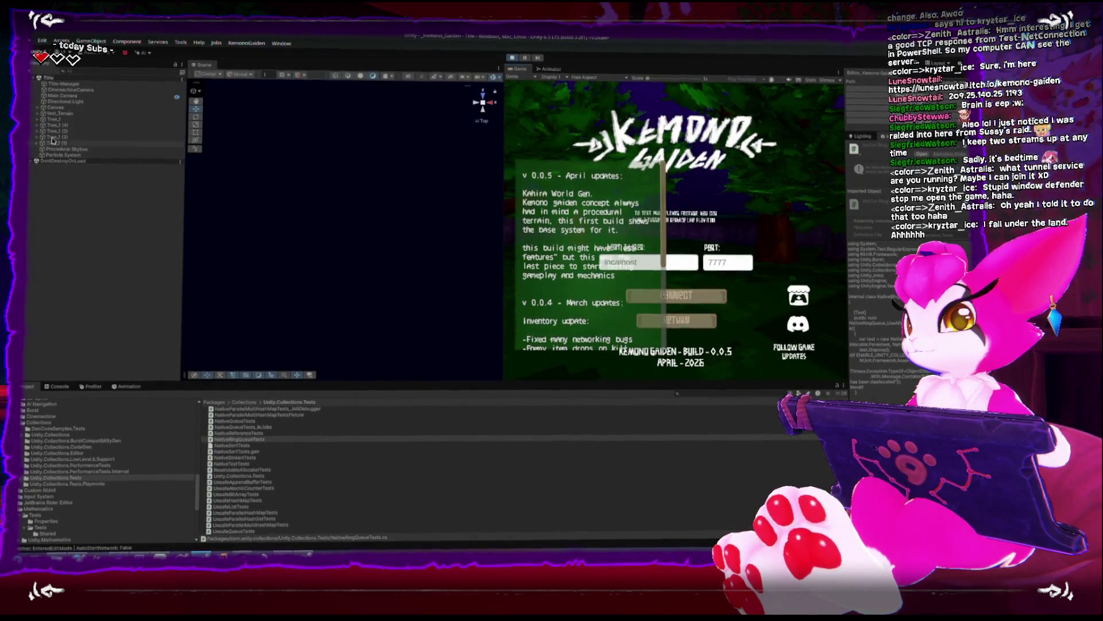
Inspect the NetworkManager under DontDestroyOnLoad, check its Transport field, then stop play mode
left_click(36, 162)
left_click(63, 171)
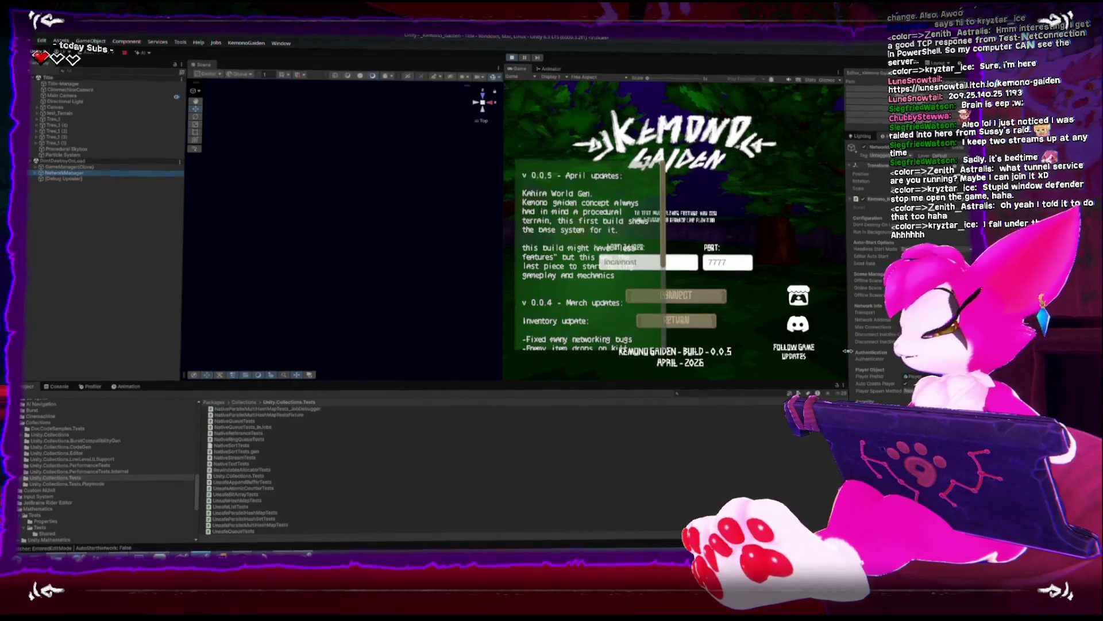
left_click_drag(848, 351, 763, 351)
left_click(911, 314)
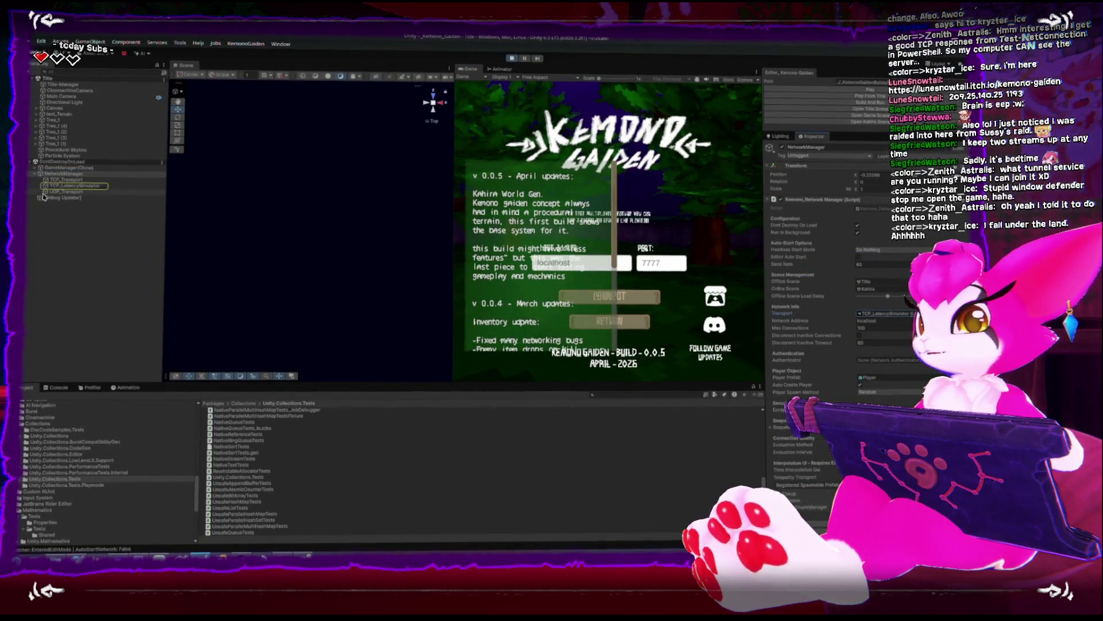
left_click_drag(64, 181, 843, 313)
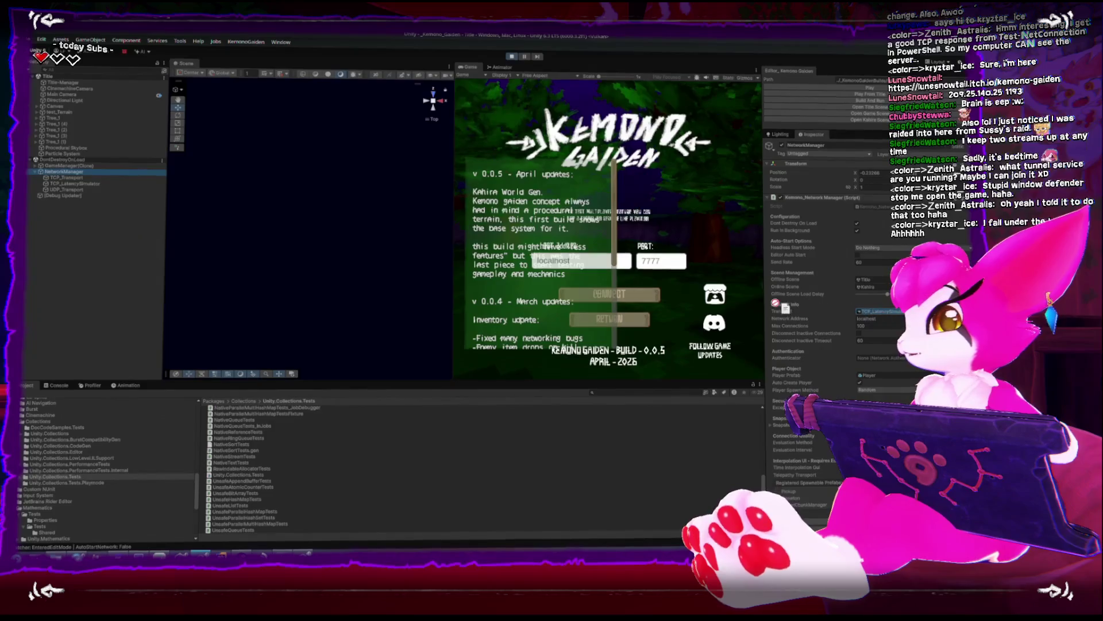
left_click(512, 57)
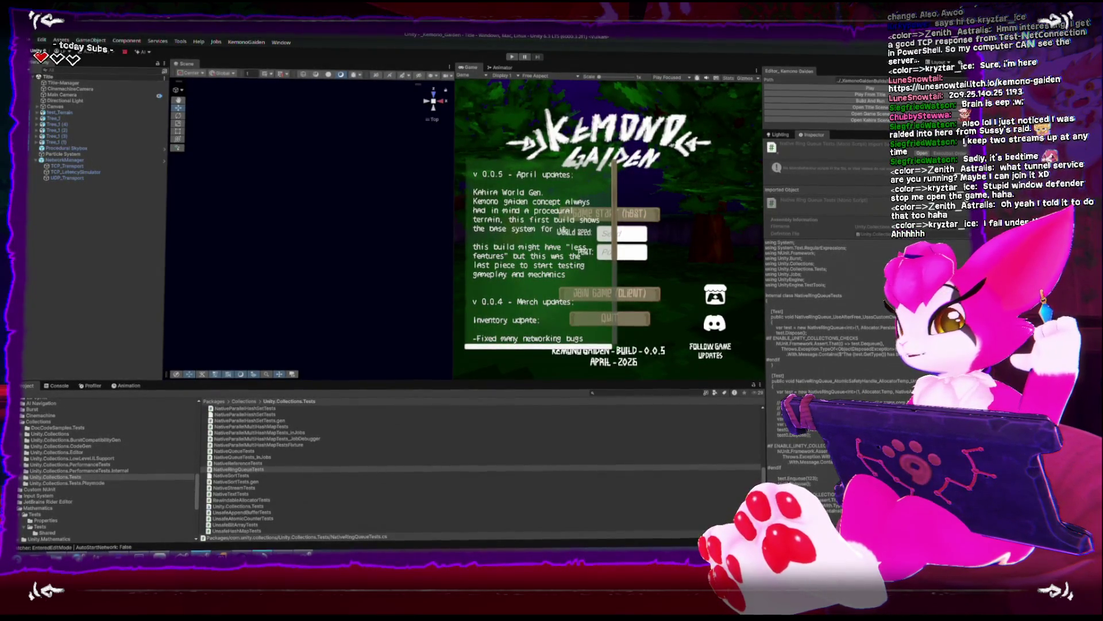
Leave the game session for the title screen and switch back to the editor
key("Escape")
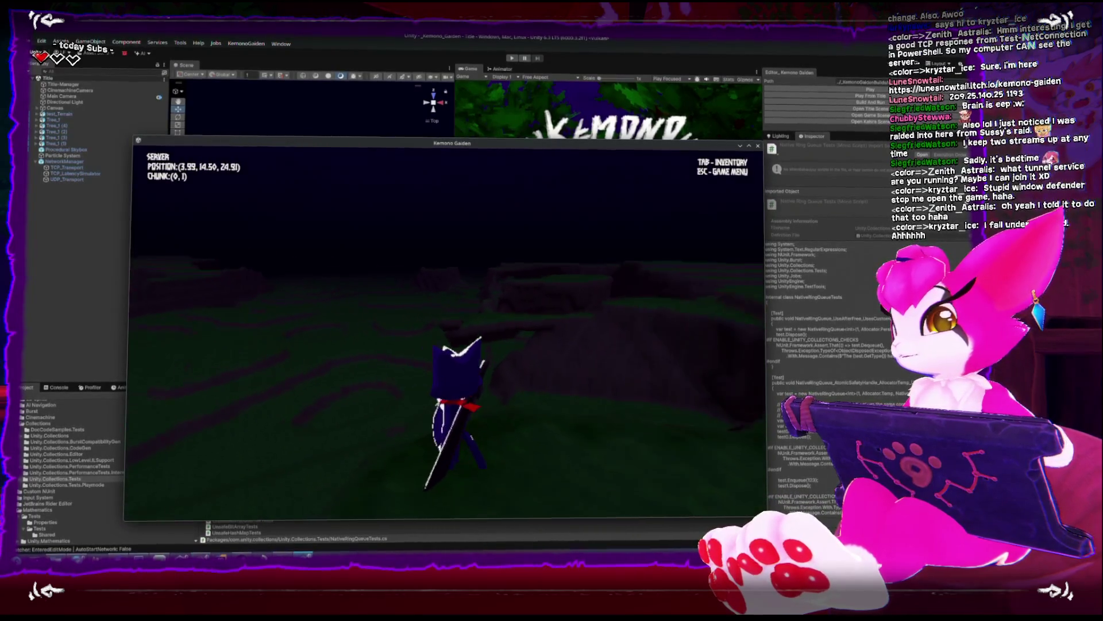
key("Escape")
left_click(445, 369)
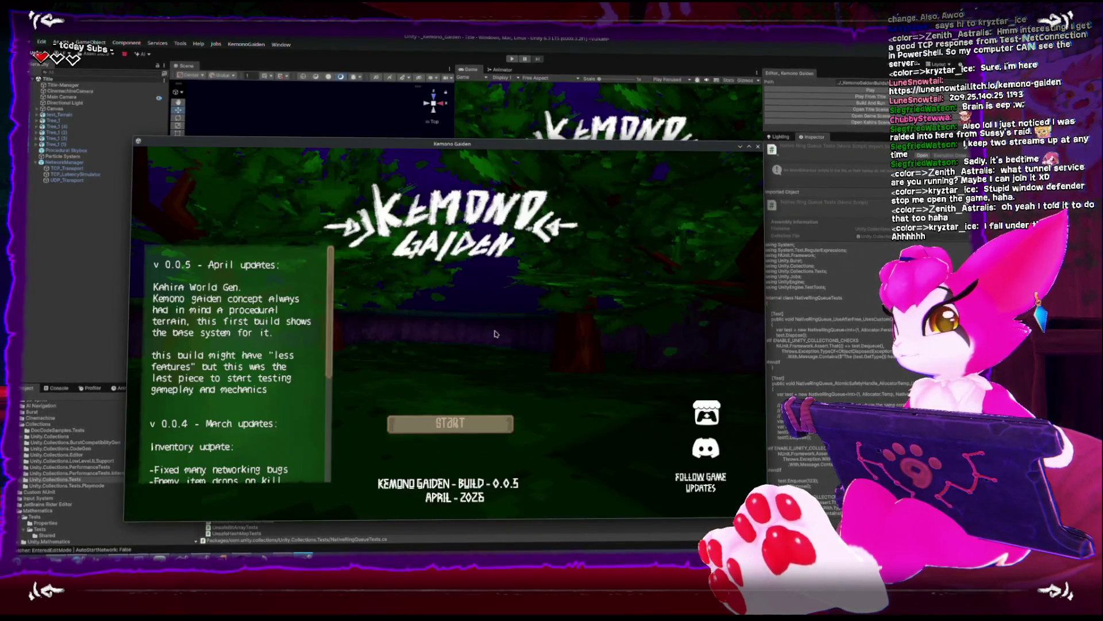
left_click(433, 101)
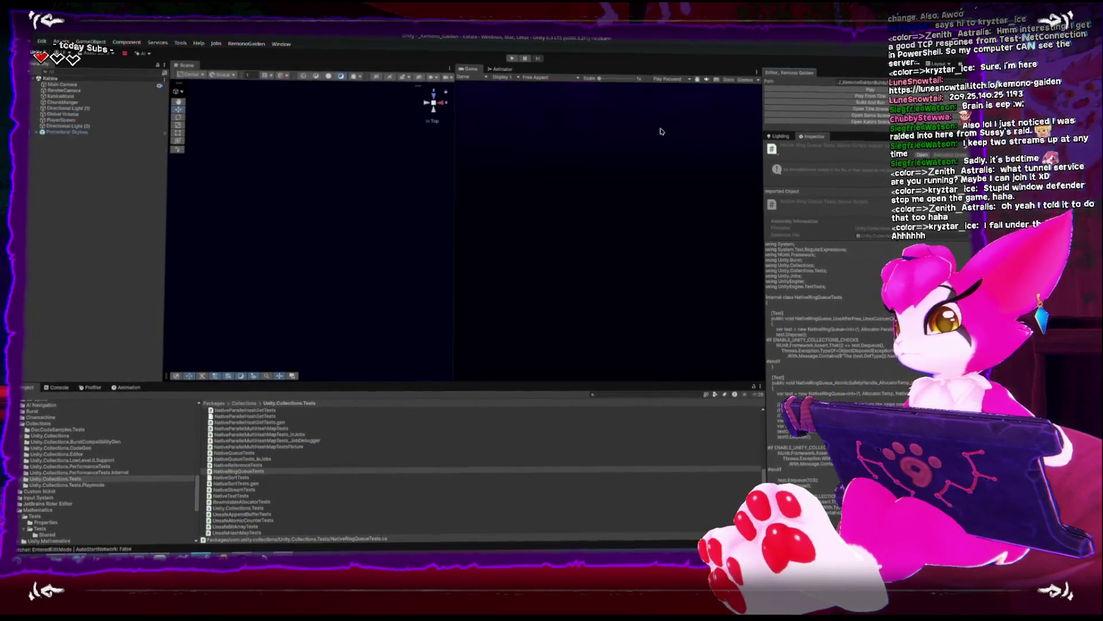
Select PlayerSpawn and test-play the Kahiro scene, then stop play mode
left_click(121, 121)
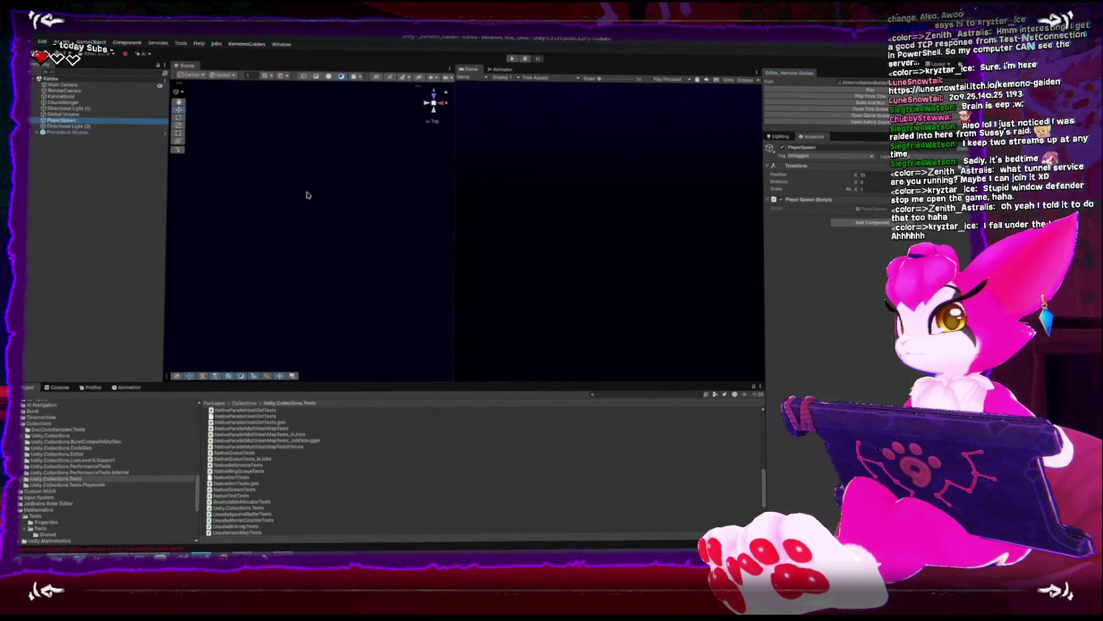
mouse_move(343, 213)
left_mouse_down()
mouse_move(352, 263)
mouse_move(339, 108)
mouse_move(351, 143)
mouse_move(374, 149)
left_mouse_up()
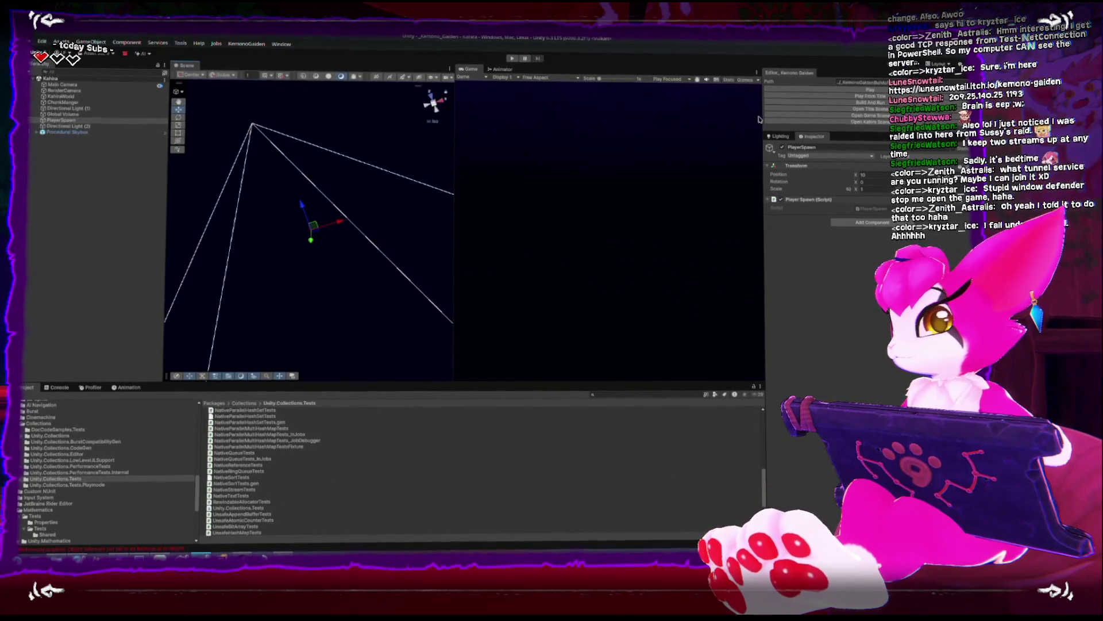
left_click(796, 90)
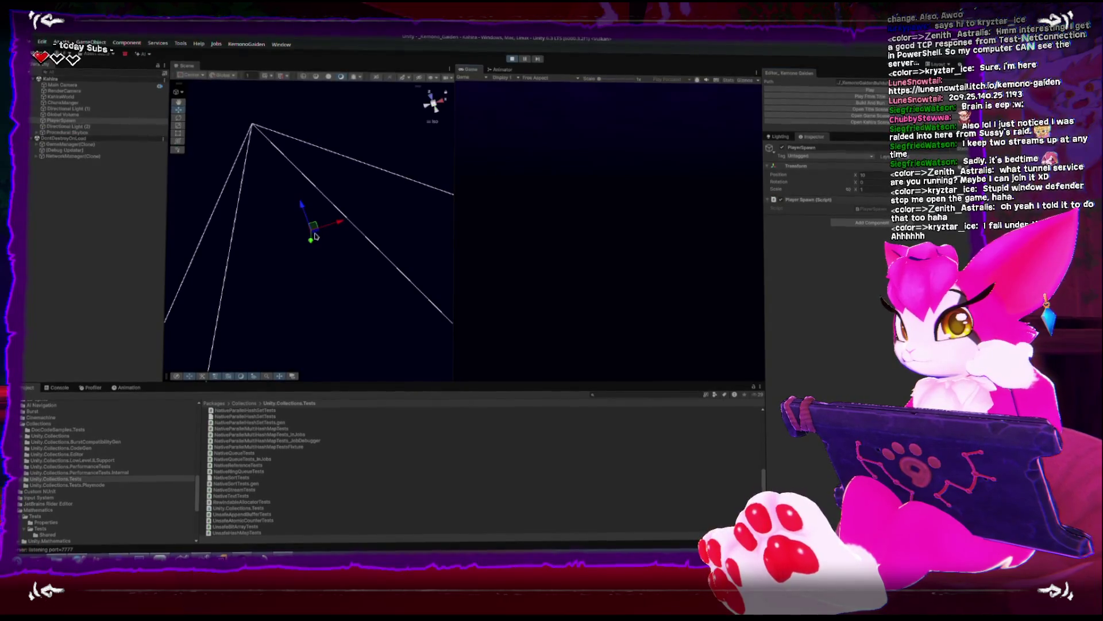
left_click_drag(324, 228, 420, 123)
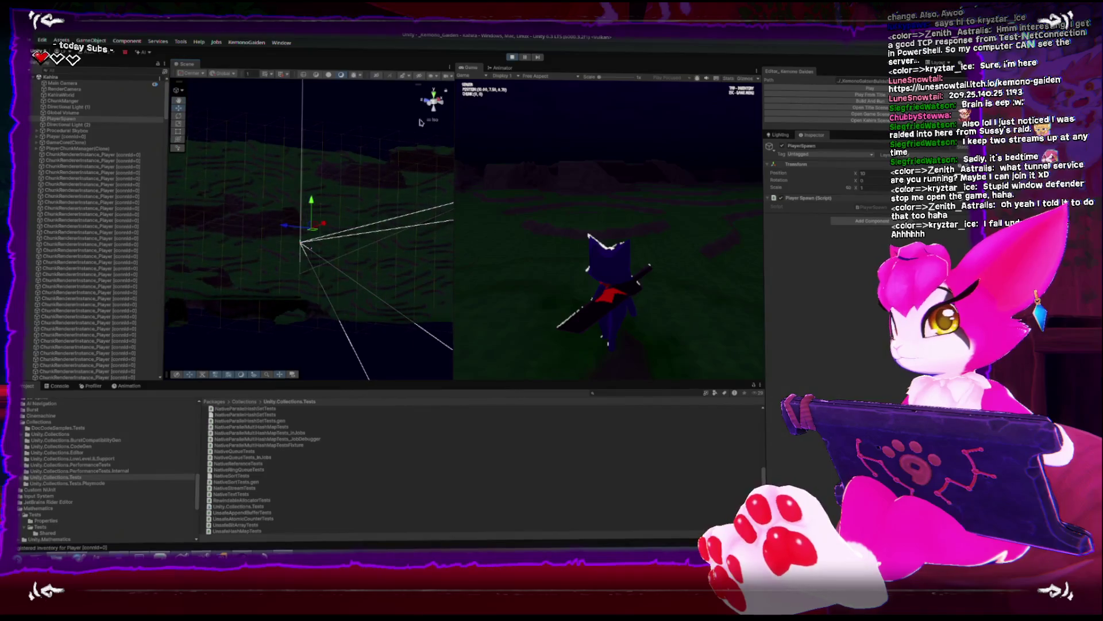
key("ctrl+p")
Raise the PlayerSpawn point higher above the terrain along its Y axis
left_click(61, 121)
left_click_drag(312, 193, 311, 153)
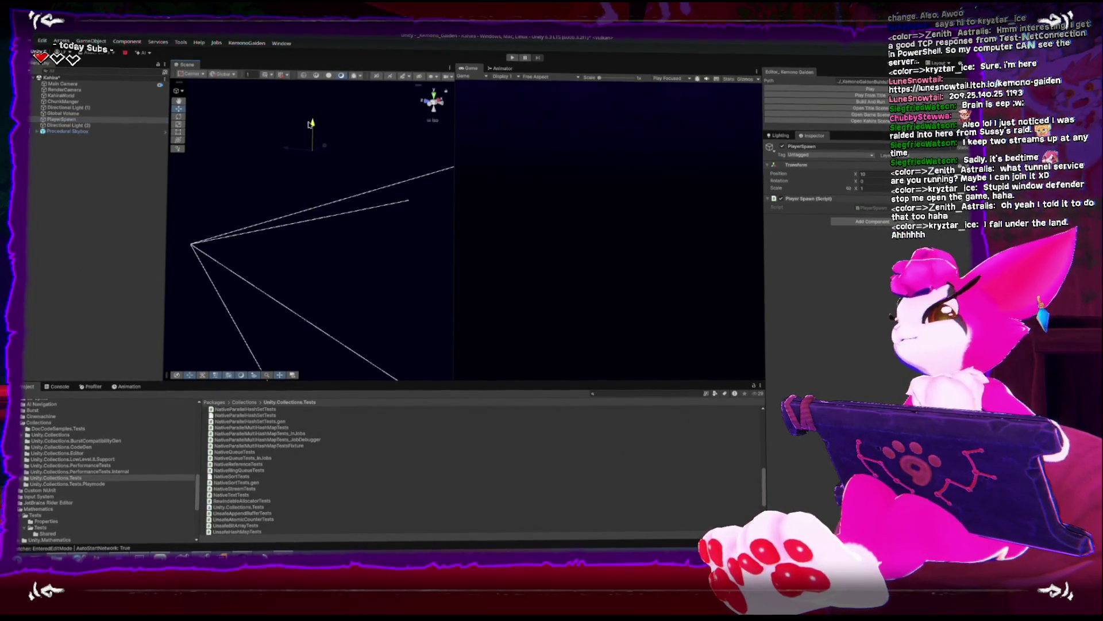
left_click_drag(310, 112, 312, 116)
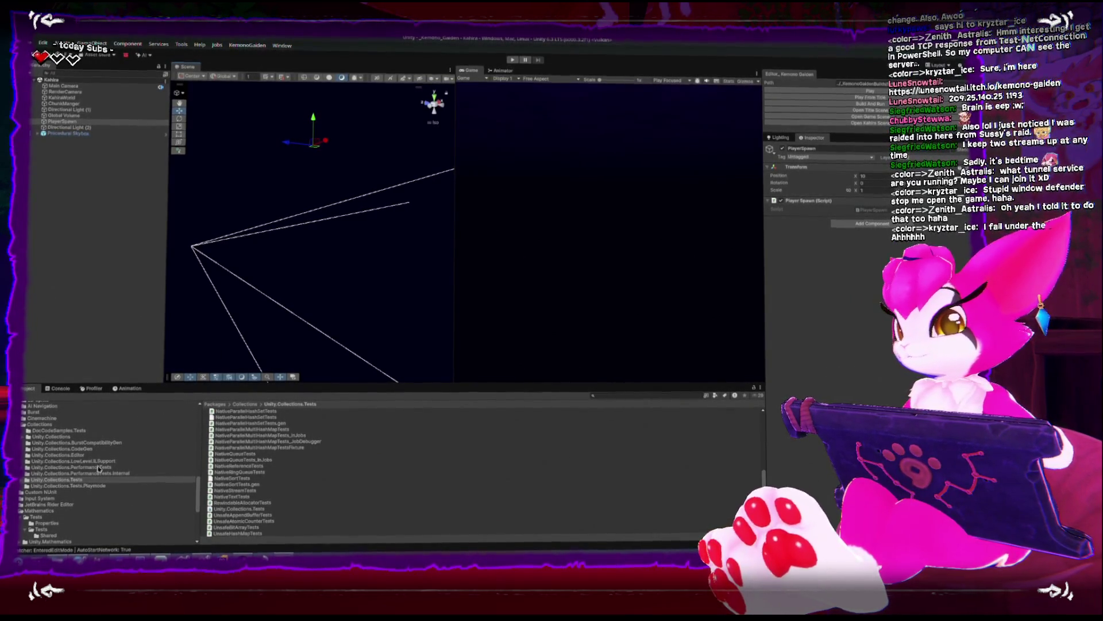
Open the NetworkManager prefab from the Resources folder in Prefab Mode
scroll(40, 447, "up", 10)
scroll(41, 447, "up", 3)
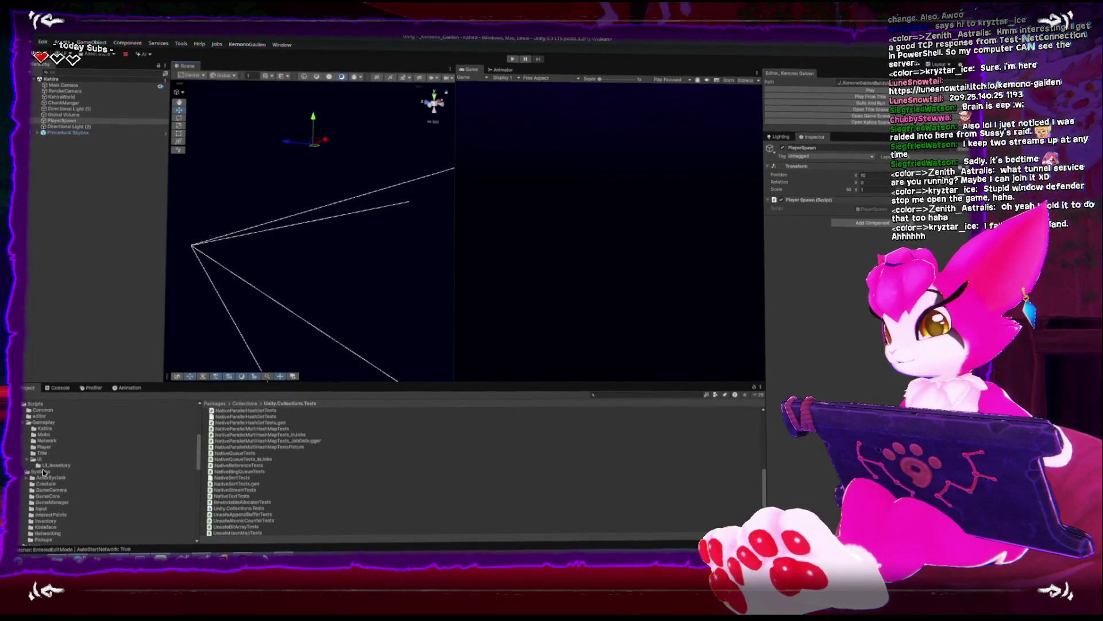
scroll(39, 455, "up", 3)
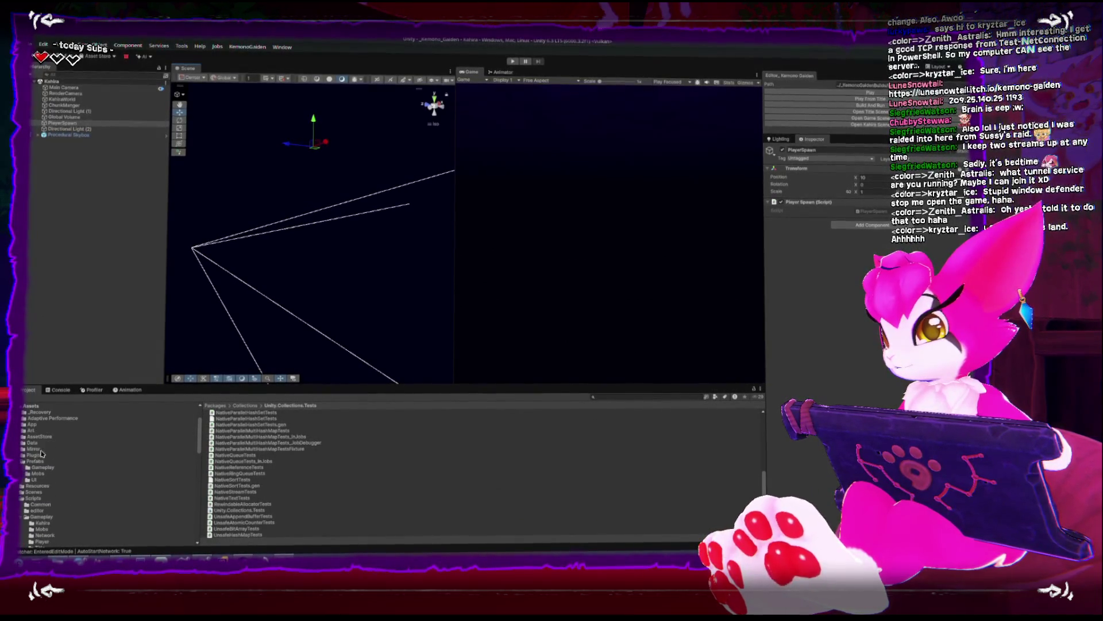
left_click(46, 468)
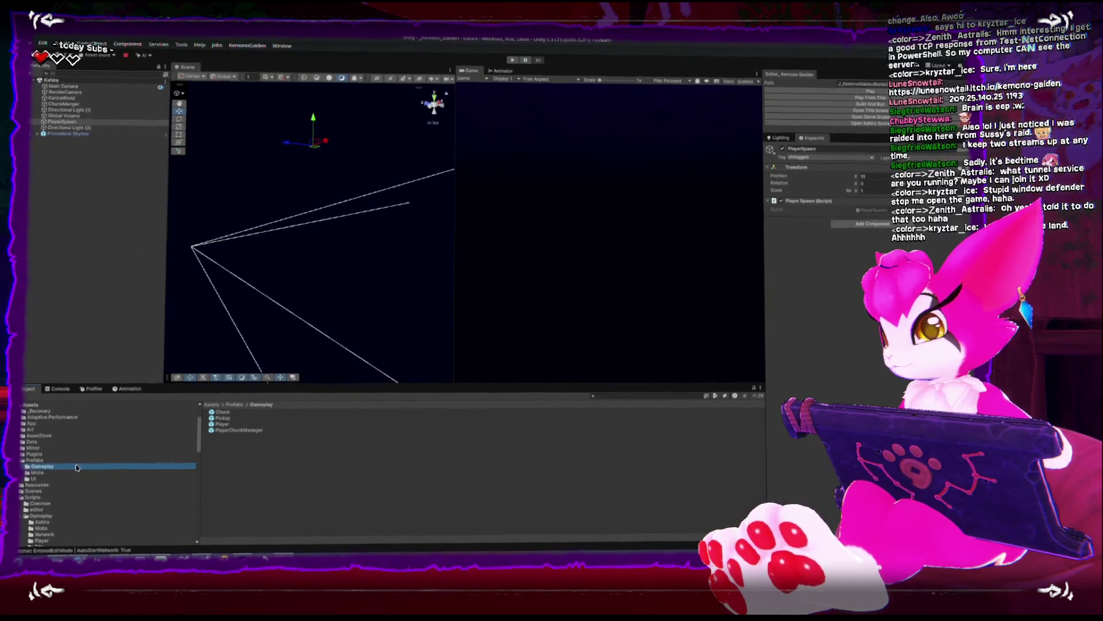
left_click(35, 484)
double_click(233, 440)
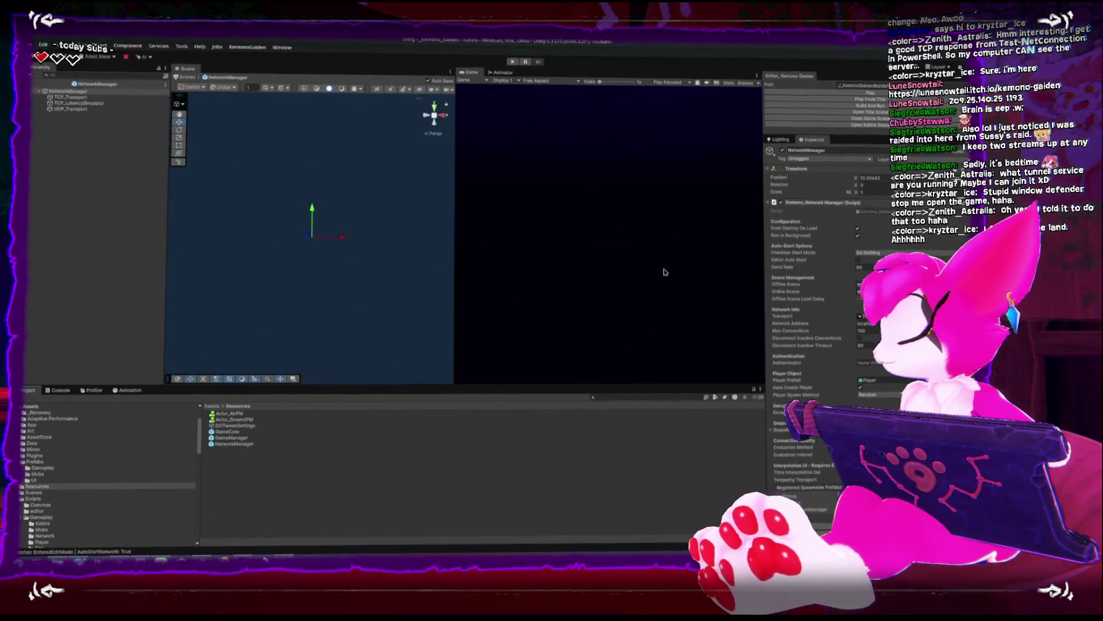
Review the TCP_Transport, UDP_Transport and NetworkManager component settings
left_click(70, 95)
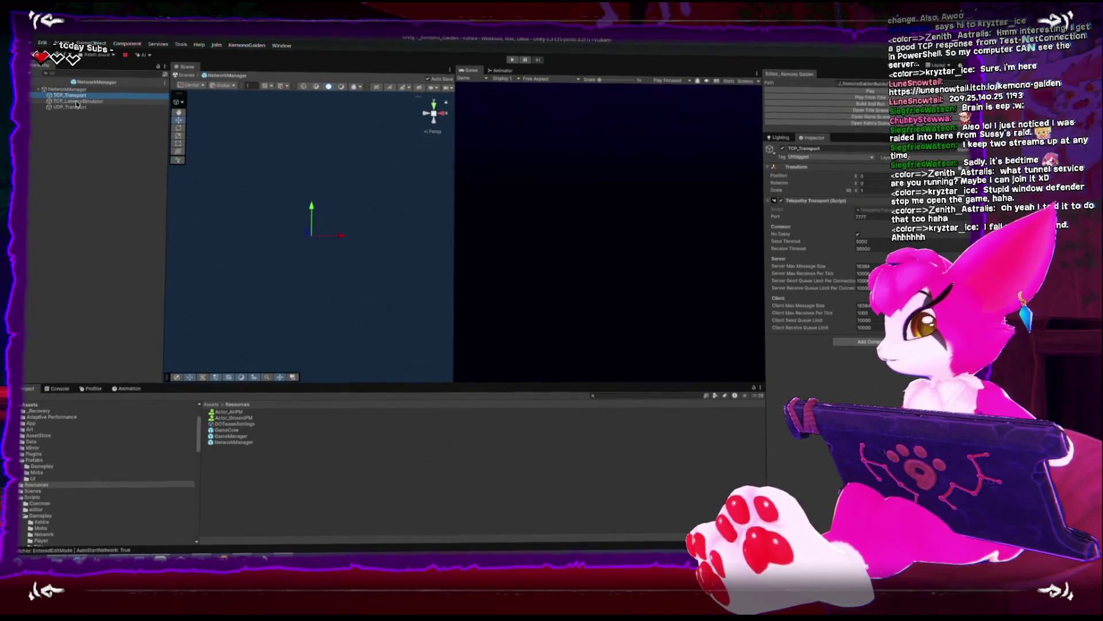
left_click(75, 108)
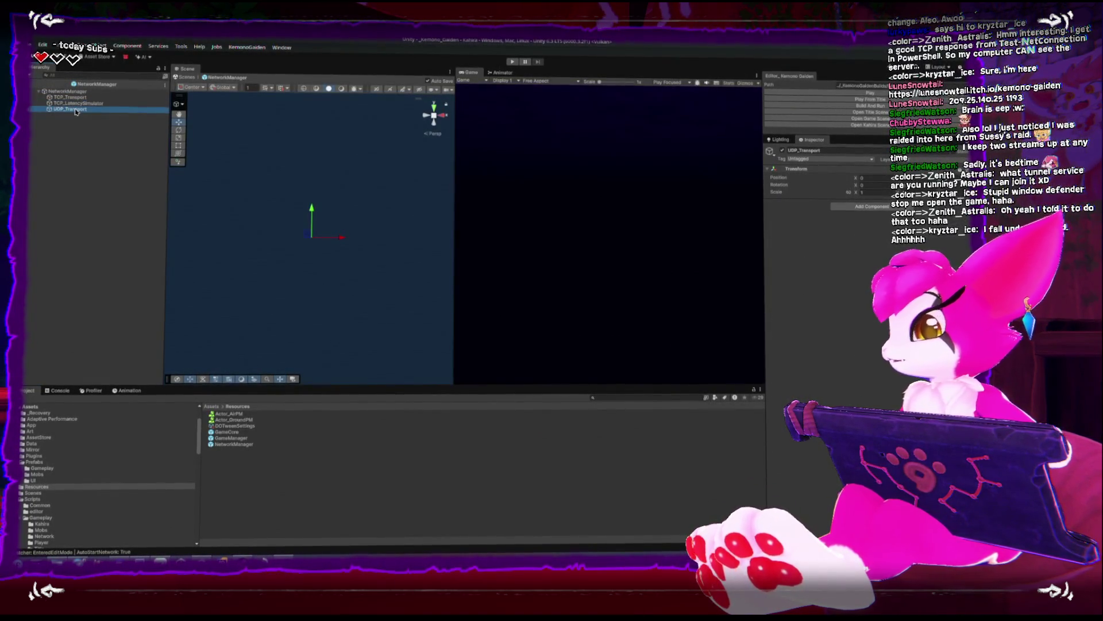
left_click(67, 91)
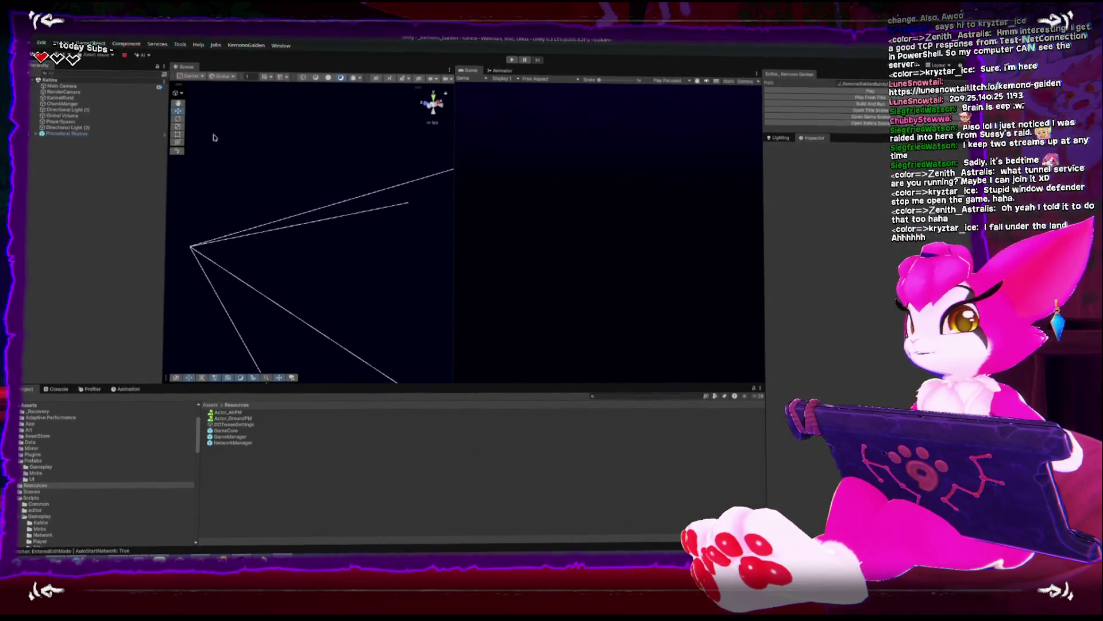
left_click_drag(361, 175, 293, 157)
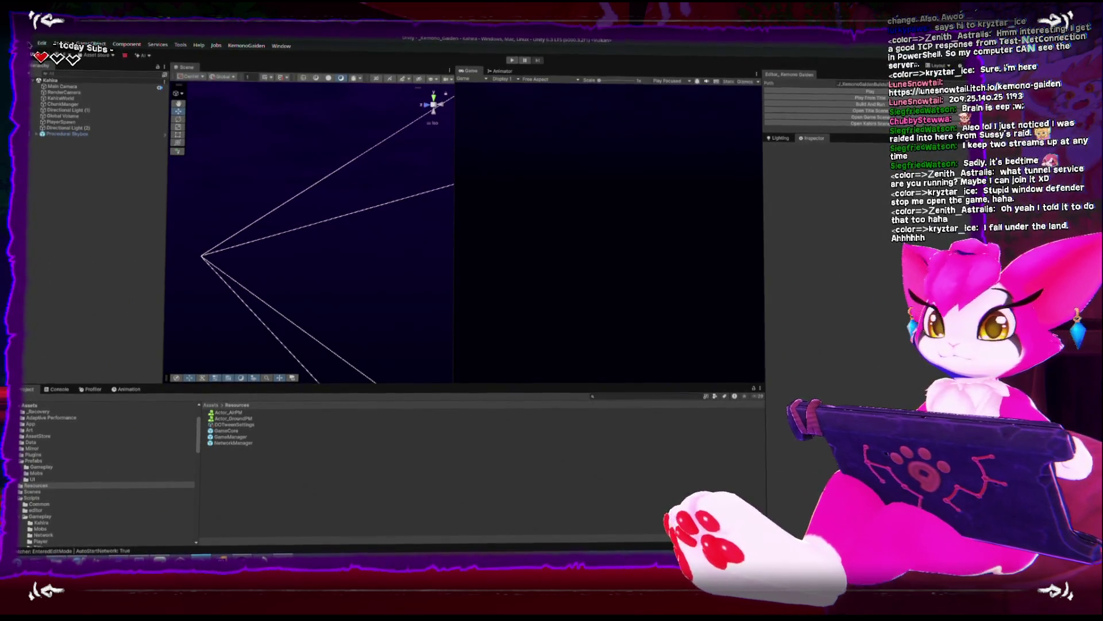
Build the Windows player from Build Profiles and save it into the KemonoBuild folder
left_click(32, 42)
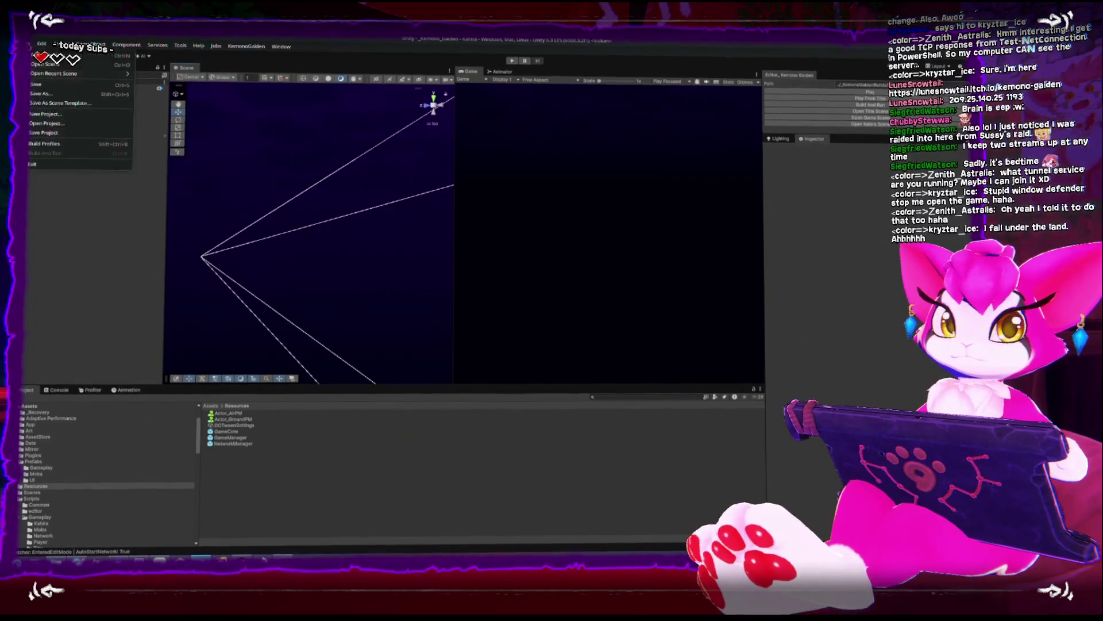
left_click(65, 144)
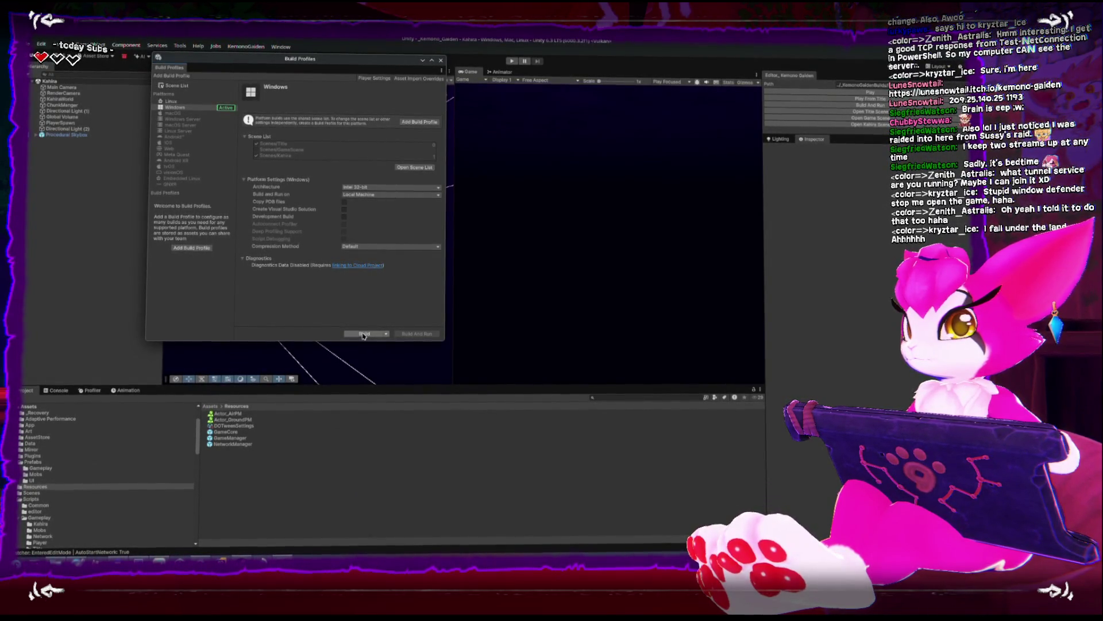
left_click(363, 333)
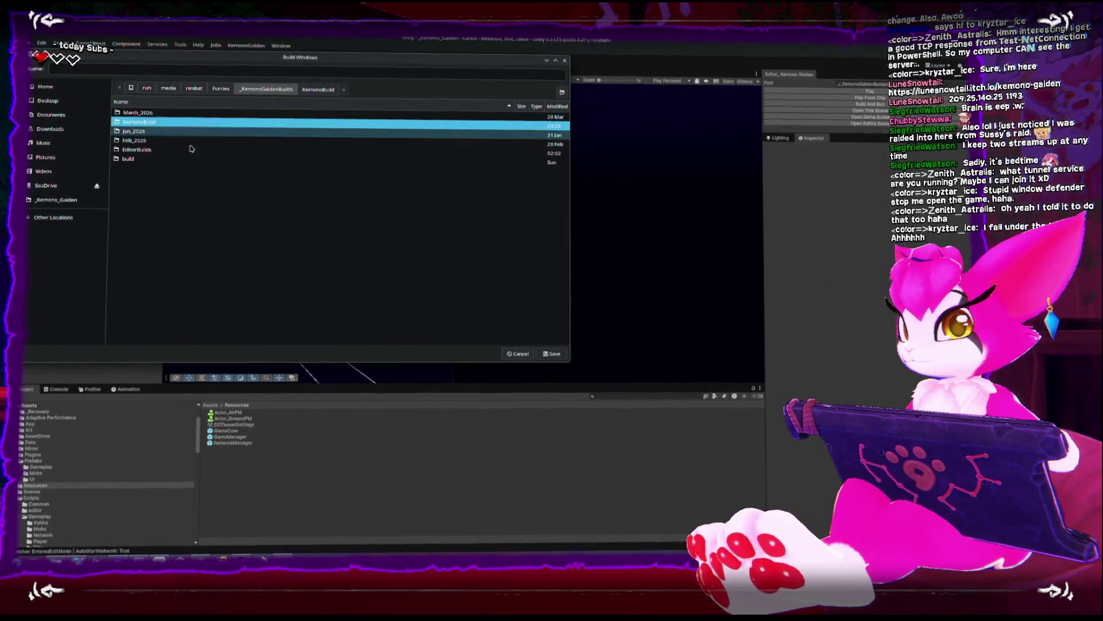
left_click(552, 354)
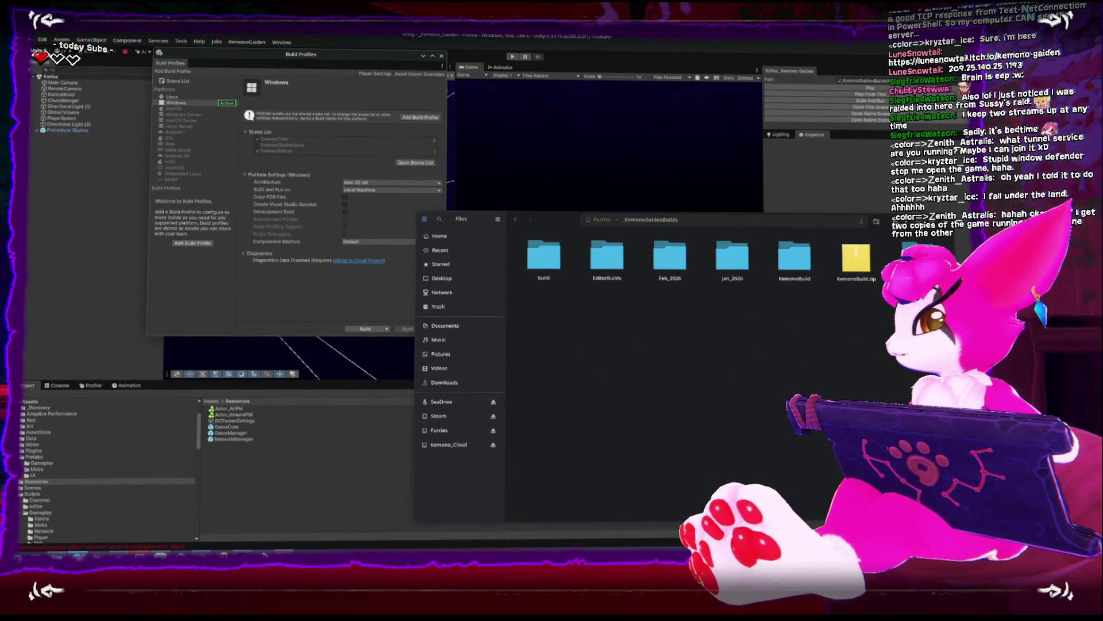
Go to the Kemono Gaiden game's edit page on itch.io
left_click(42, 553)
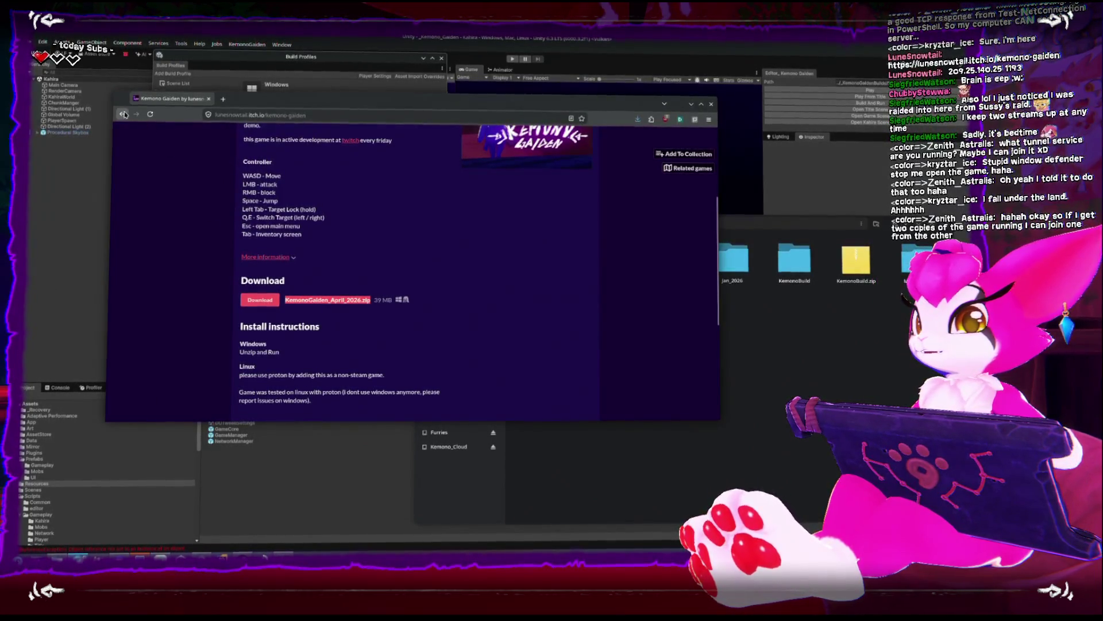
key("alt+Left")
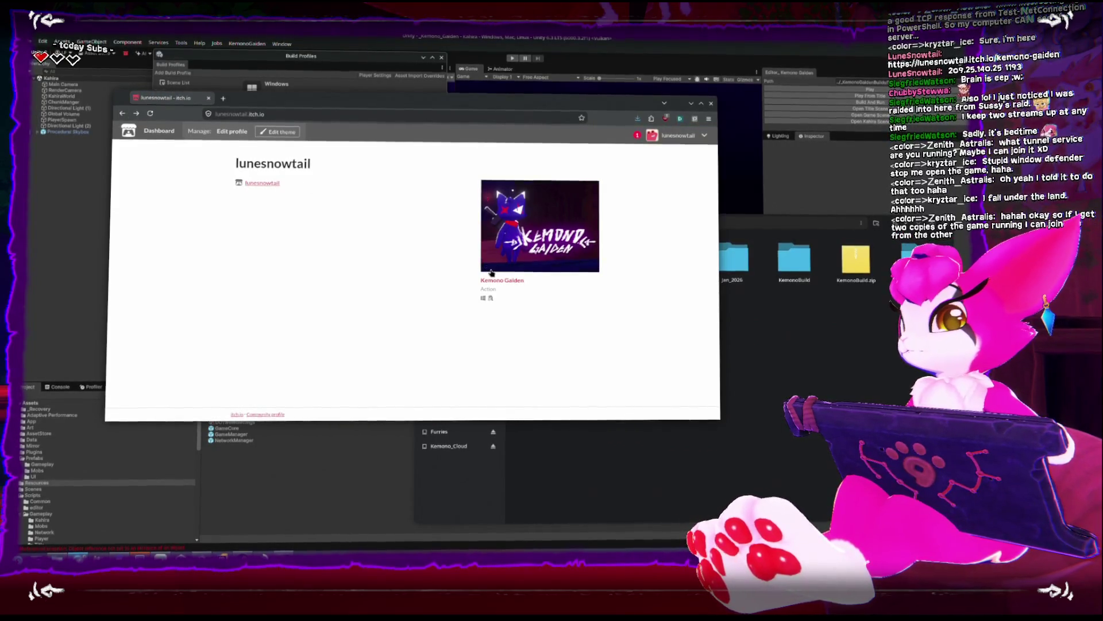
left_click(488, 281)
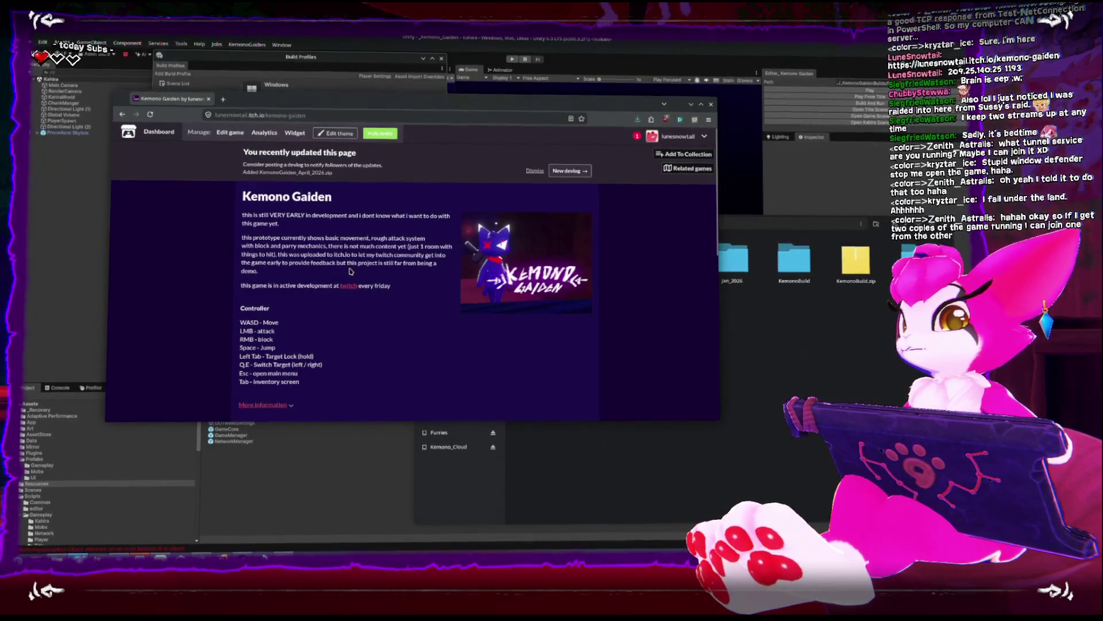
left_click(230, 132)
scroll(296, 255, "down", 12)
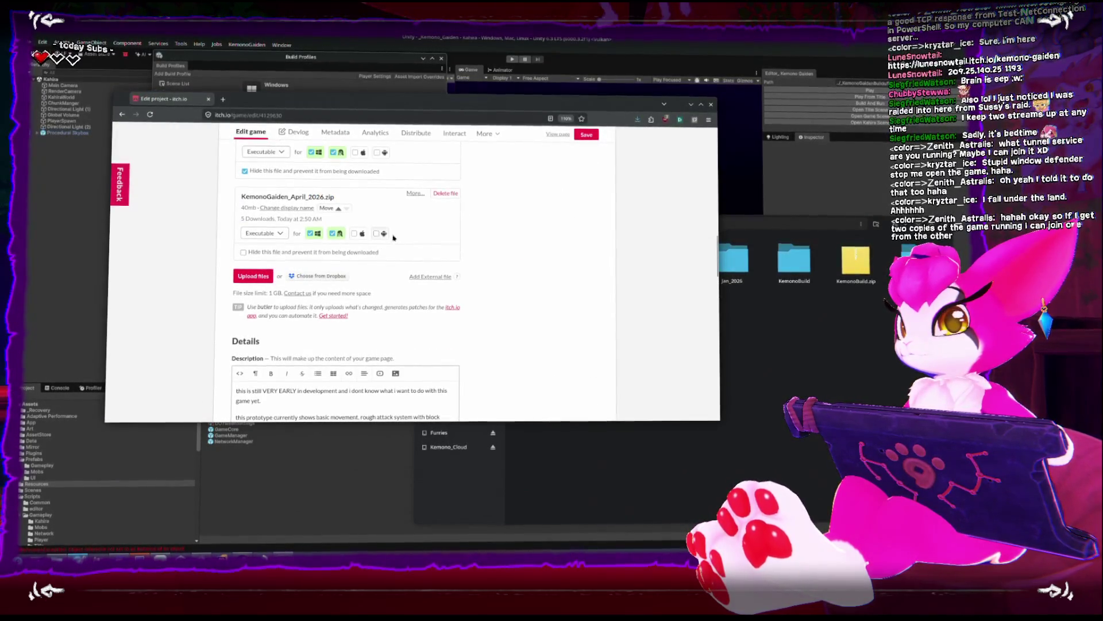
Replace KemonoGaiden_April_2026.zip with KemonoBuild.zip and save the project
left_click(443, 194)
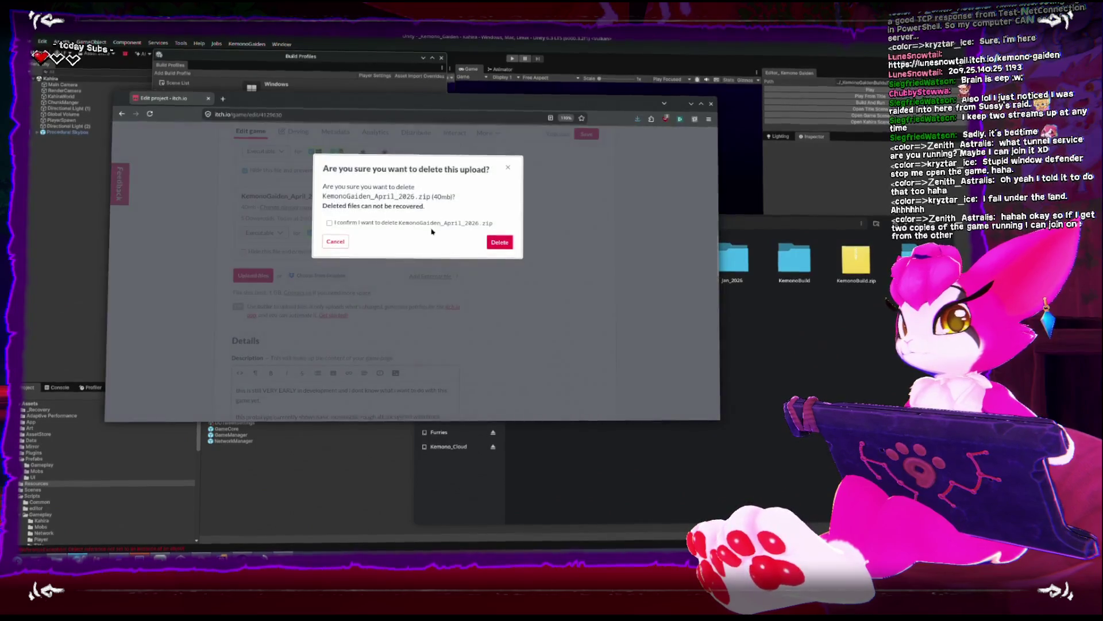
left_click(493, 244)
left_click(503, 247)
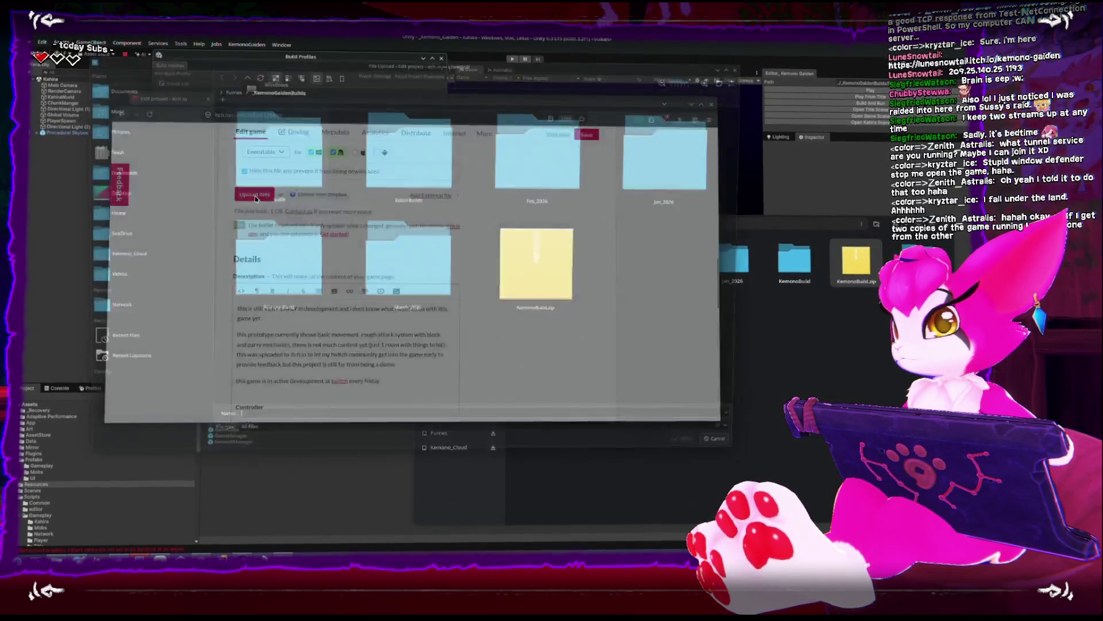
double_click(534, 278)
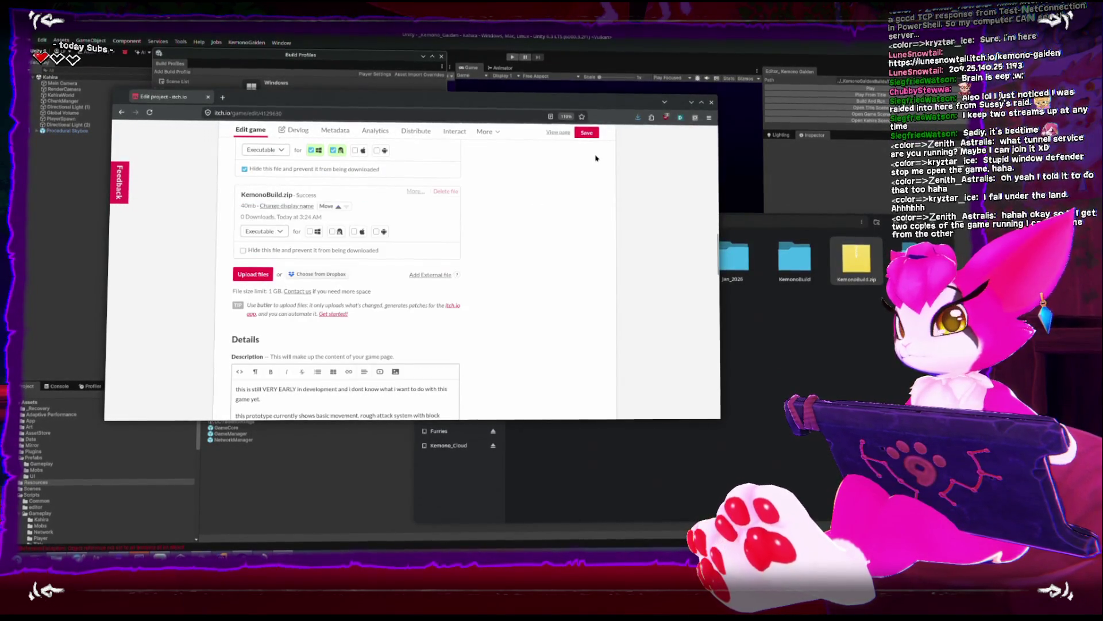
left_click(587, 134)
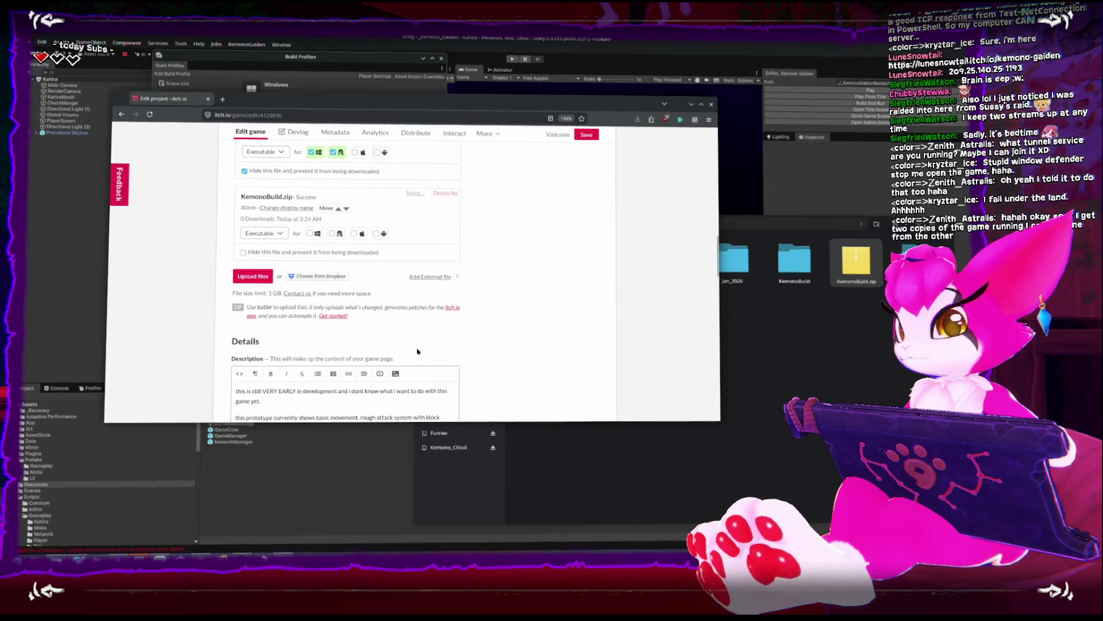
left_click(283, 555)
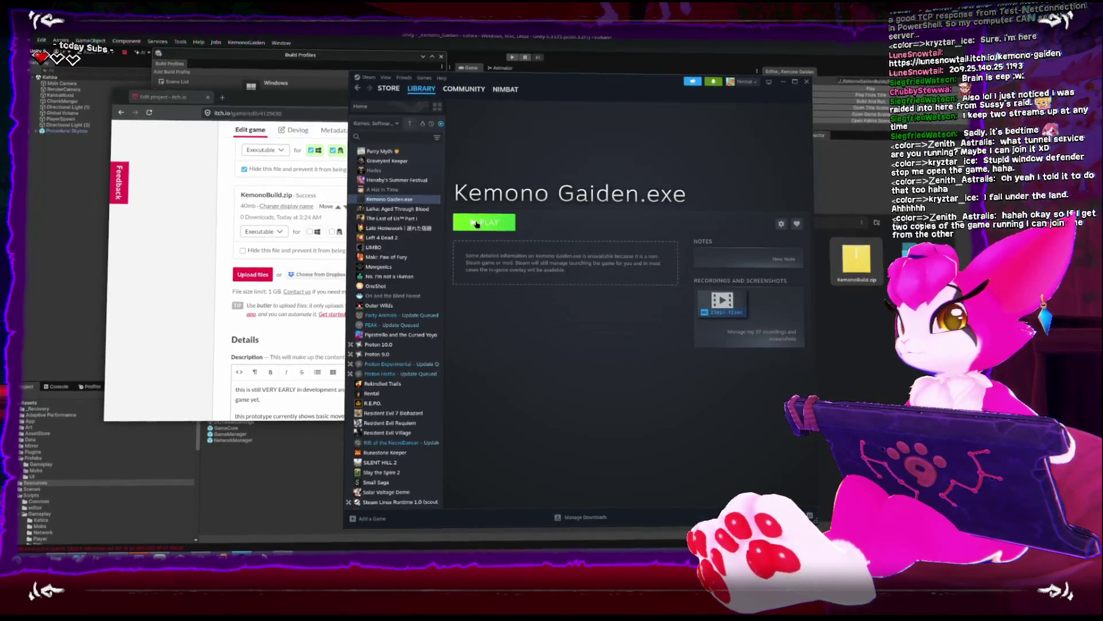
Launch Kemono Gaiden and host a new world with seed 009987655
left_click(476, 224)
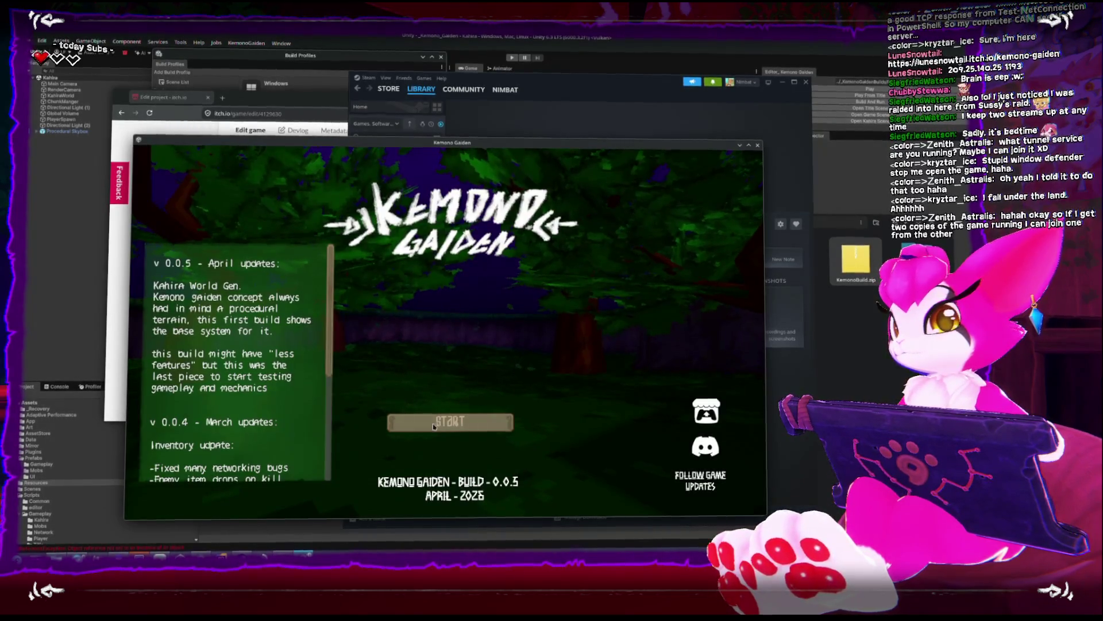
left_click(459, 338)
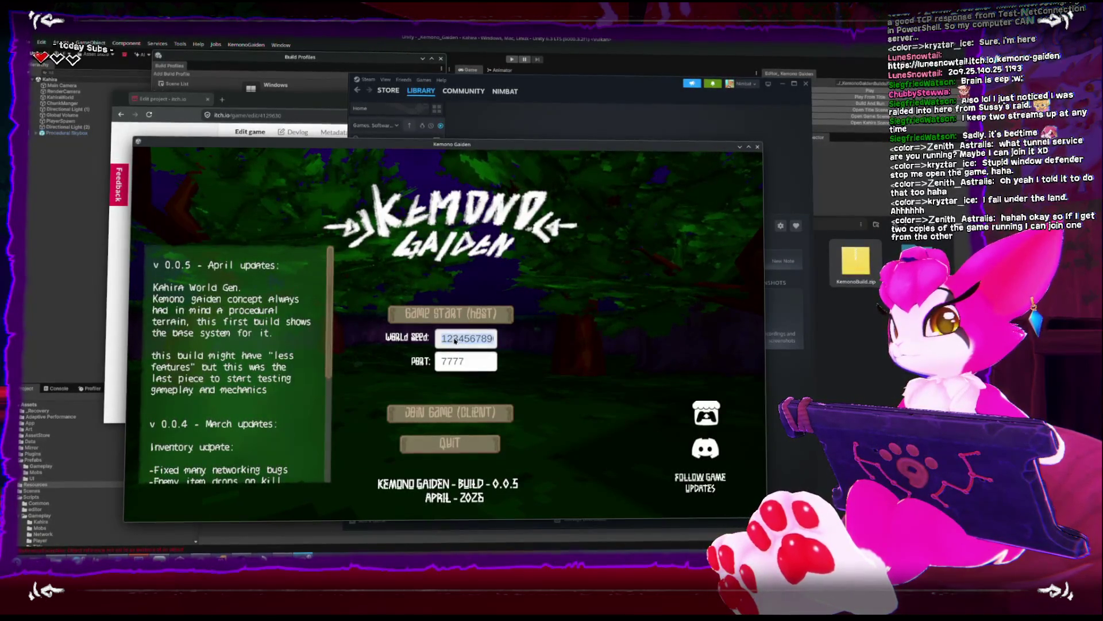
type("009987655")
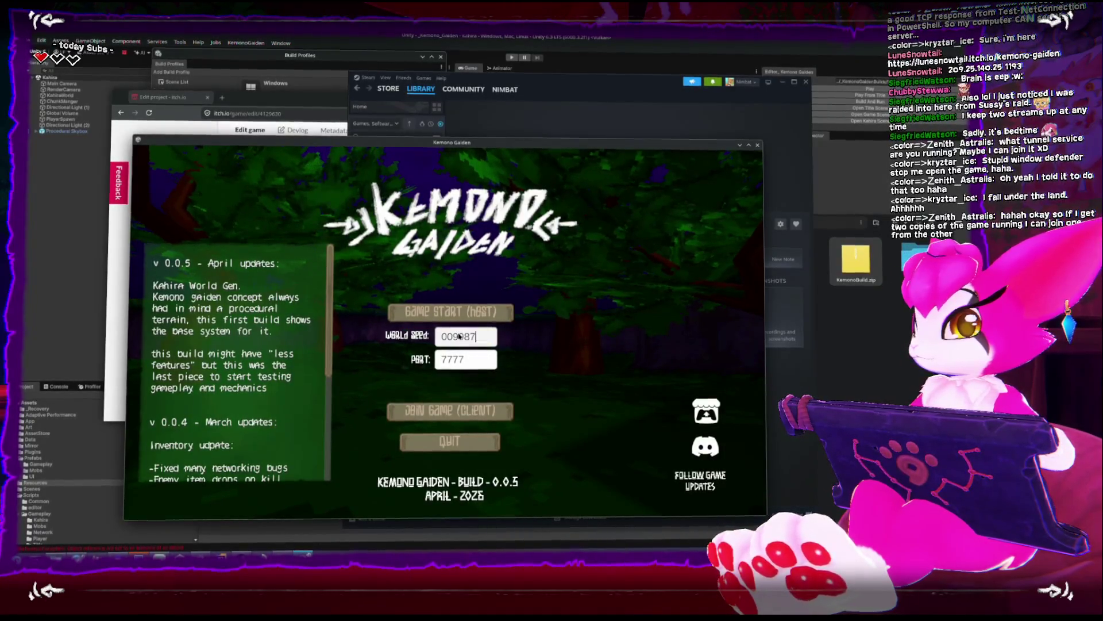
left_click(475, 312)
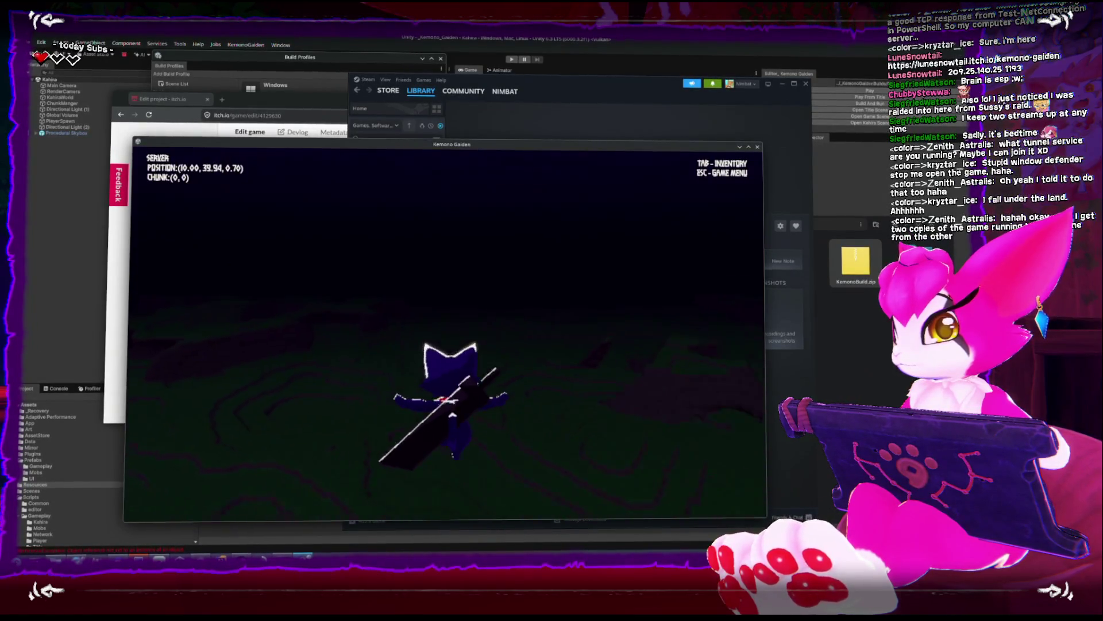
Move the cat across the grassland, switch its forms, and swing its sword
key("s")
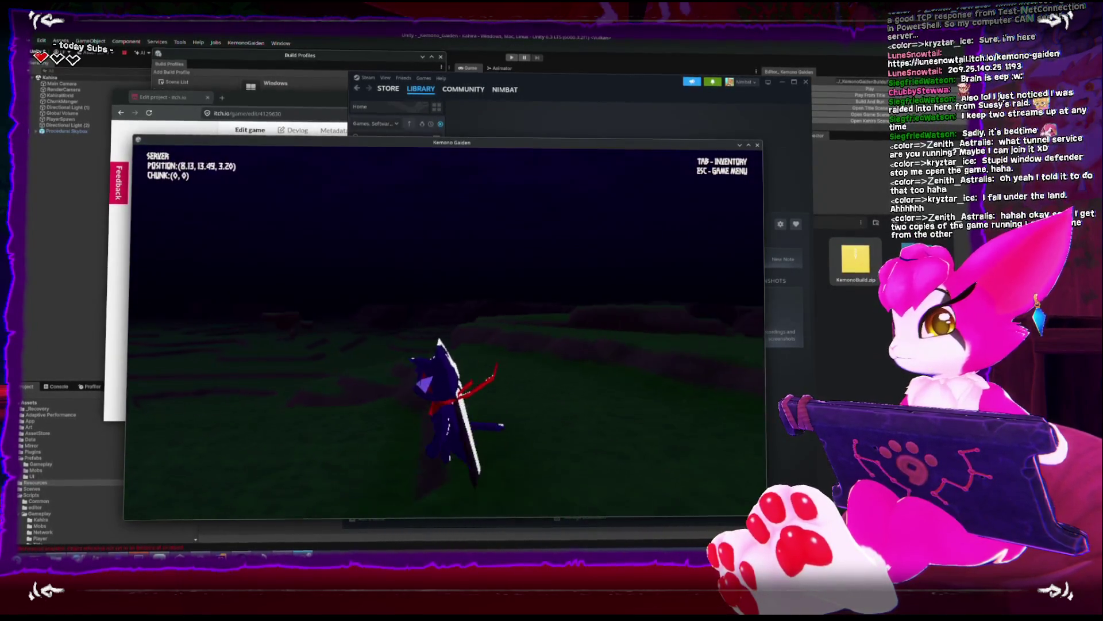
key("space")
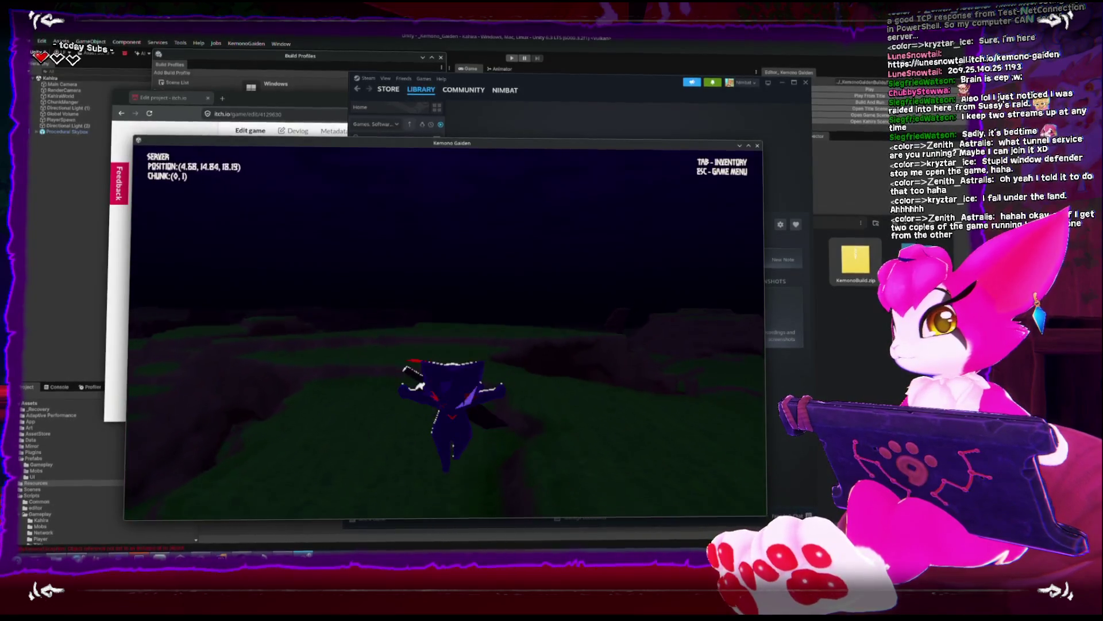
key("a")
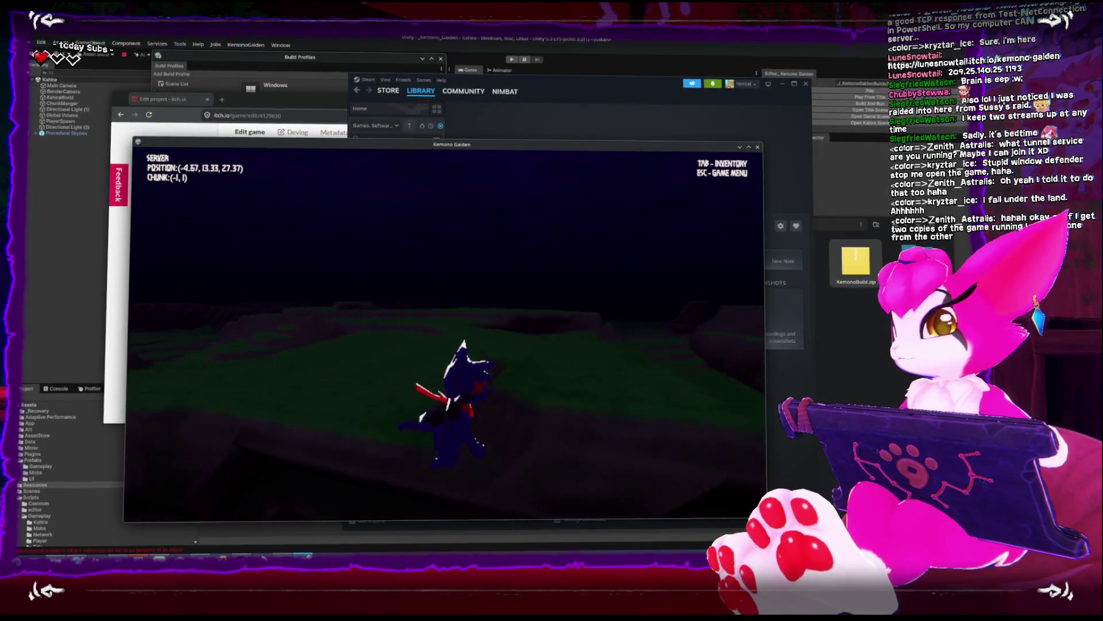
key("a")
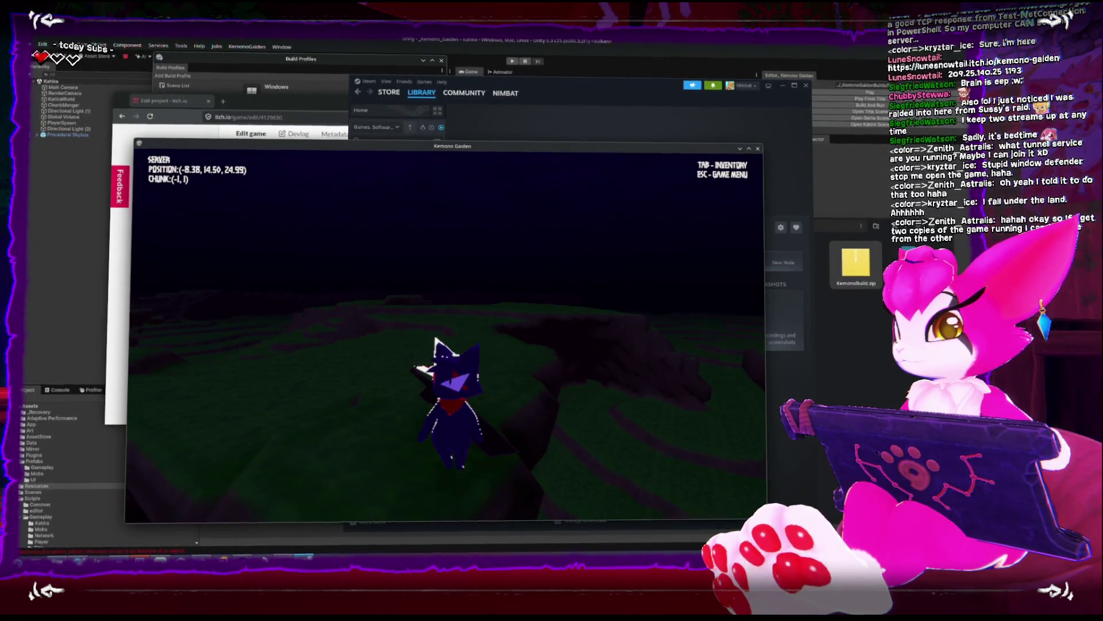
left_click(438, 339)
left_click(439, 343)
left_click(436, 346)
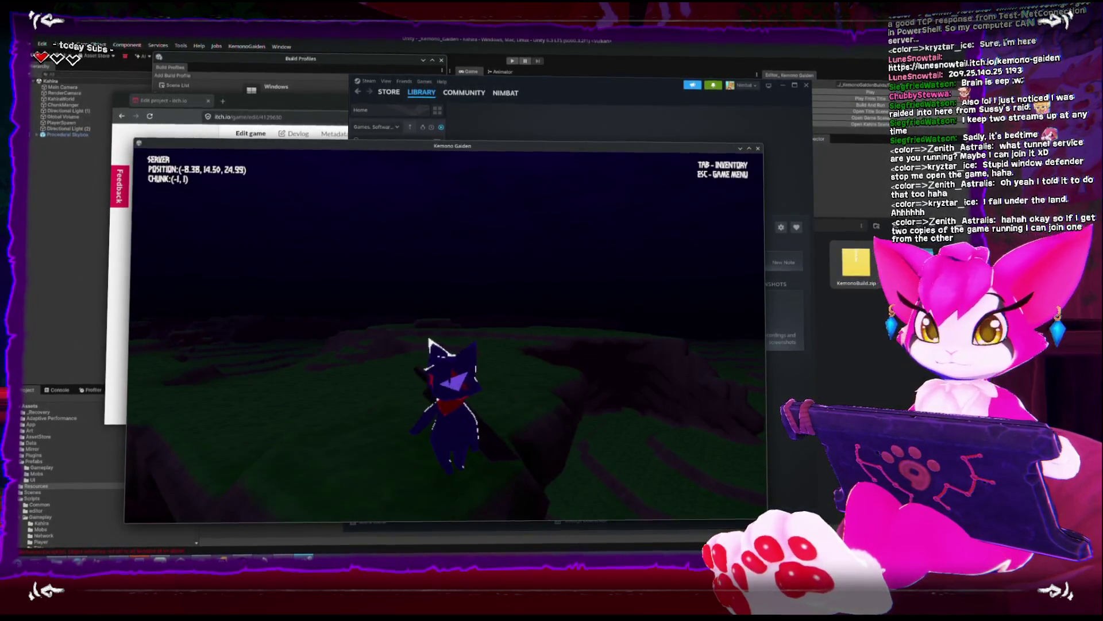
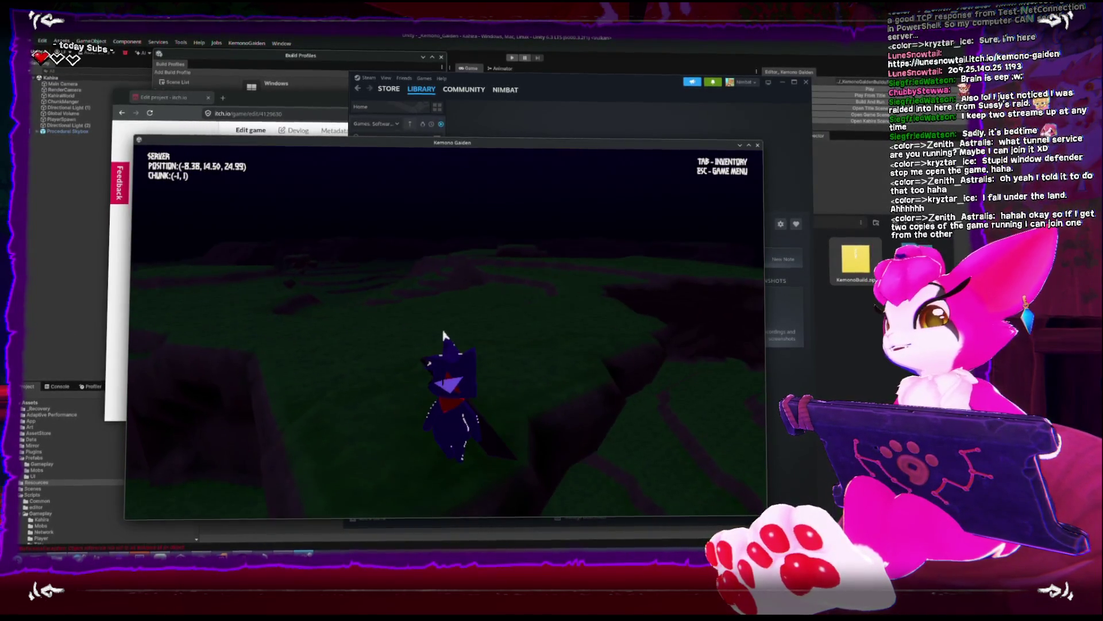
Run the character across the grass into the neighbouring chunk and down toward the cliff
key("w")
key("w")
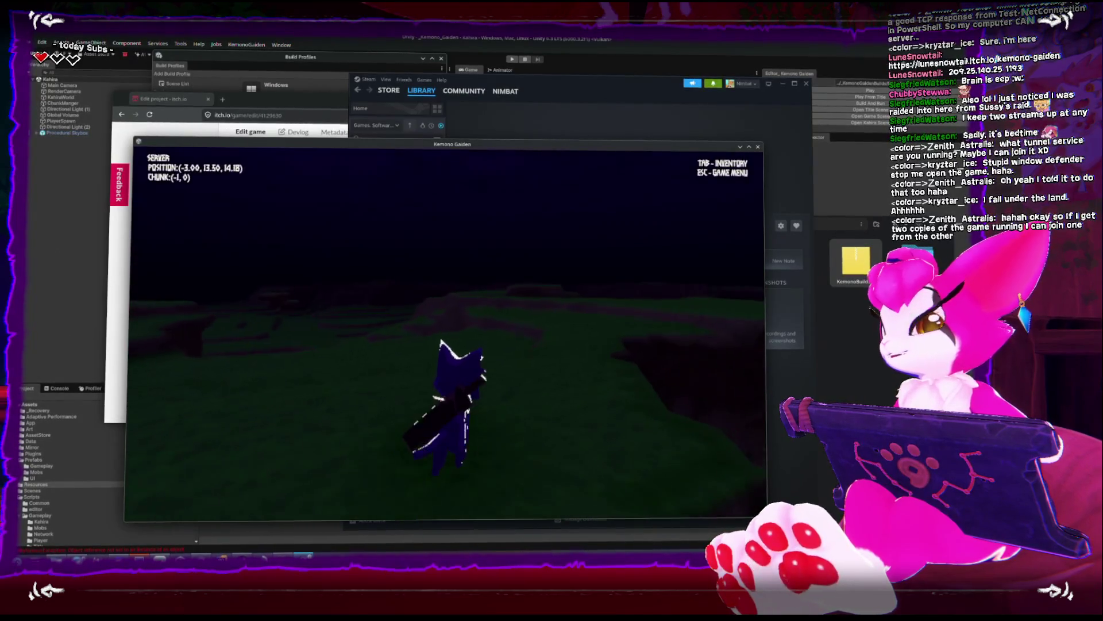
key("w")
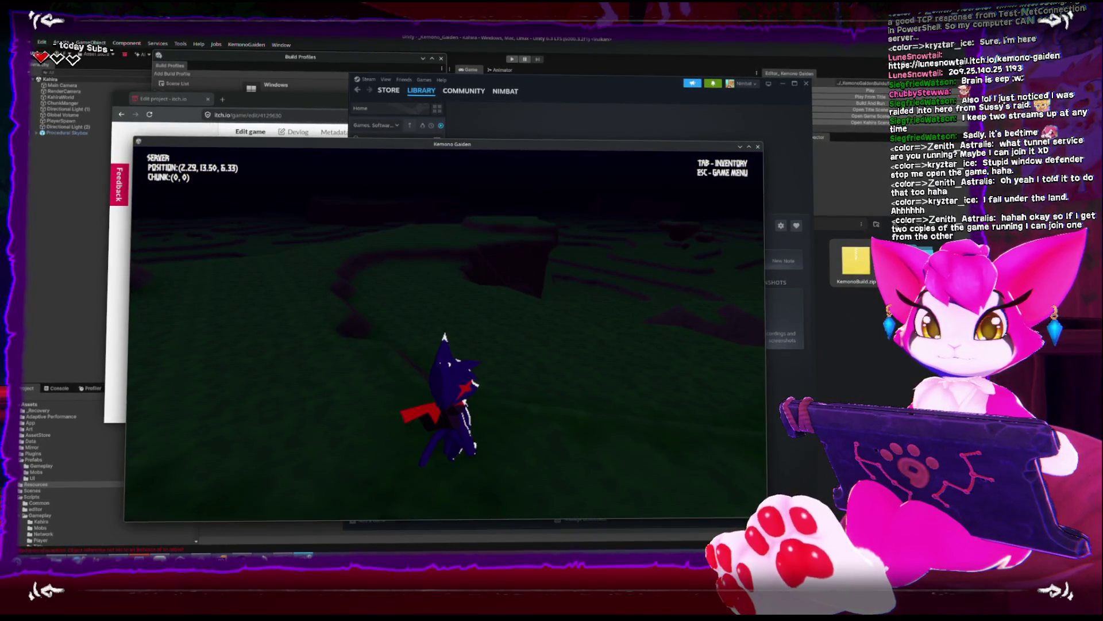
key("w")
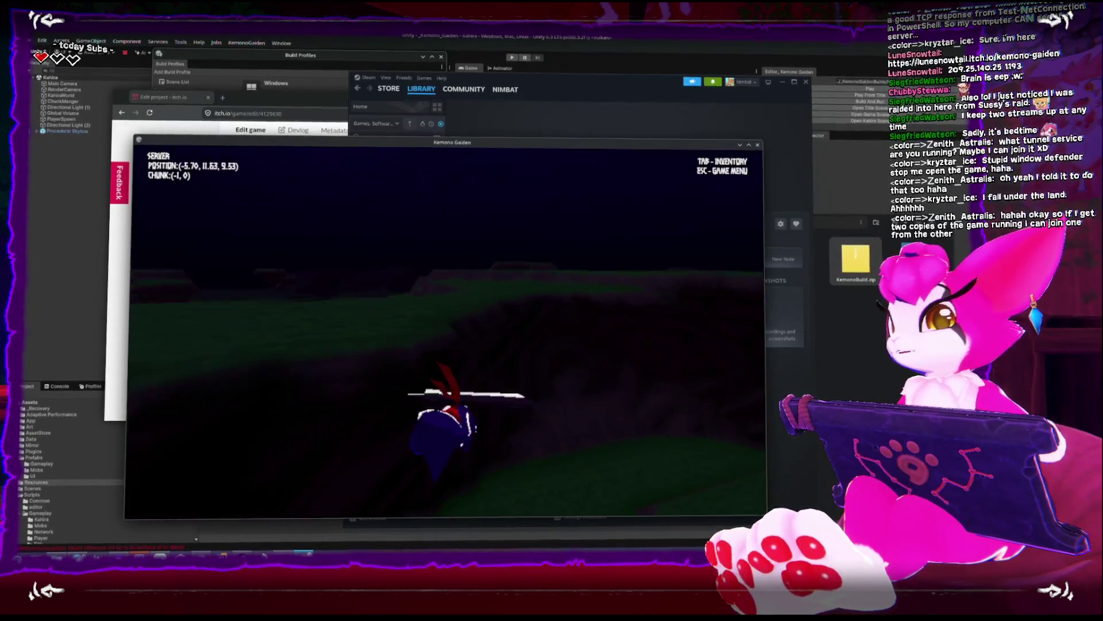
key("w")
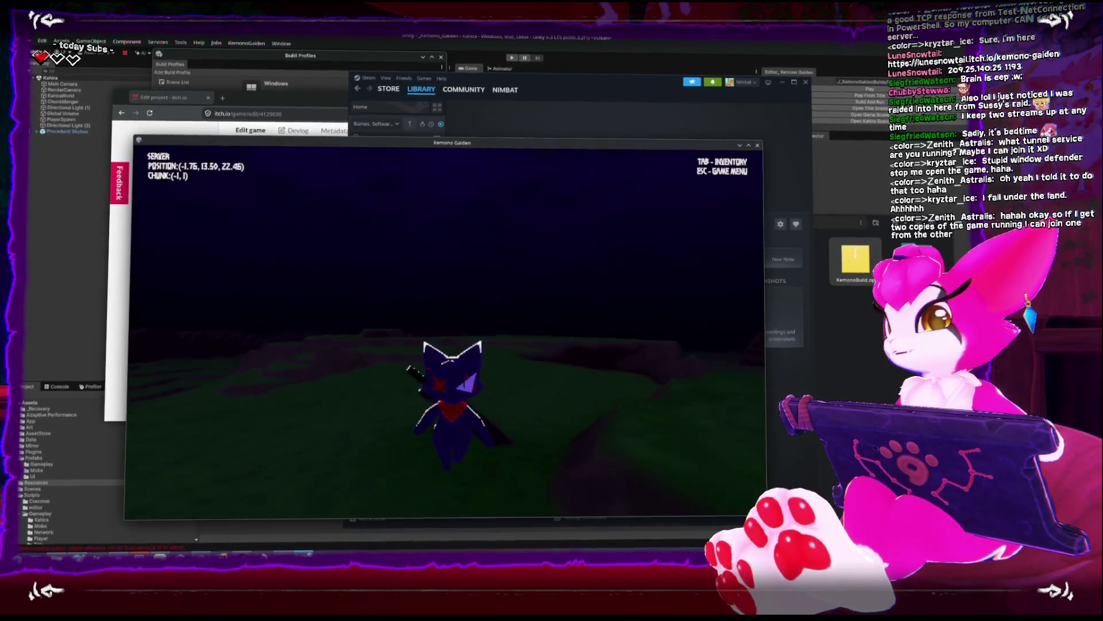
key("w")
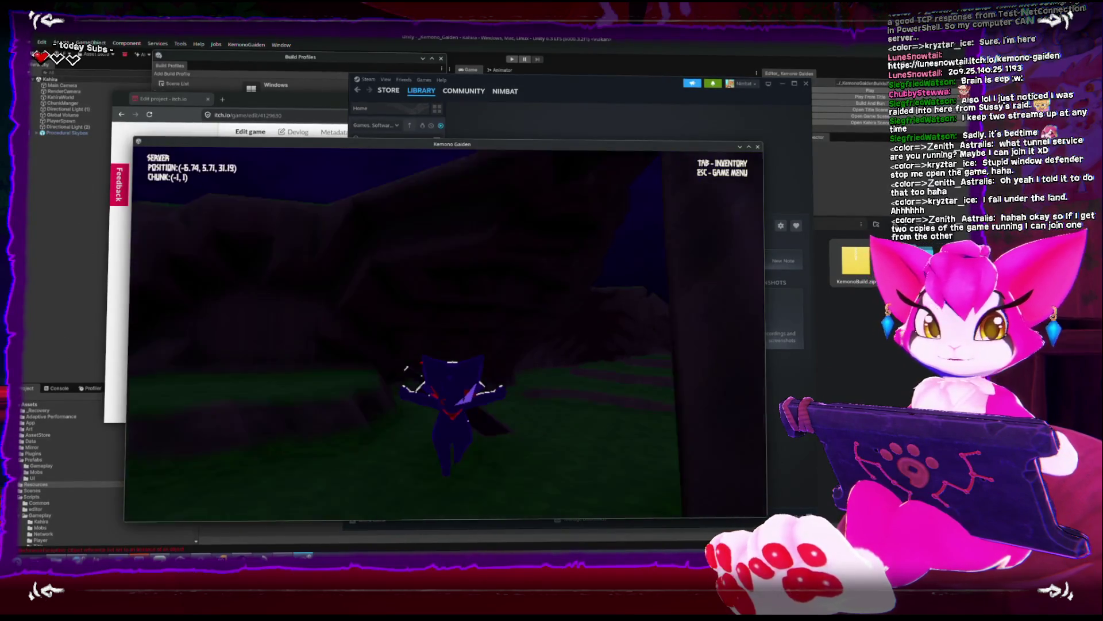
key("w")
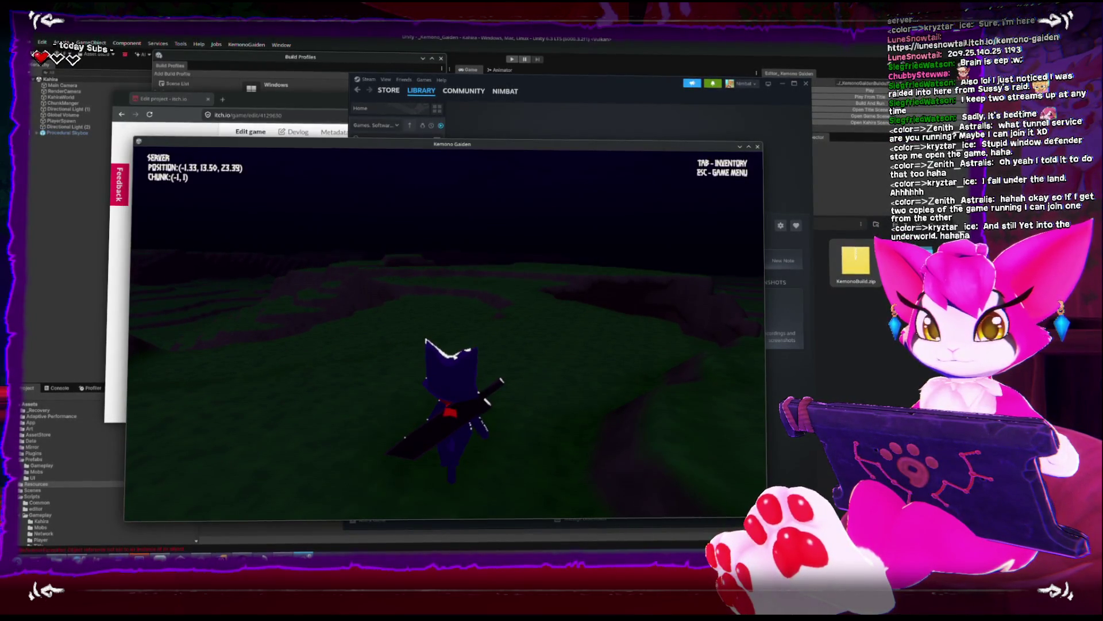
Run back across the grassland near the spawn point, then open the game menu
key("w")
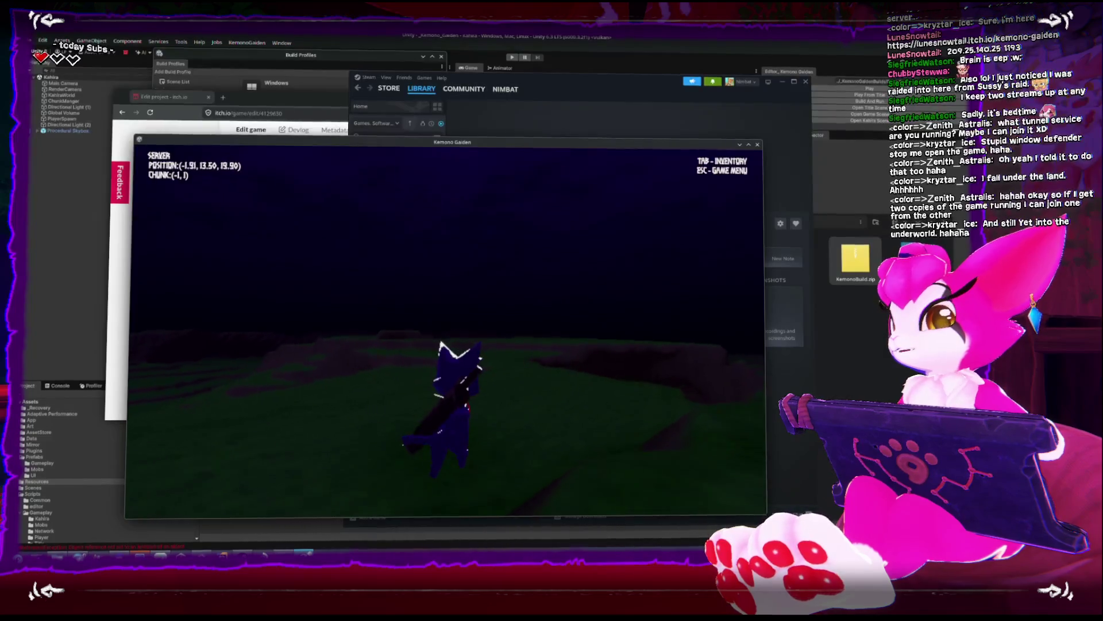
key("w")
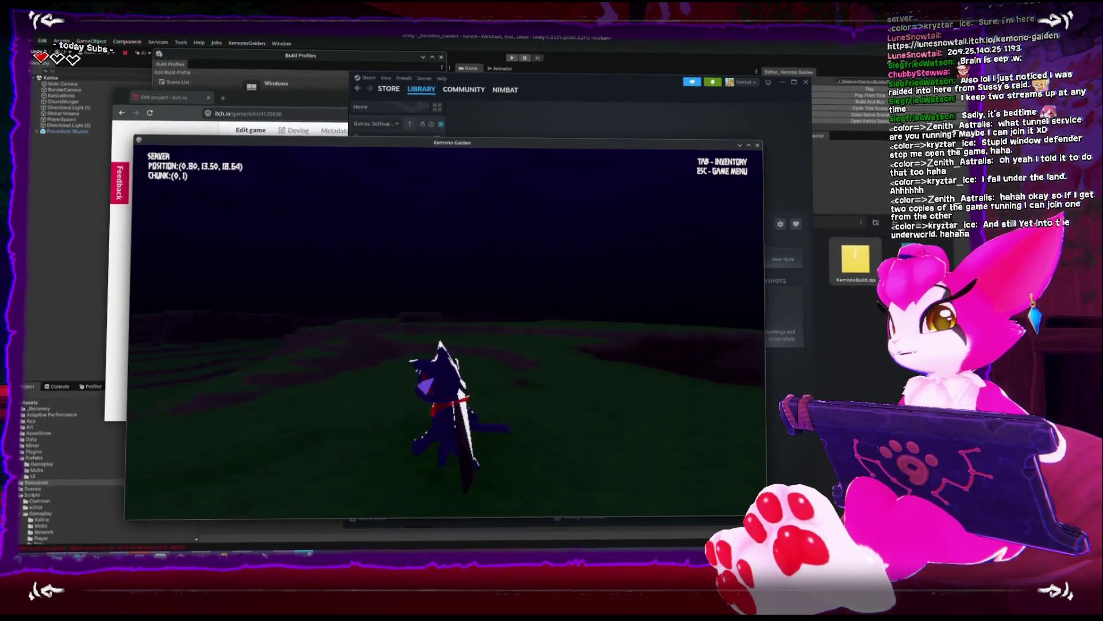
key("w")
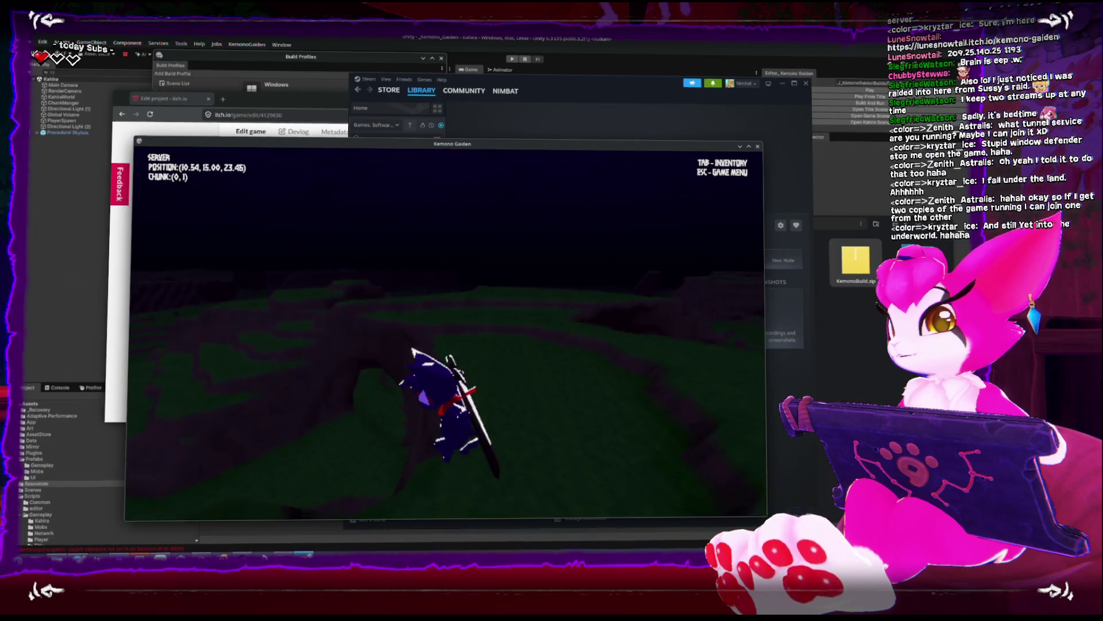
key("w")
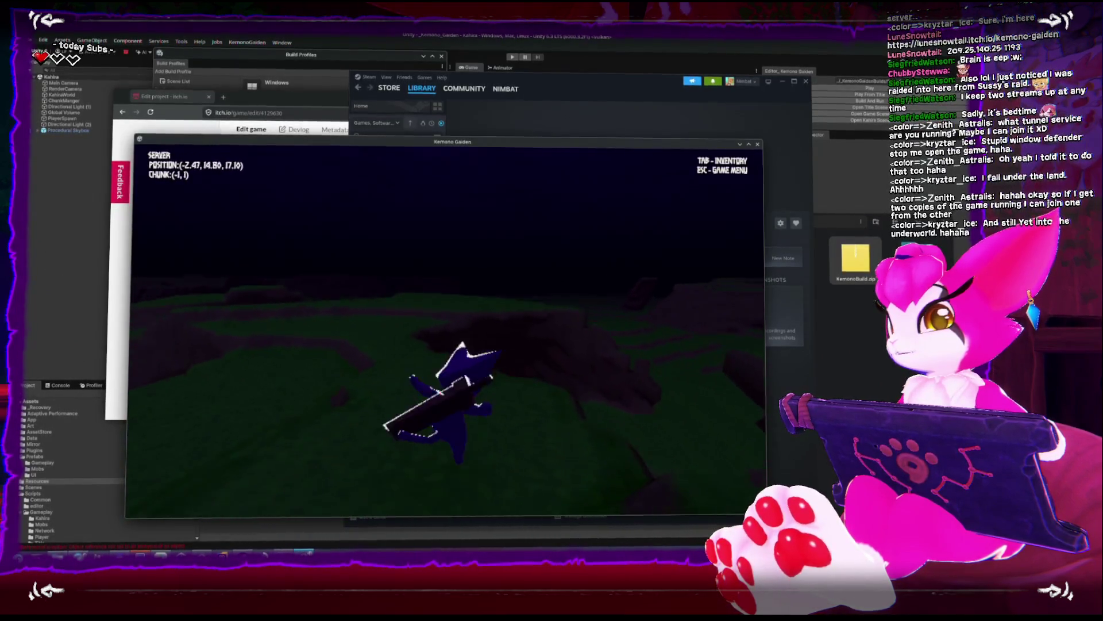
key("w")
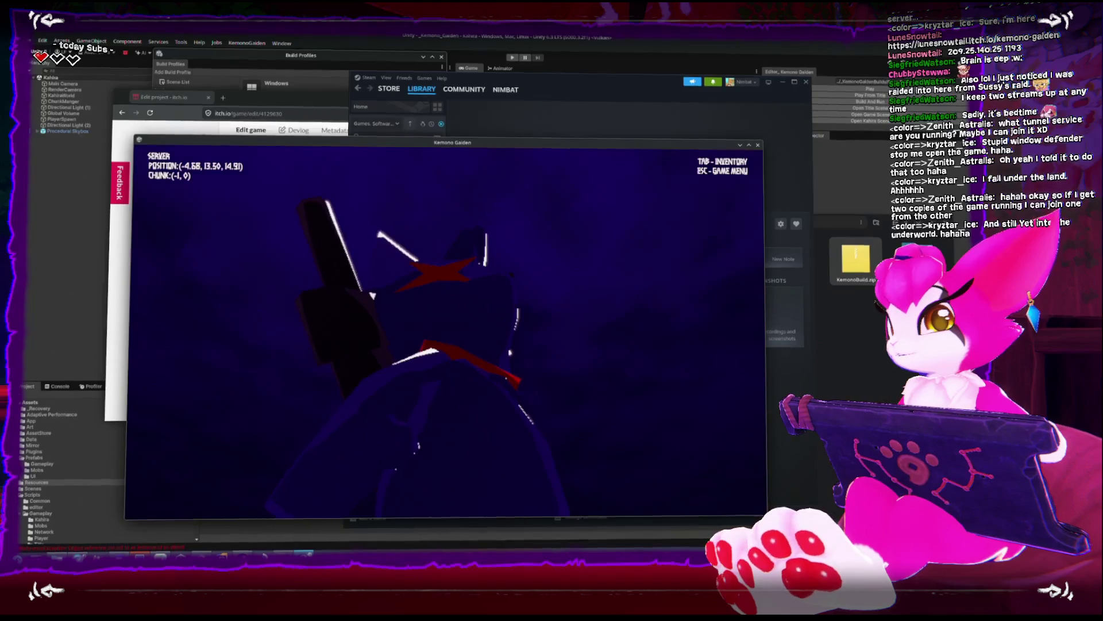
key("w")
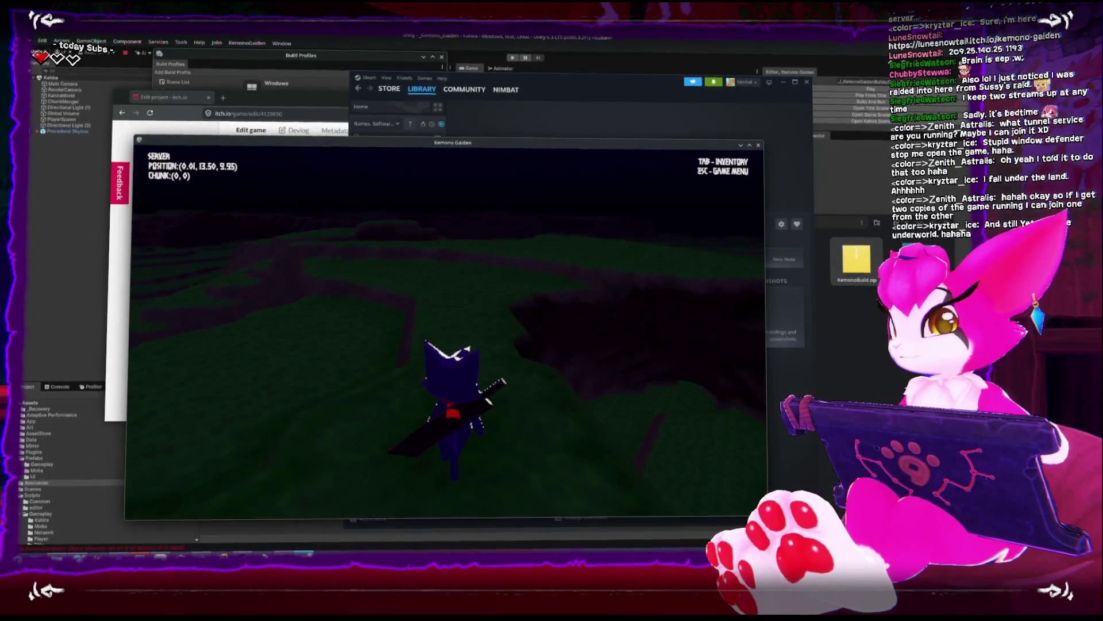
key("Escape")
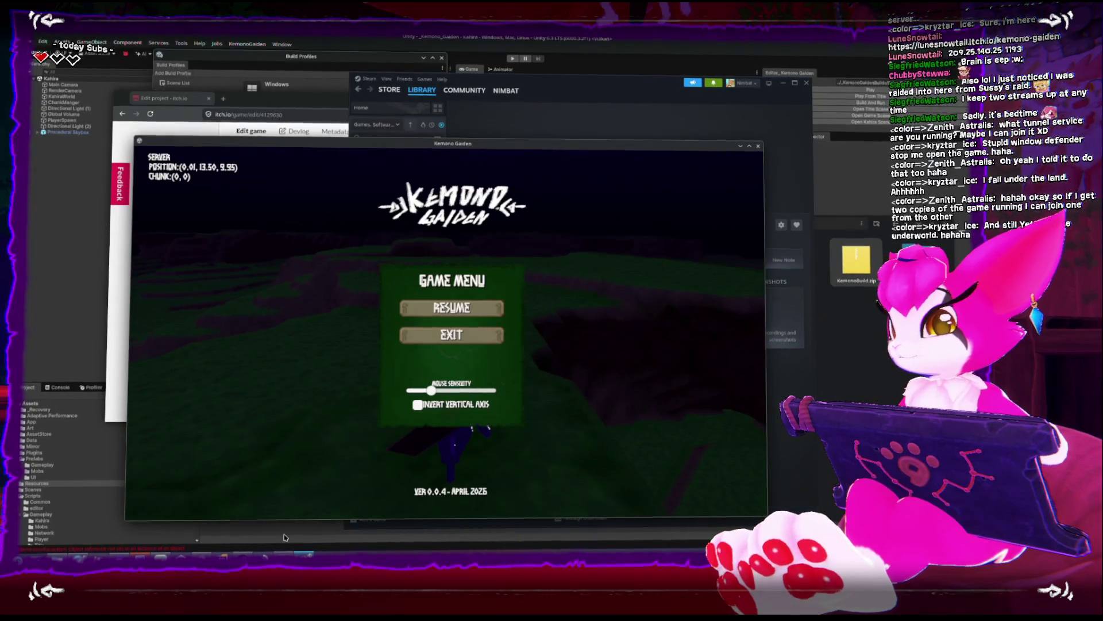
Switch from the game to Rider and focus the code editor
key("alt+Tab")
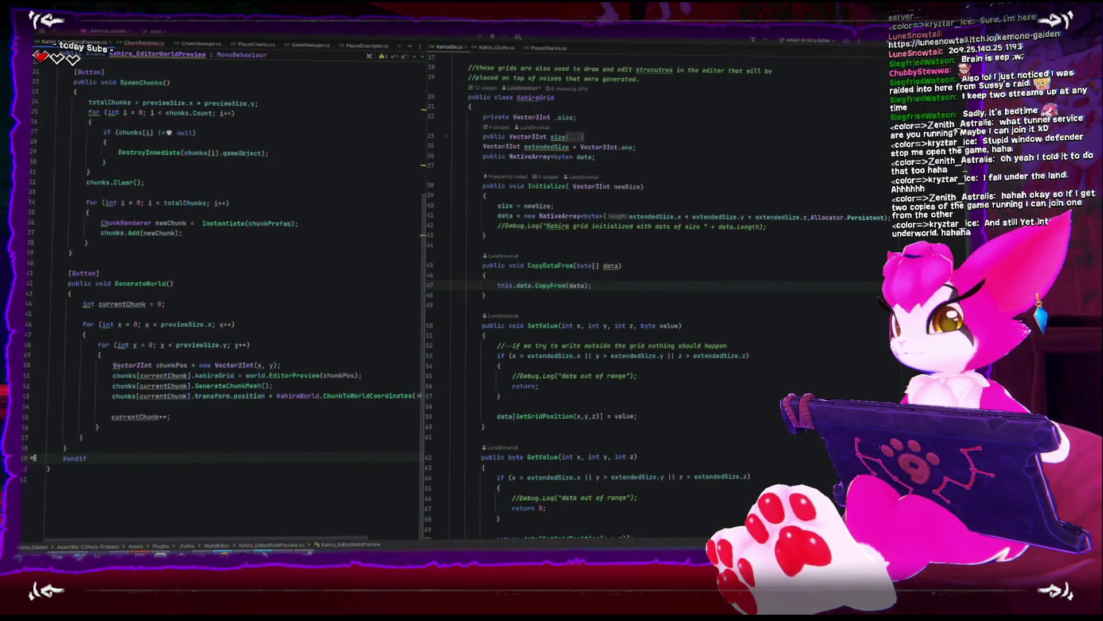
key("alt+Tab")
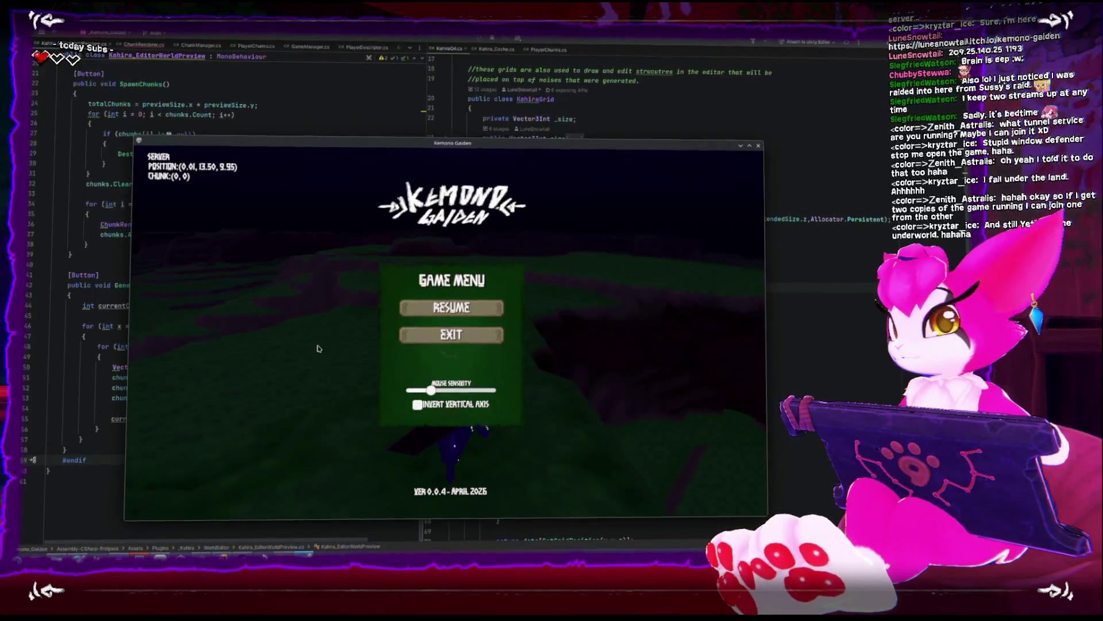
left_click(118, 339)
scroll(154, 118, "up", 3)
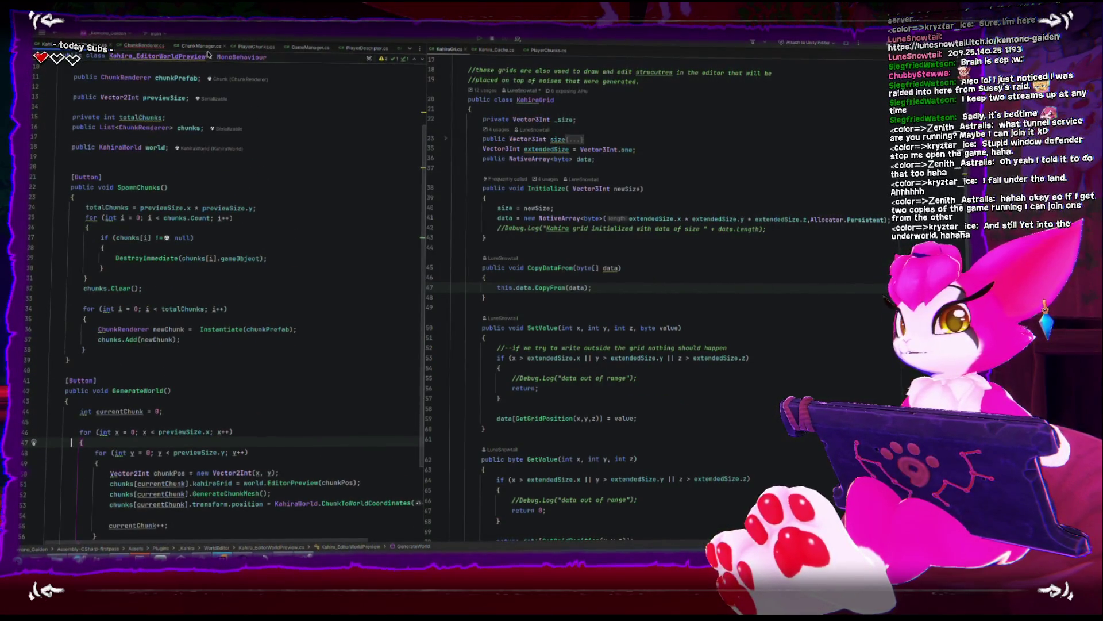
Read PlayerChunks.cs upward from Update() to OnDrawGizmos, then resume the game
left_click(256, 45)
scroll(217, 282, "up", 5)
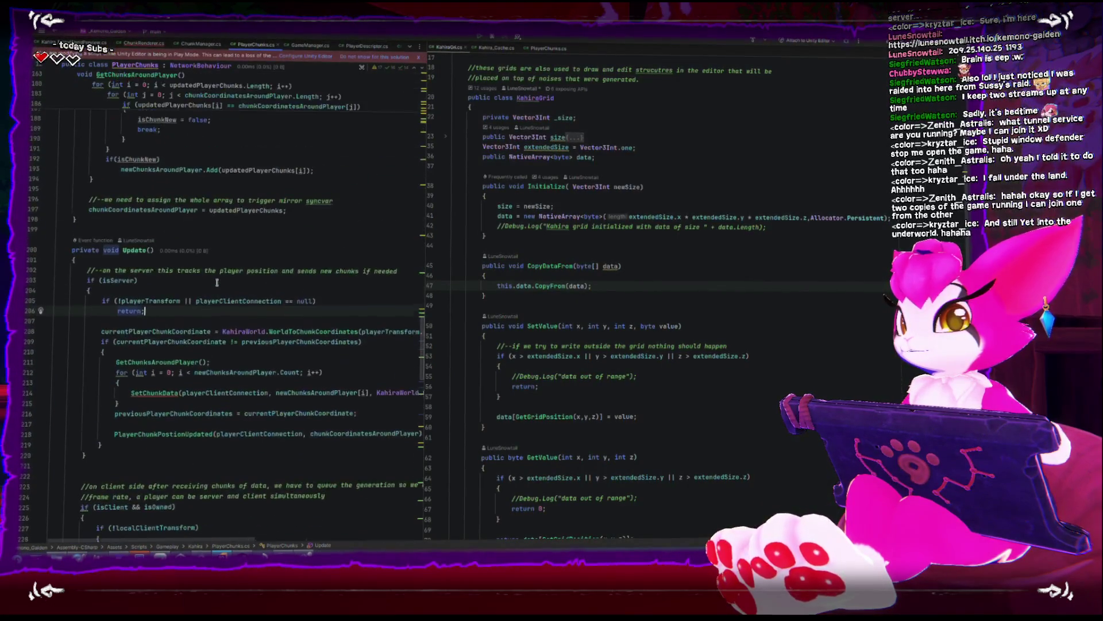
scroll(216, 282, "up", 12)
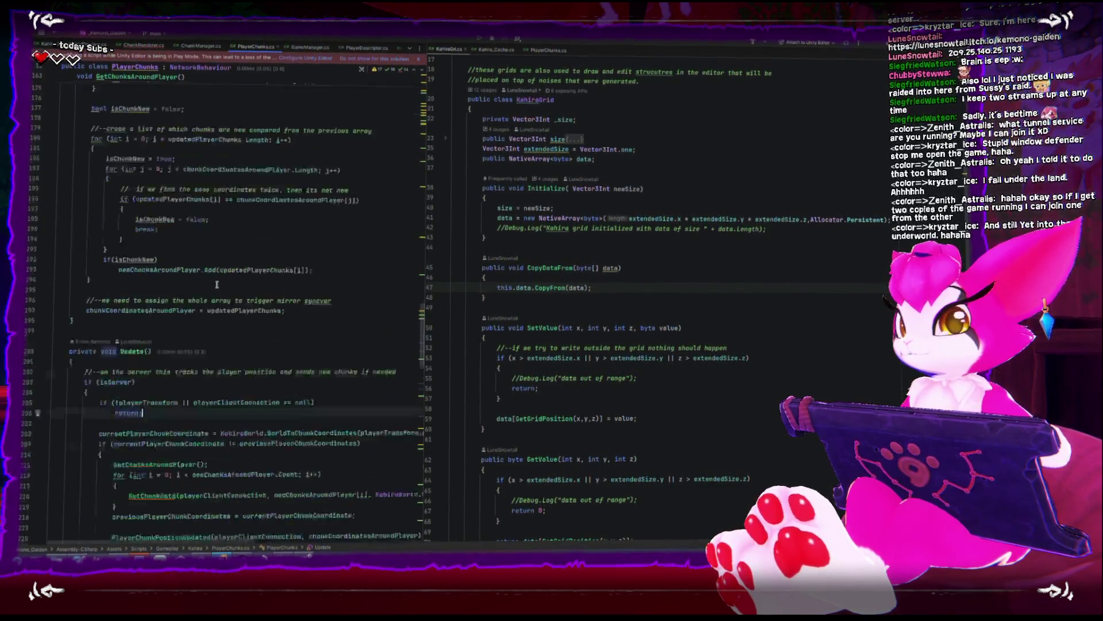
scroll(217, 285, "up", 10)
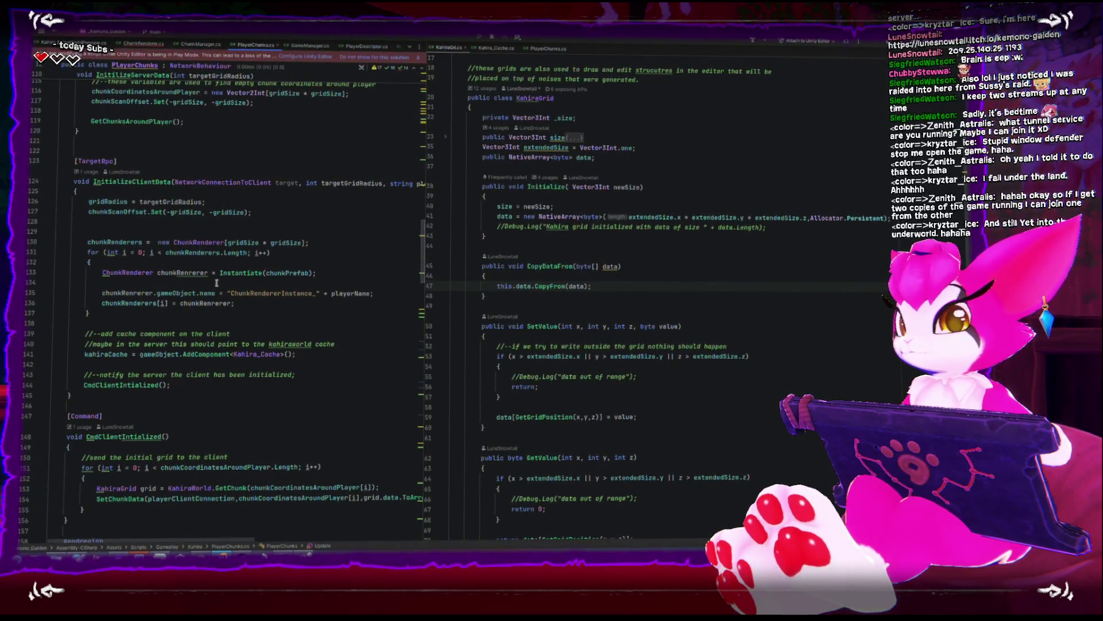
scroll(217, 282, "up", 10)
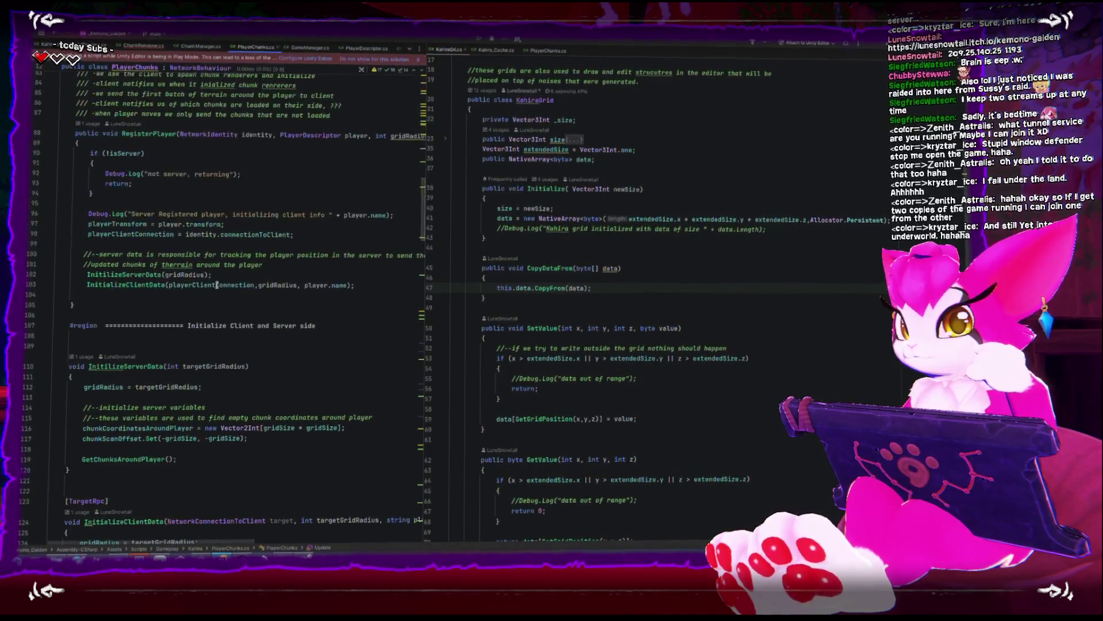
scroll(319, 286, "up", 10)
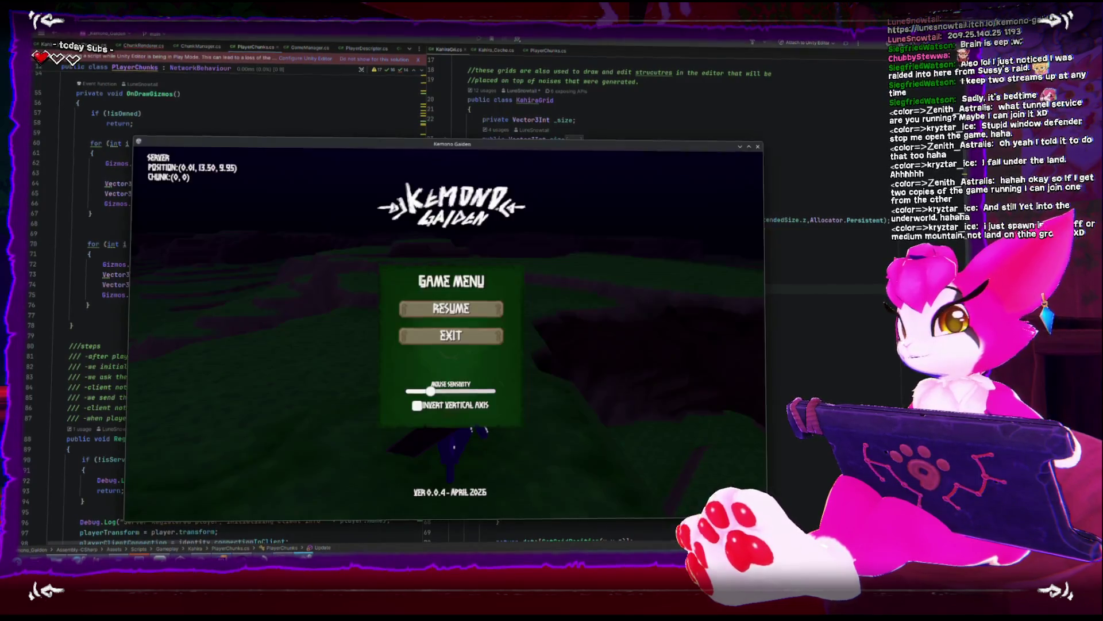
key("Escape")
Exit the session to the title screen and host a new world with seed 1234234
key("w")
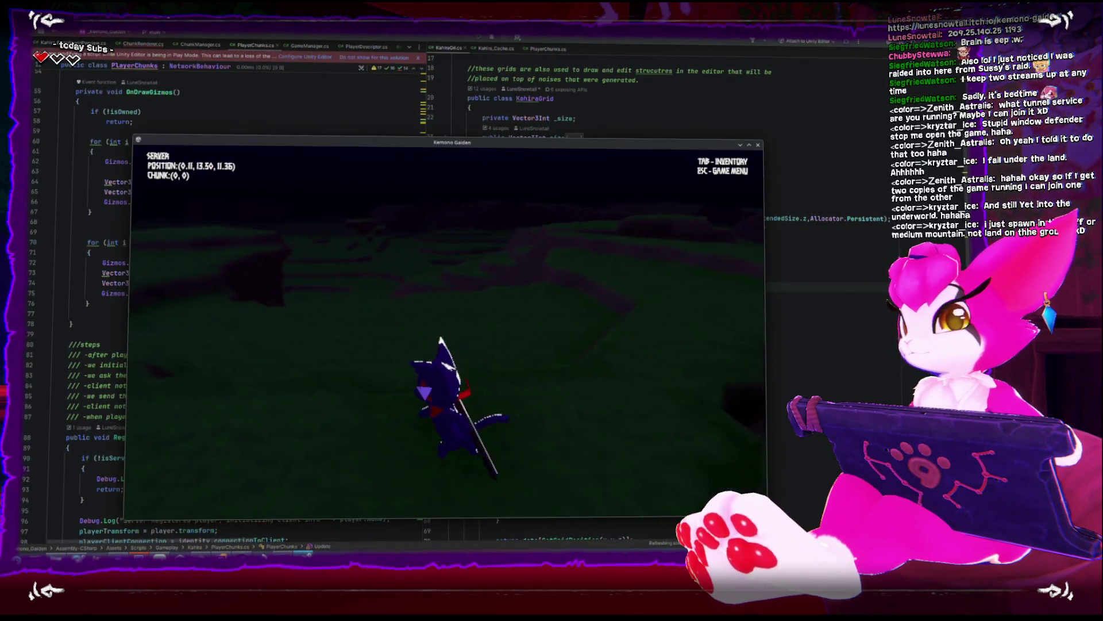
key("Escape")
left_click(476, 344)
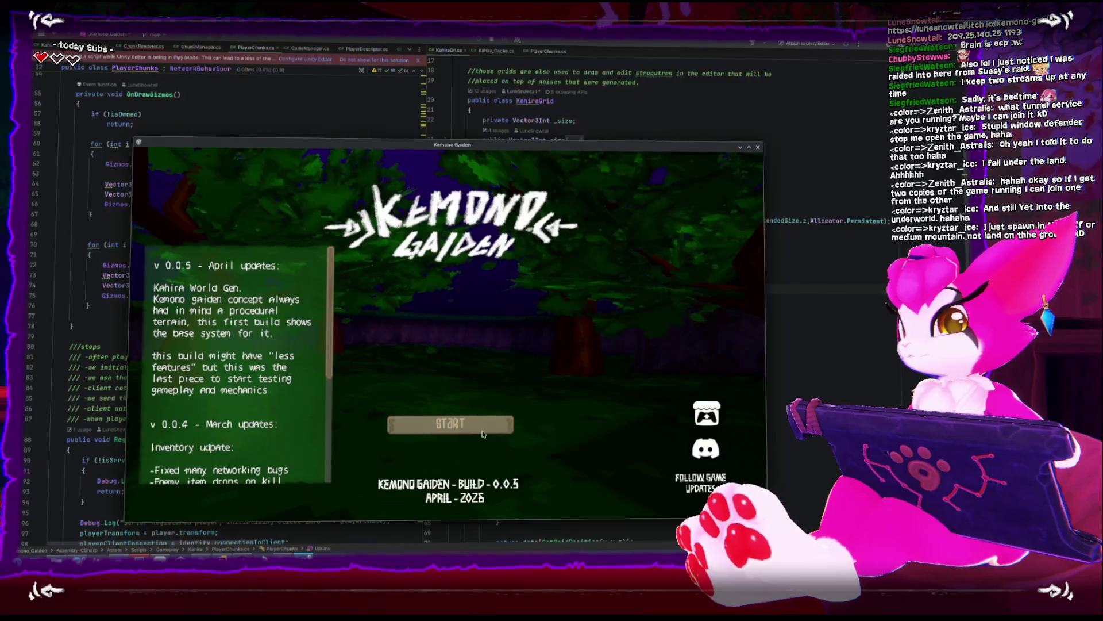
type("1234234")
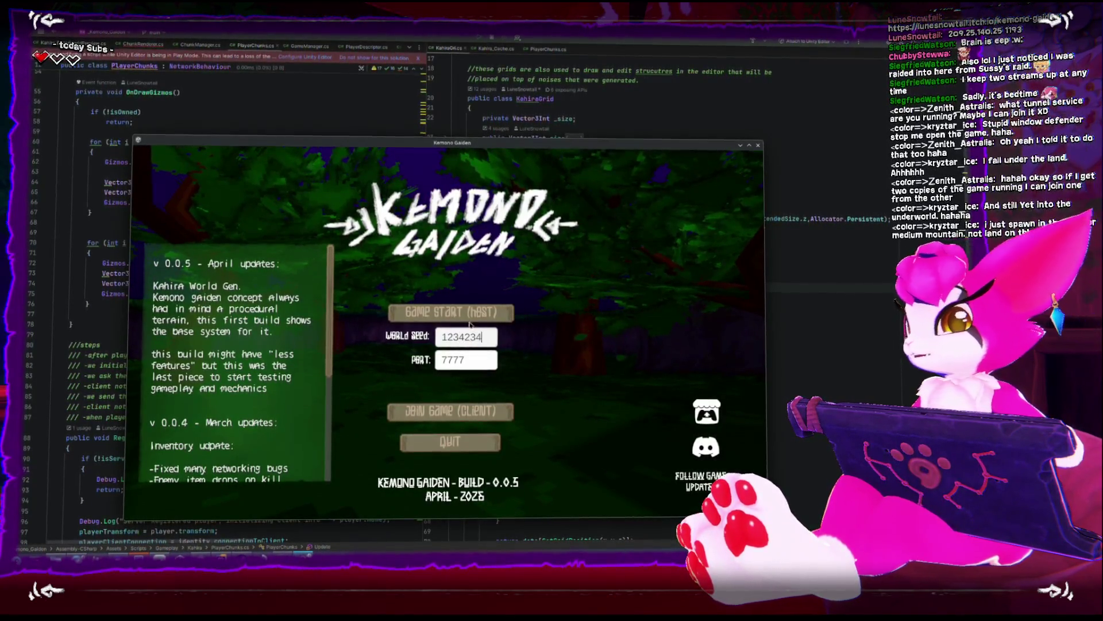
left_click(451, 312)
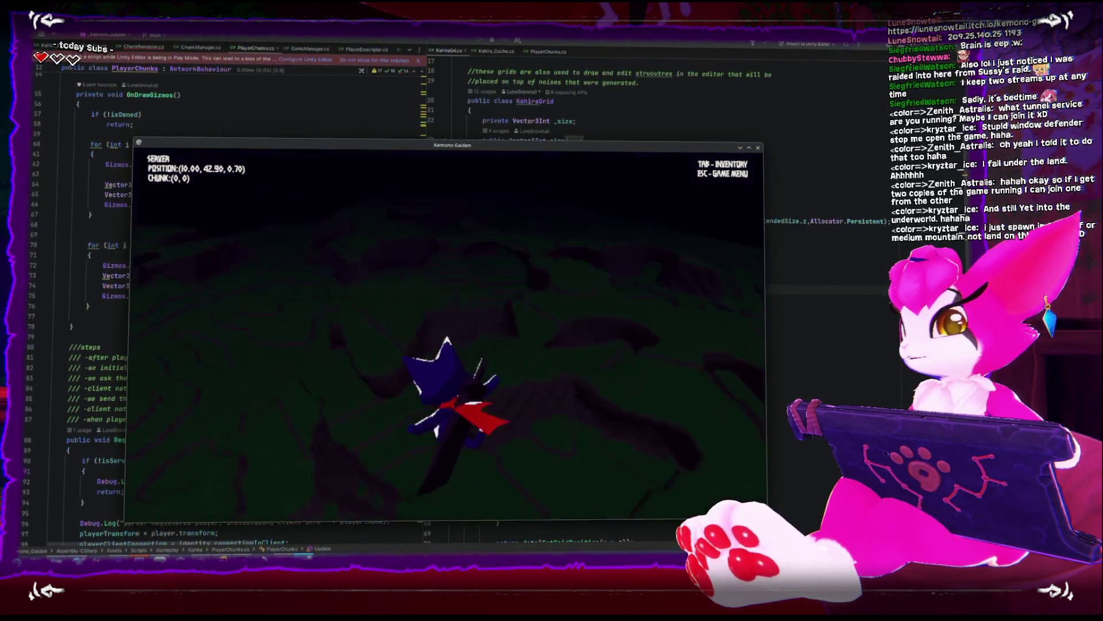
Exit again and host a fresh world from seed 33455345
key("Escape")
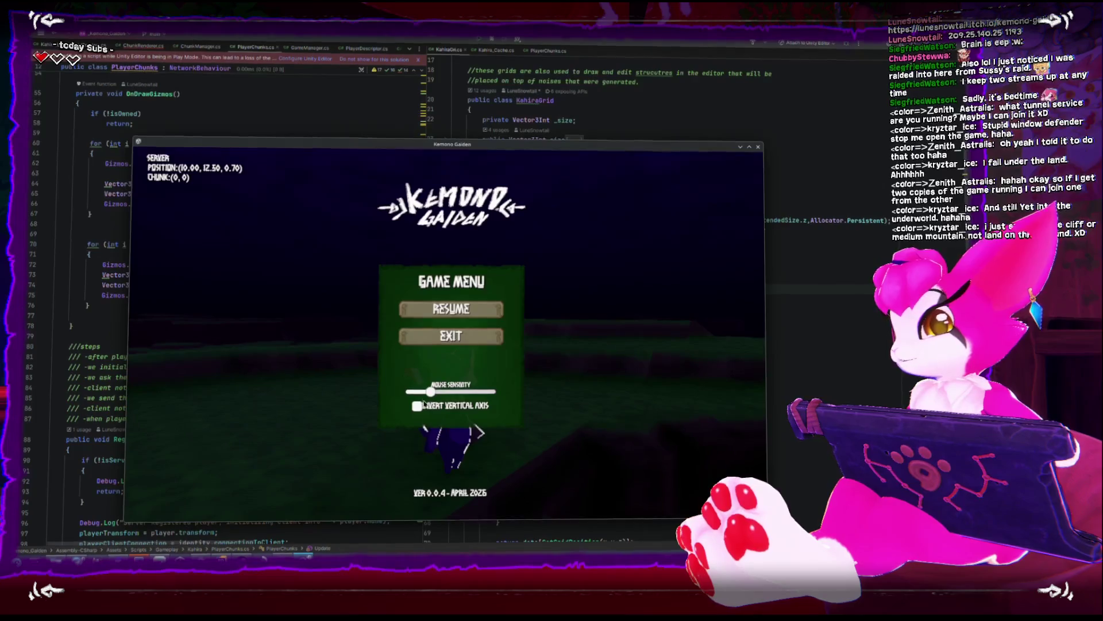
left_click(425, 339)
double_click(473, 337)
type("33455345")
left_click(472, 315)
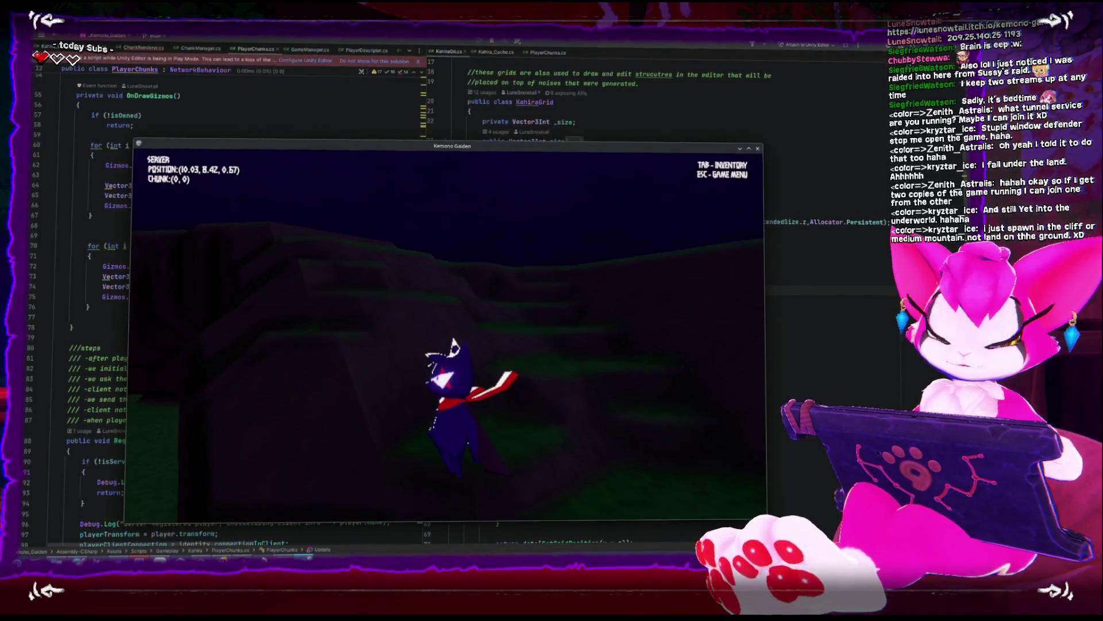
Run the character from spawn across the lowlands through several chunks, then open the game menu
key("w")
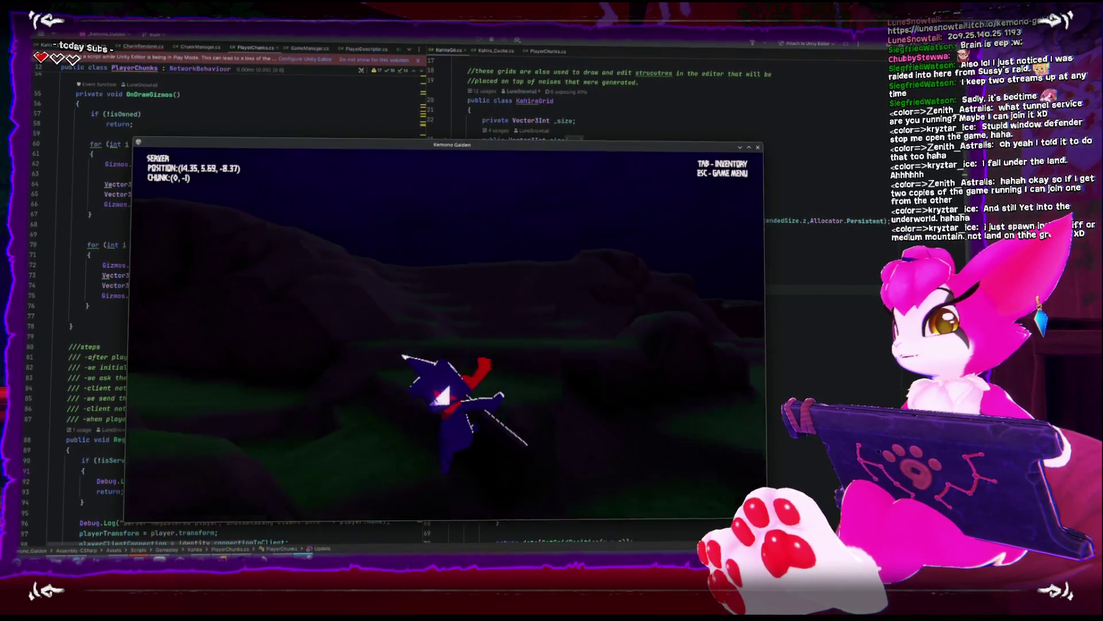
key("w")
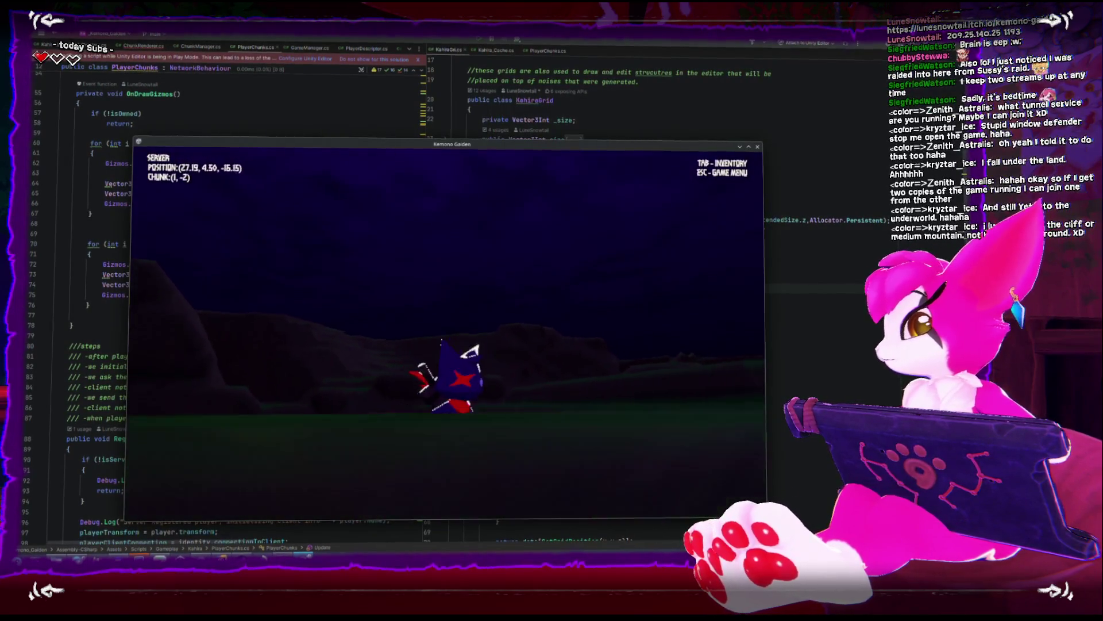
key("w")
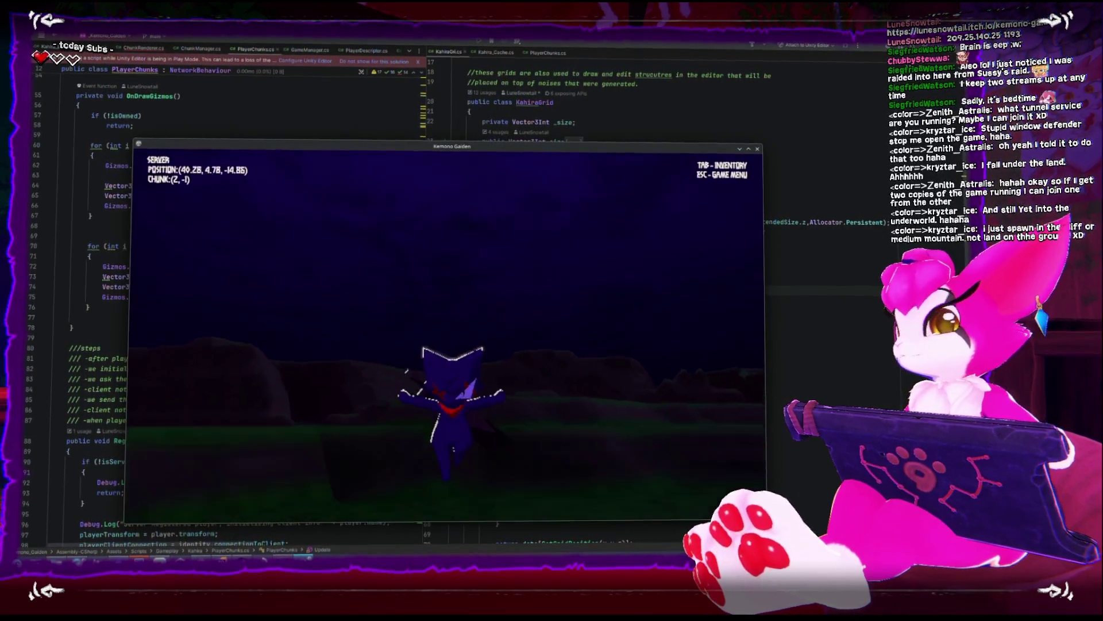
key("w")
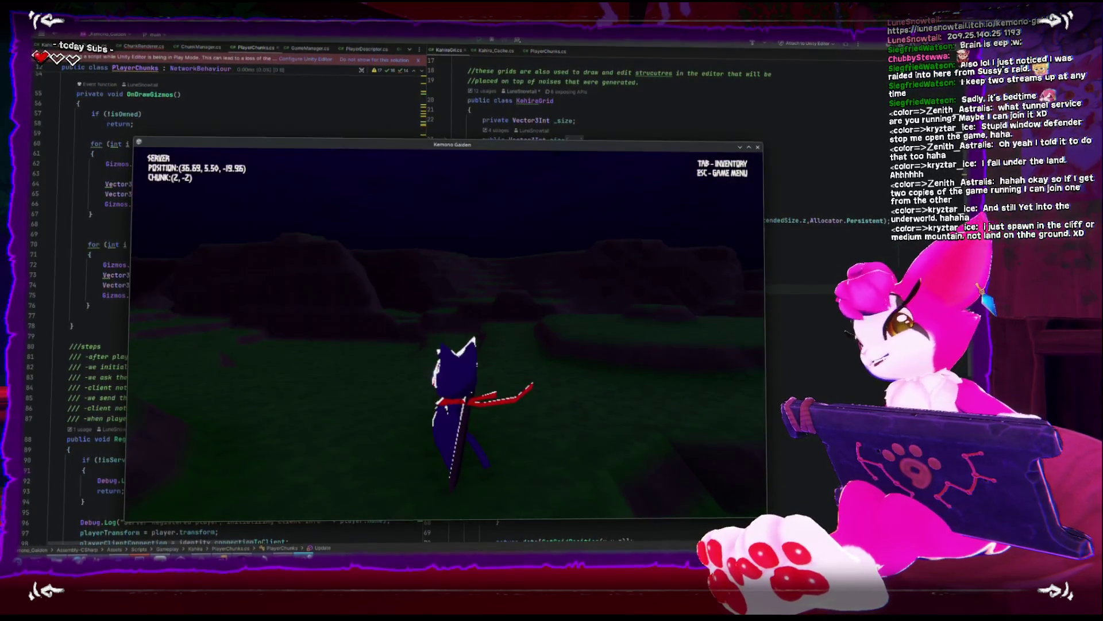
key("w")
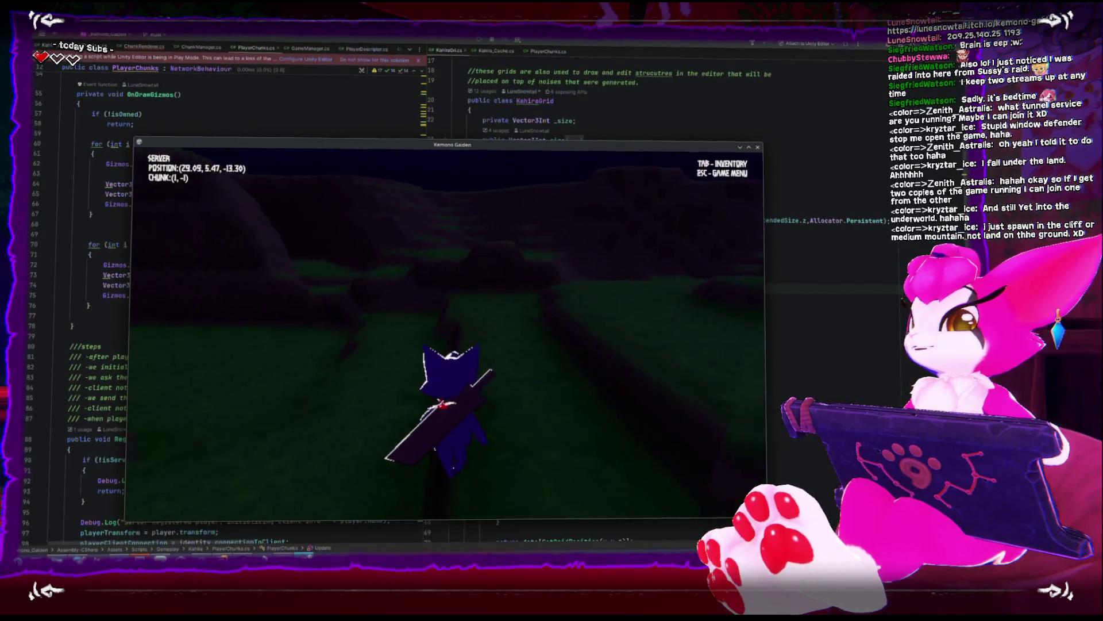
key("w")
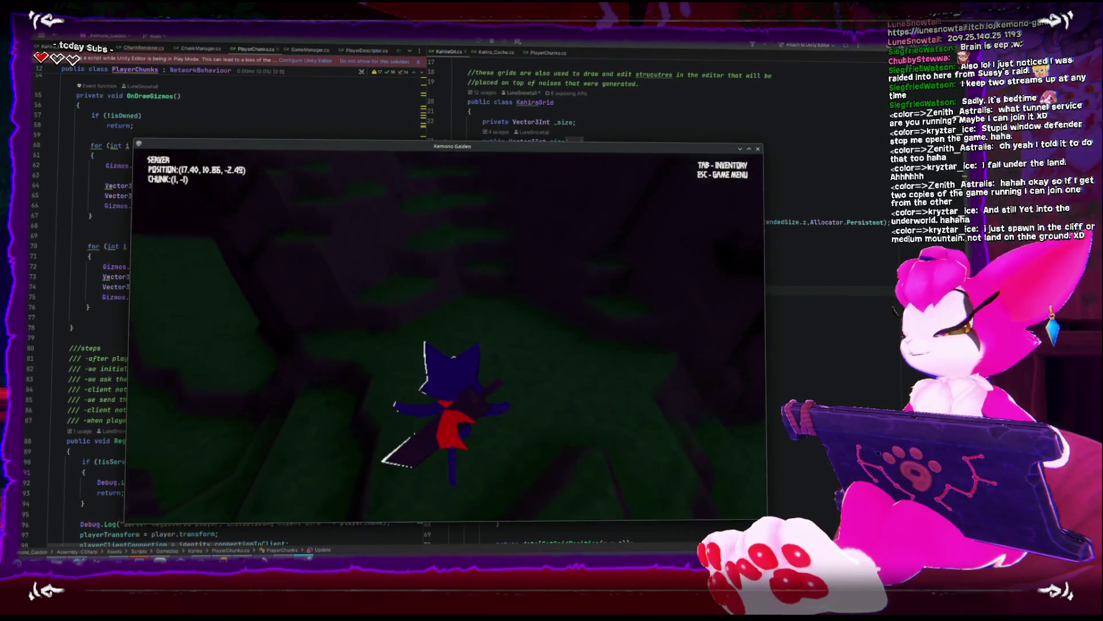
key("w")
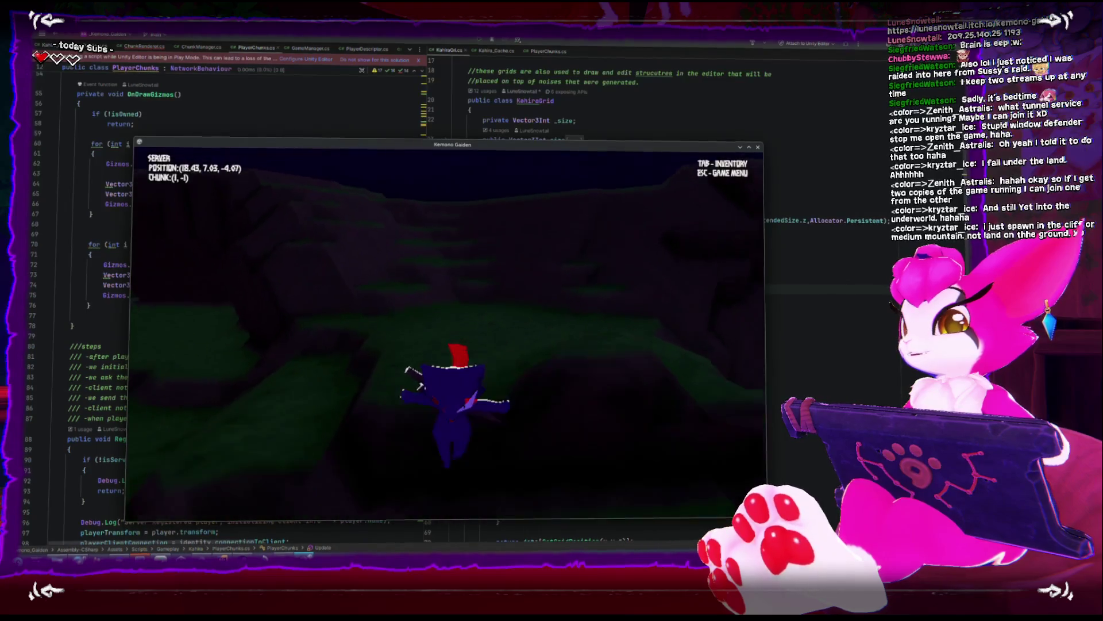
key("w")
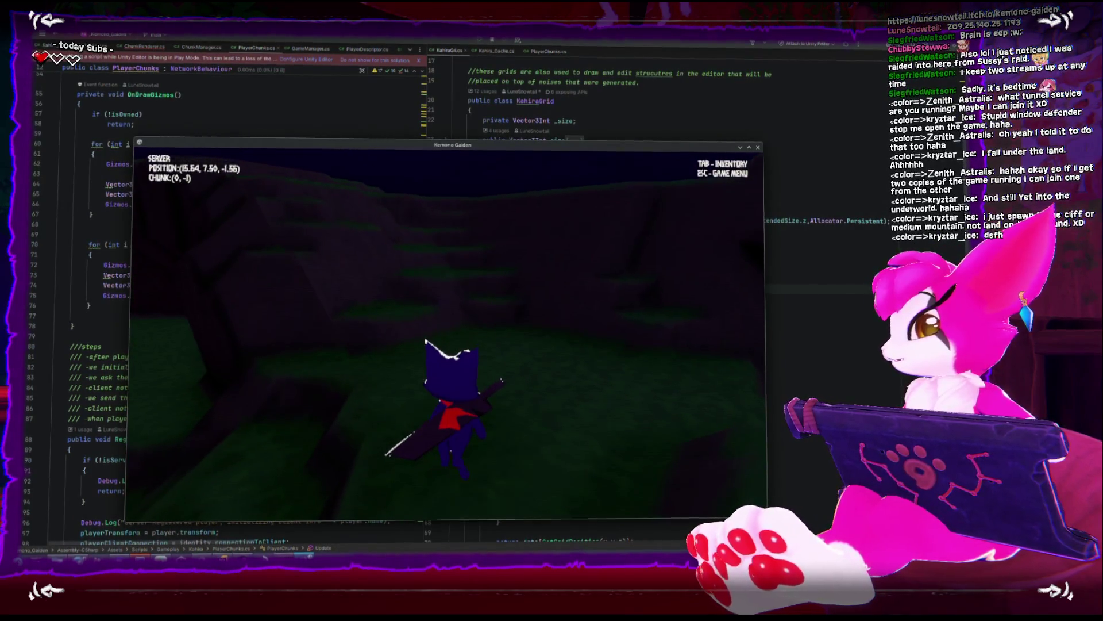
key("Escape")
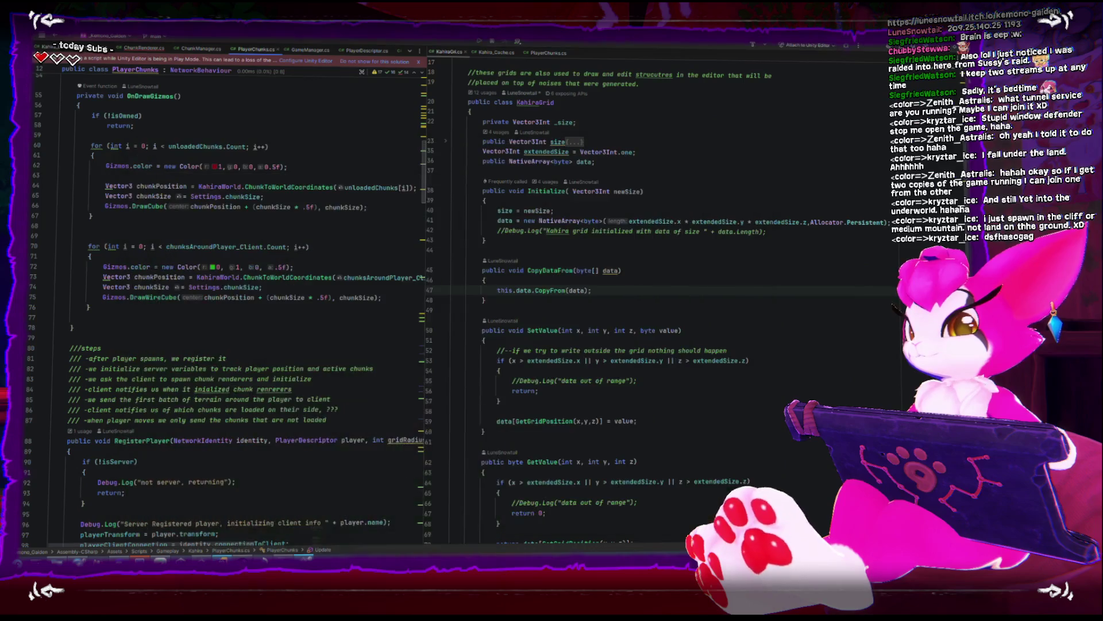
Close Build Profiles, test Play From Title, then stop the game
key("alt+Tab")
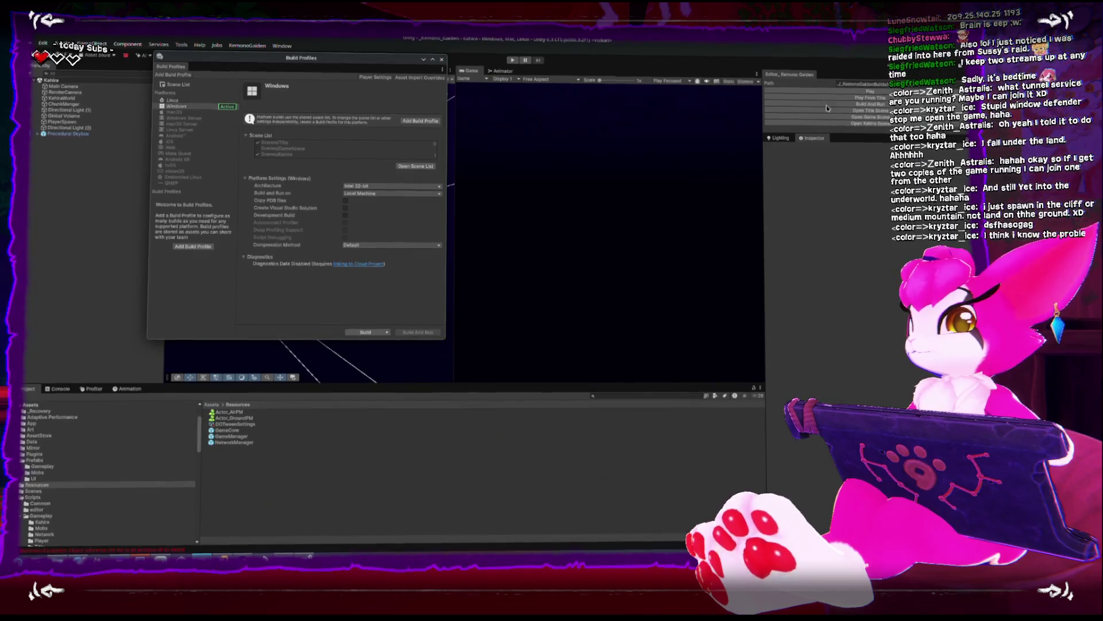
left_click(443, 61)
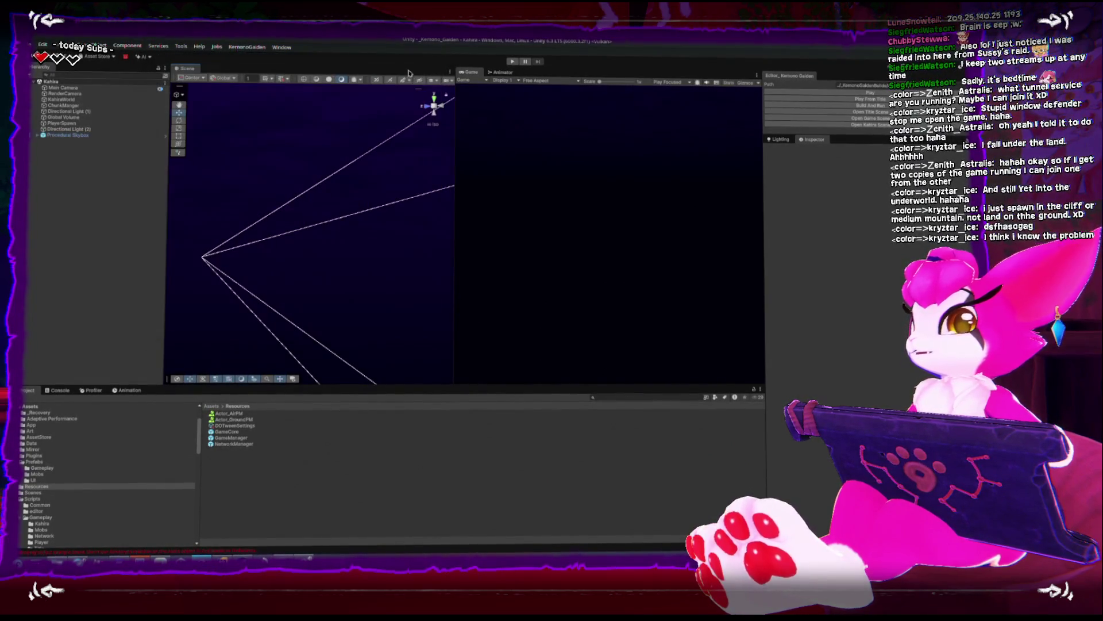
left_click(842, 98)
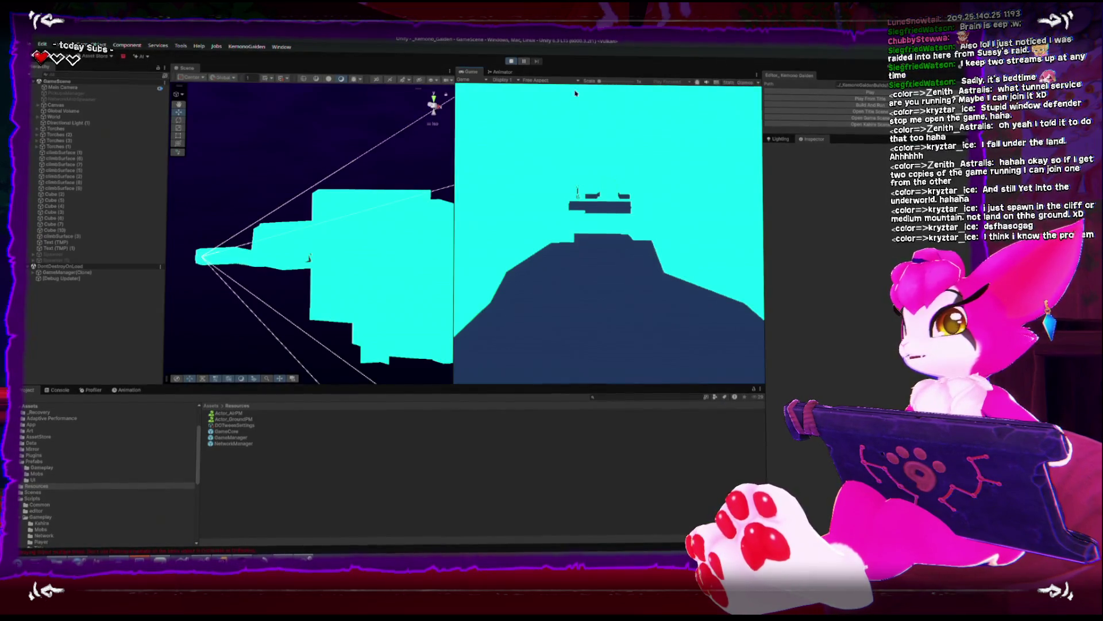
left_click(512, 61)
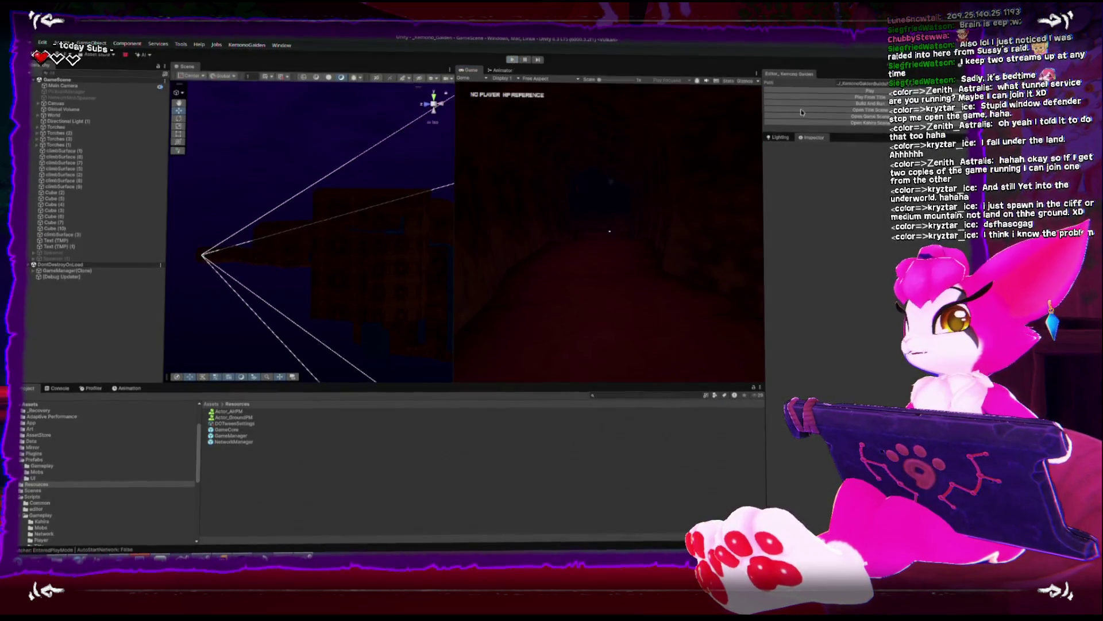
Open the Title scene, widen the Game view, and enter Play mode
left_click(834, 111)
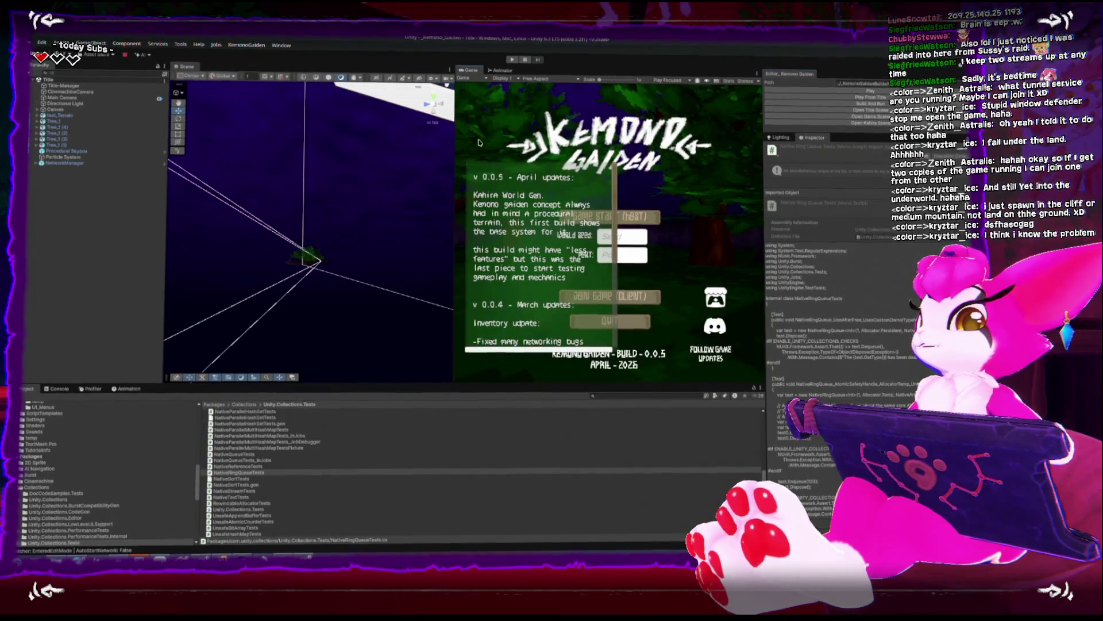
left_click_drag(456, 142, 223, 142)
left_click(509, 61)
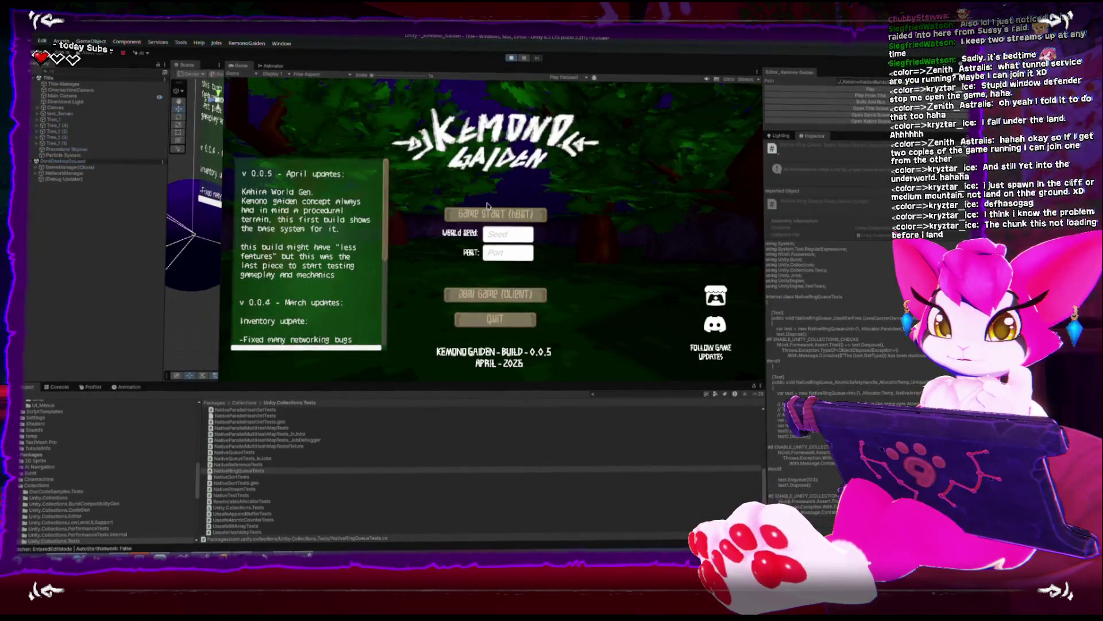
left_click(488, 212)
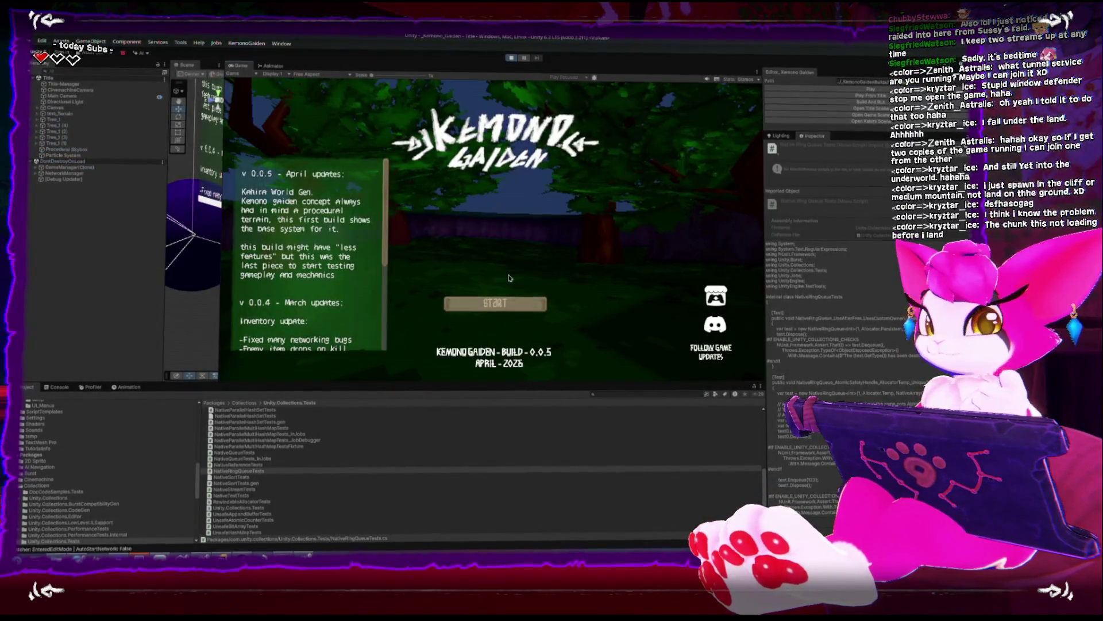
left_click(519, 307)
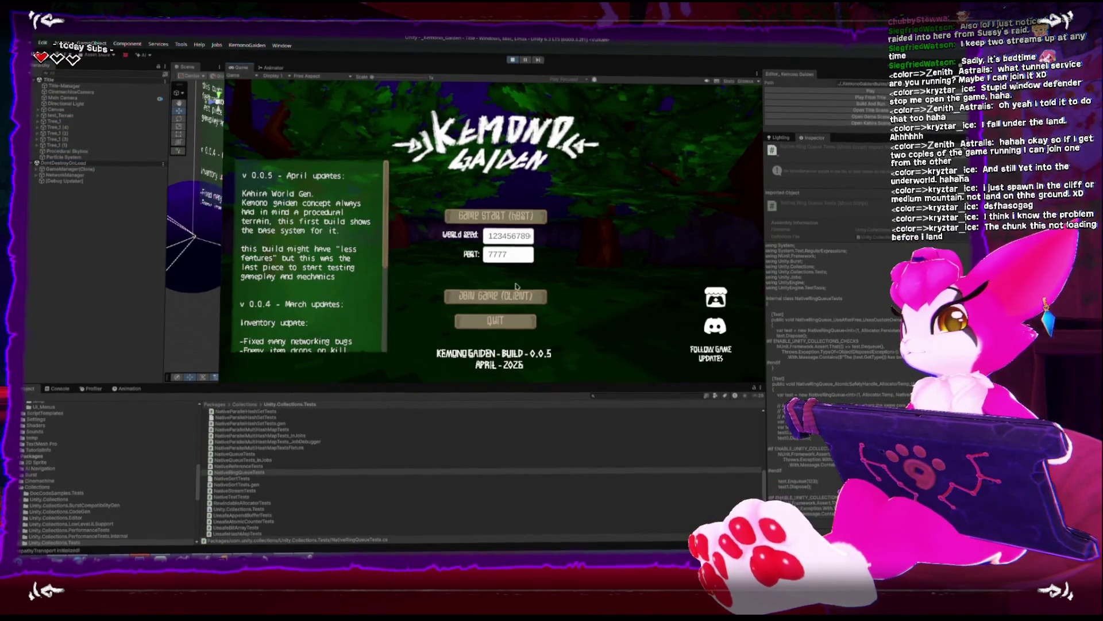
left_click(497, 262)
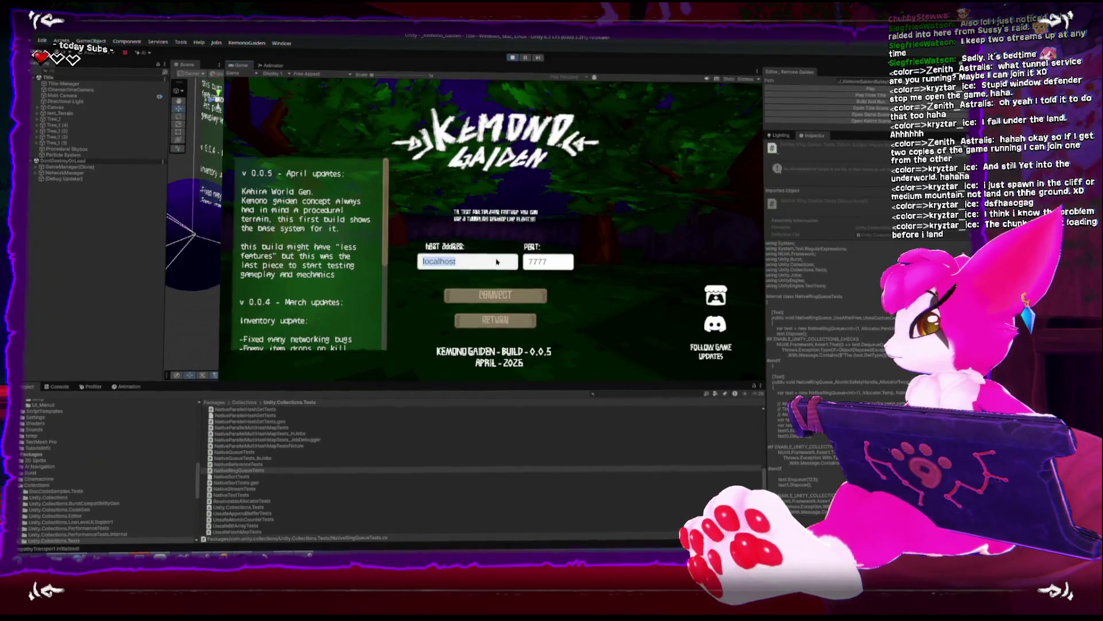
type("209")
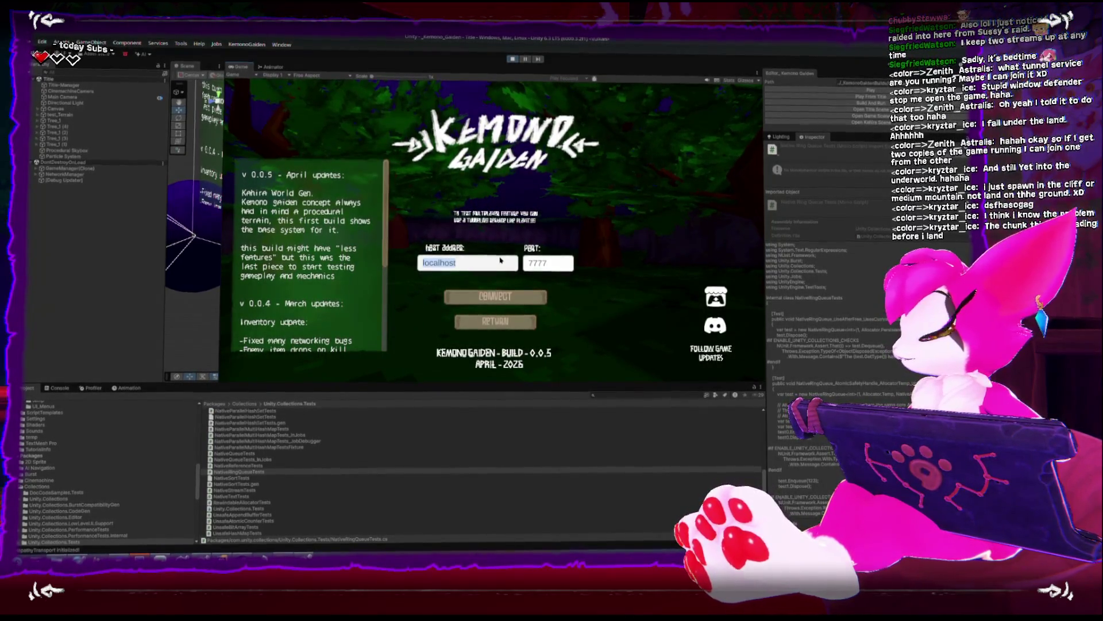
type(".25")
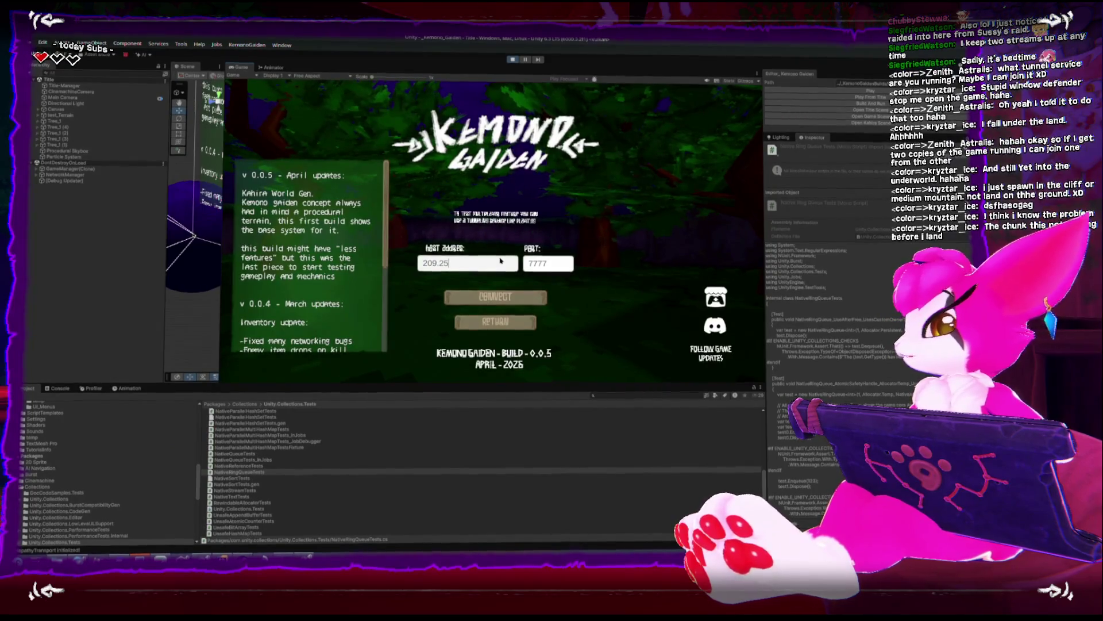
type(".140")
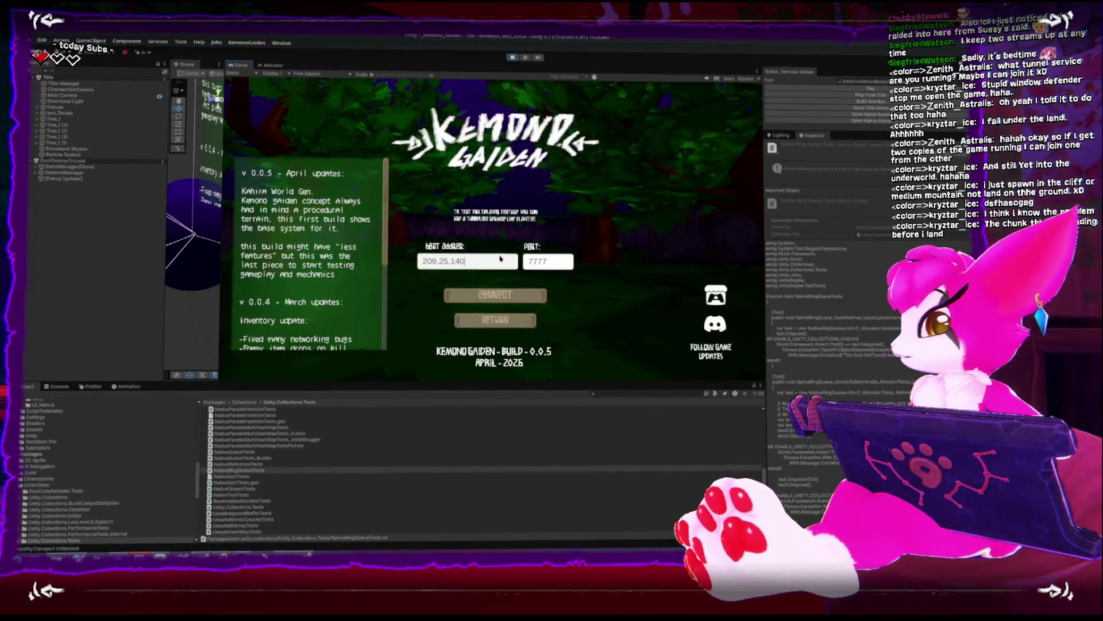
type(".25")
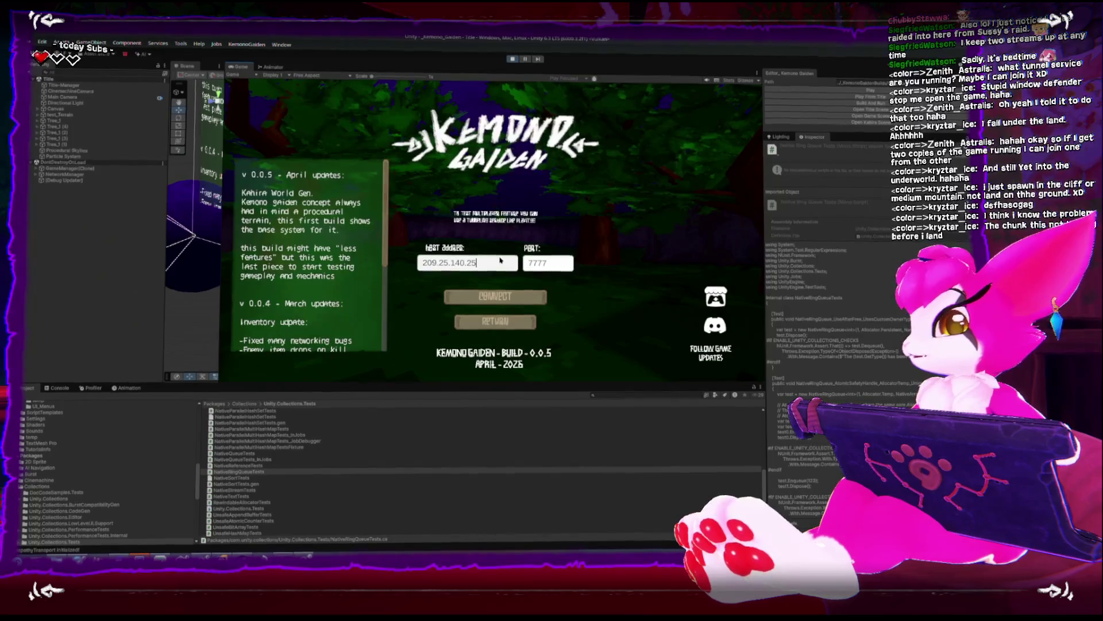
left_click(538, 265)
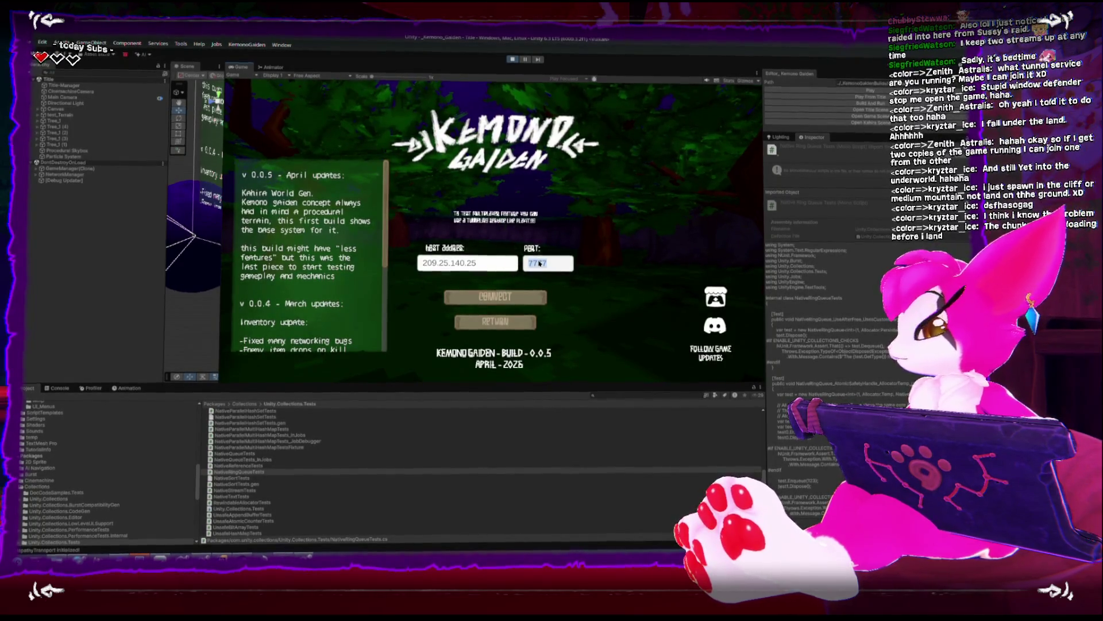
type("1113")
left_click(489, 294)
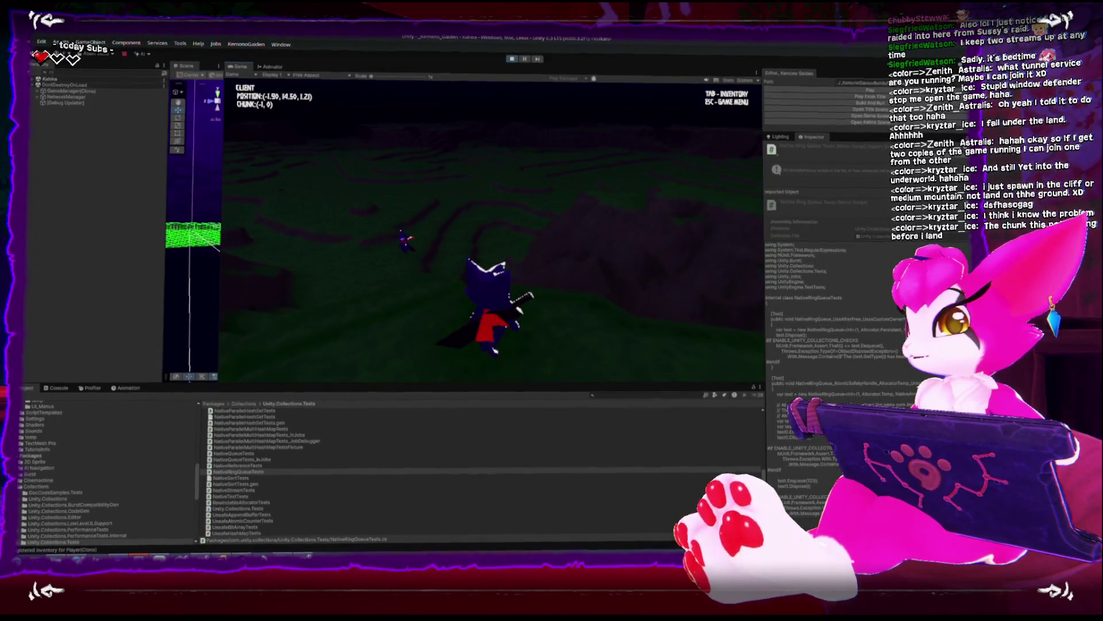
key("Escape")
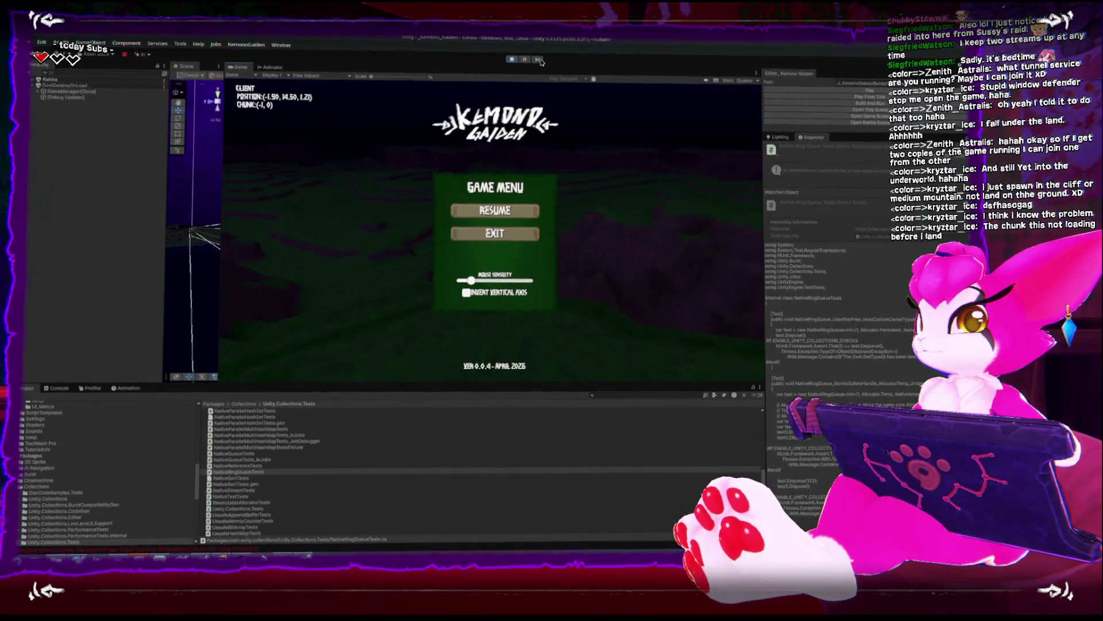
left_click(513, 59)
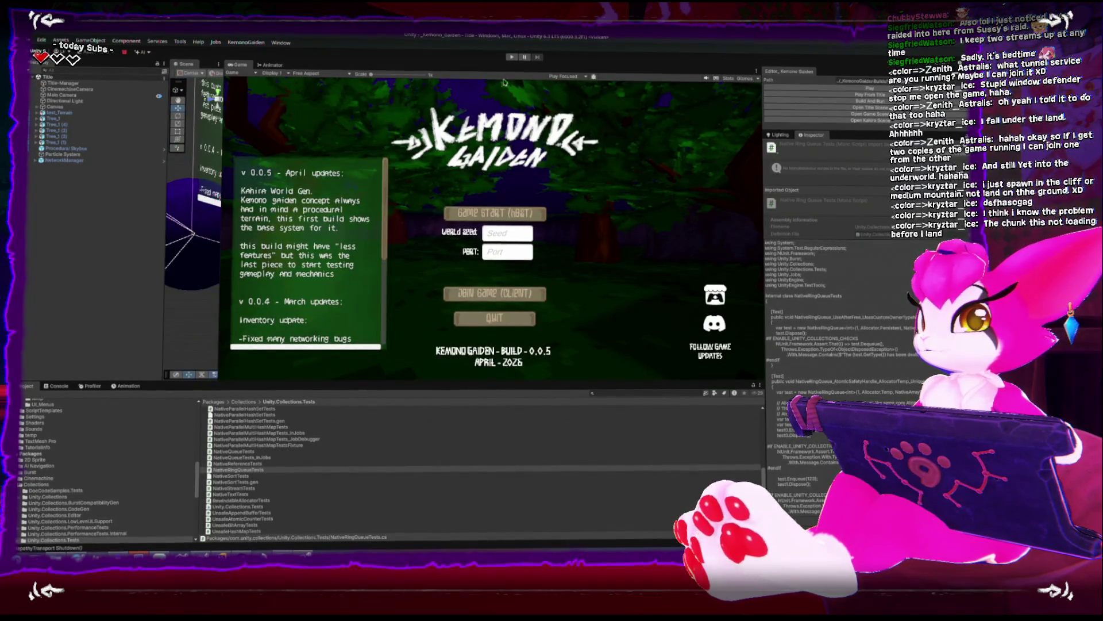
Restart Play mode, reconnect to the saved server, and walk the client forward
key("ctrl+p")
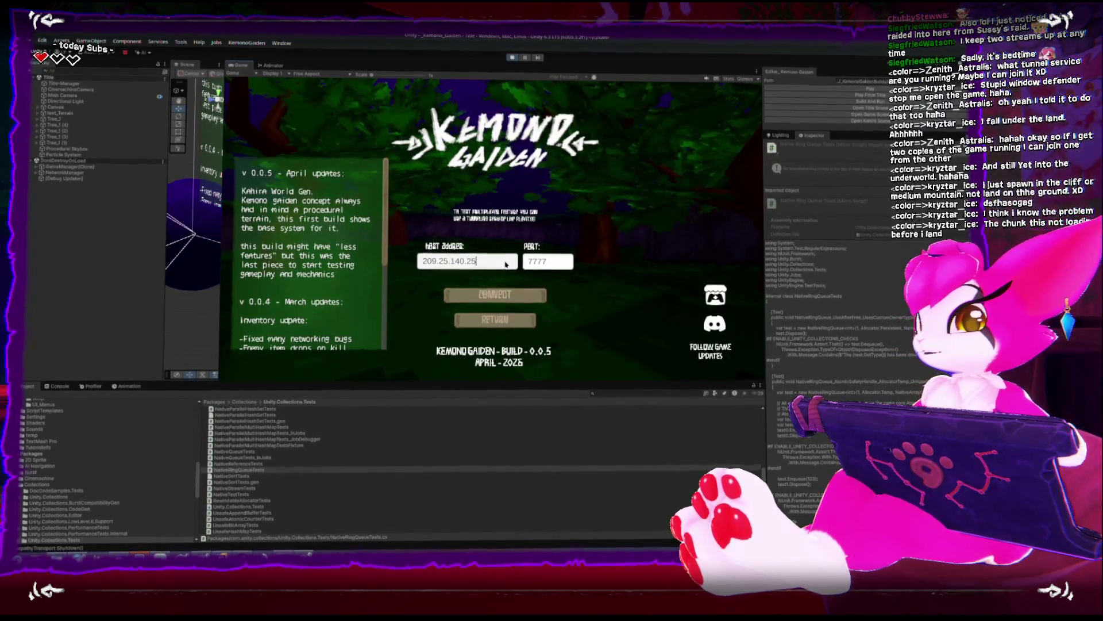
left_click(495, 294)
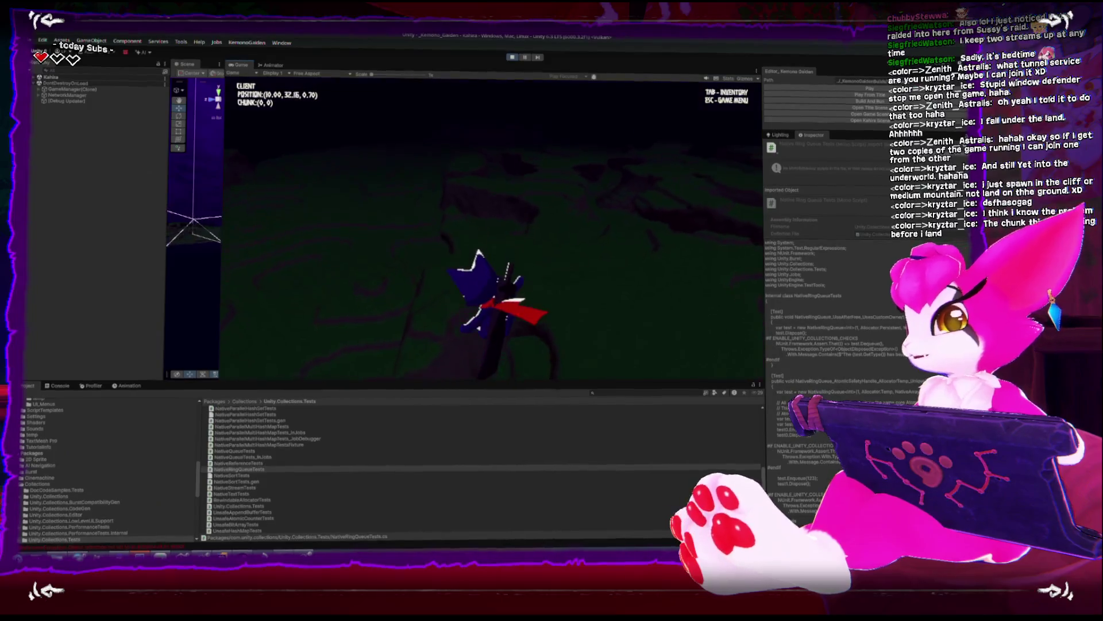
key("w")
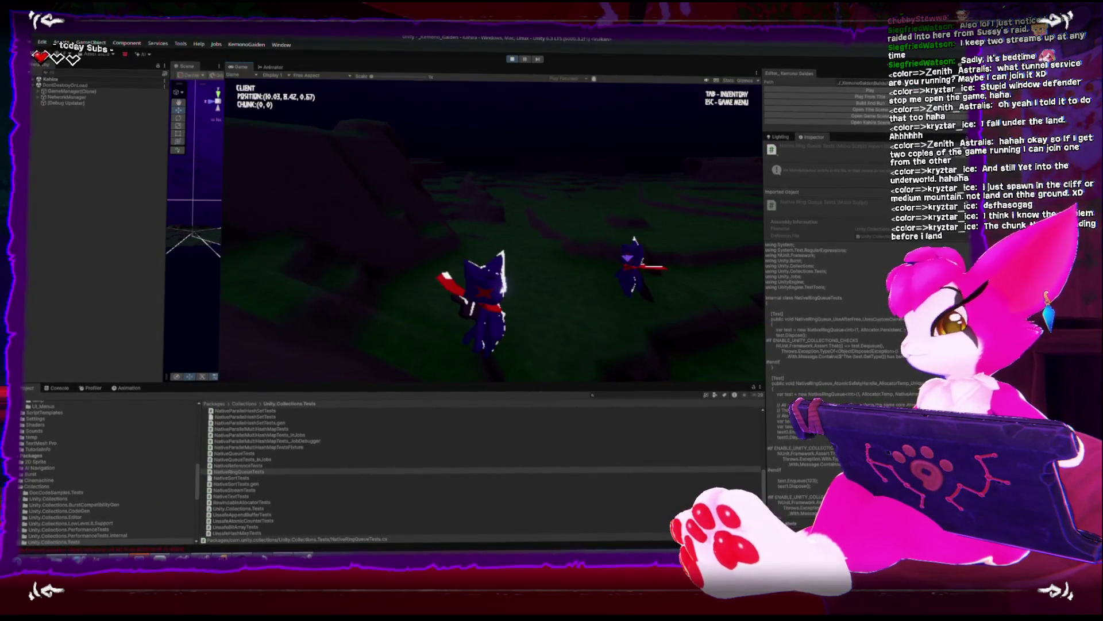
key("w")
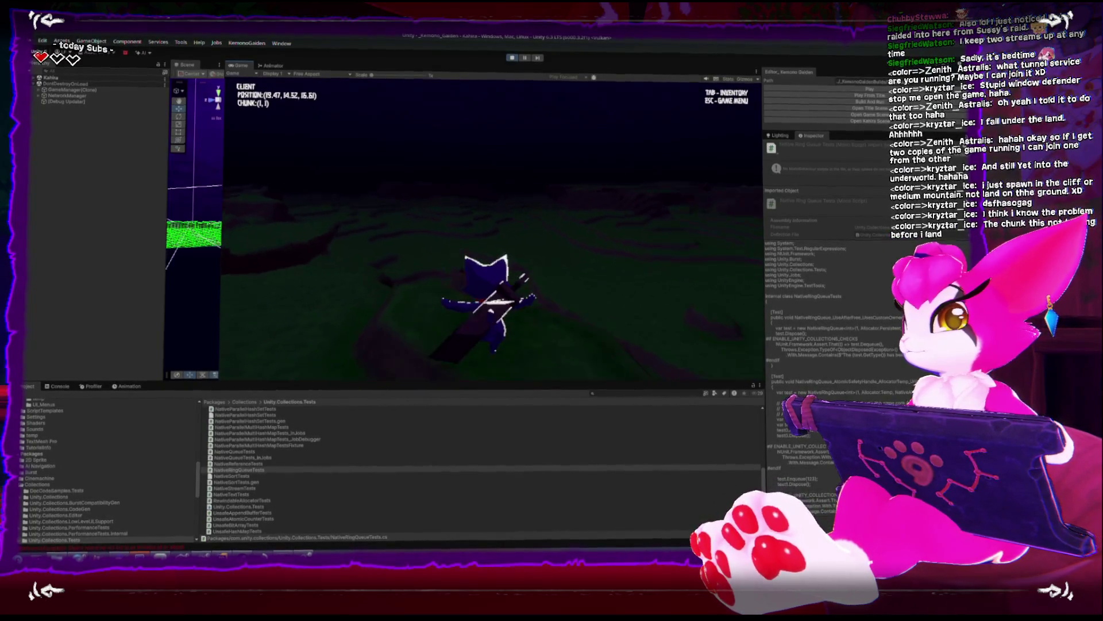
Open the client's game menu, then switch to the standalone server window and close its menu
key("Escape")
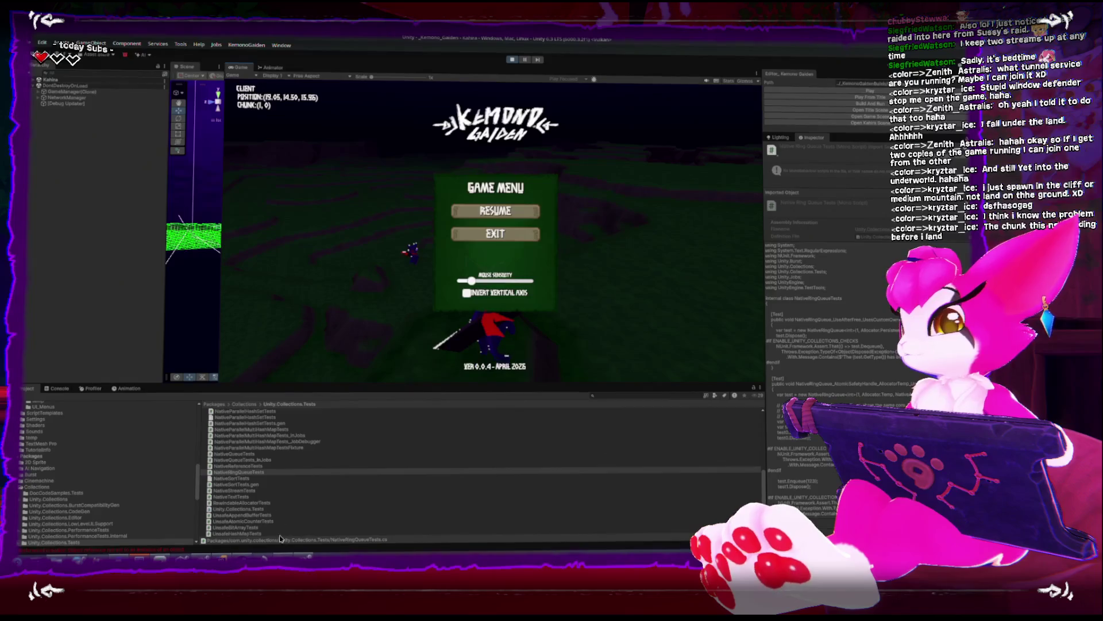
key("alt+Tab")
key("Escape")
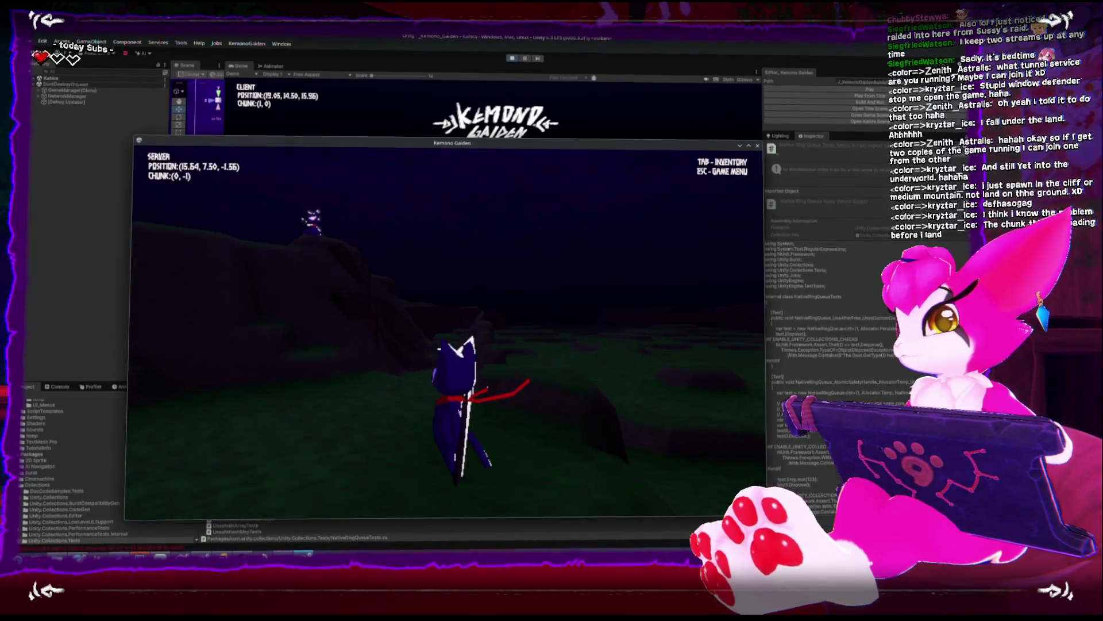
Move the server character toward the client player, strafing and turning around the terrain
key("w")
key("w")
key("w")
key("w")
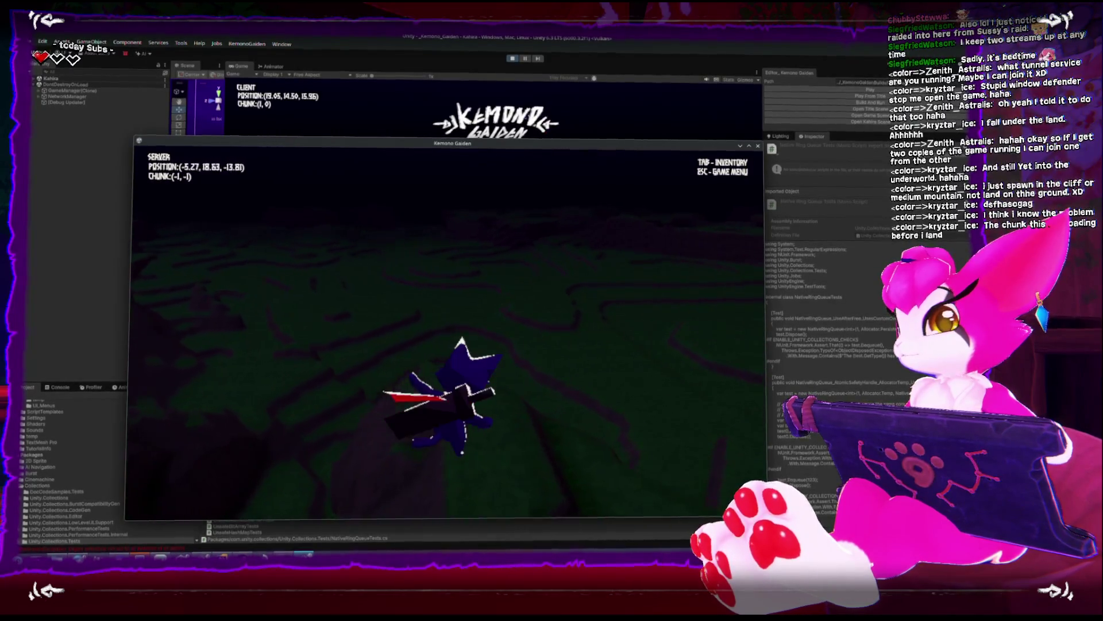
key("d")
key("a")
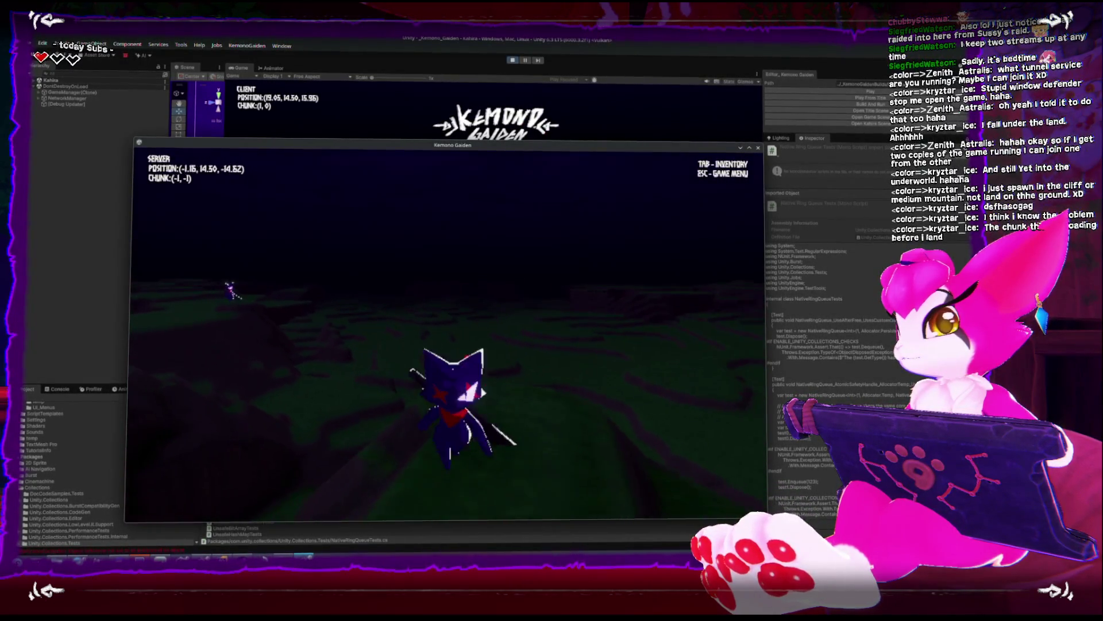
key("w")
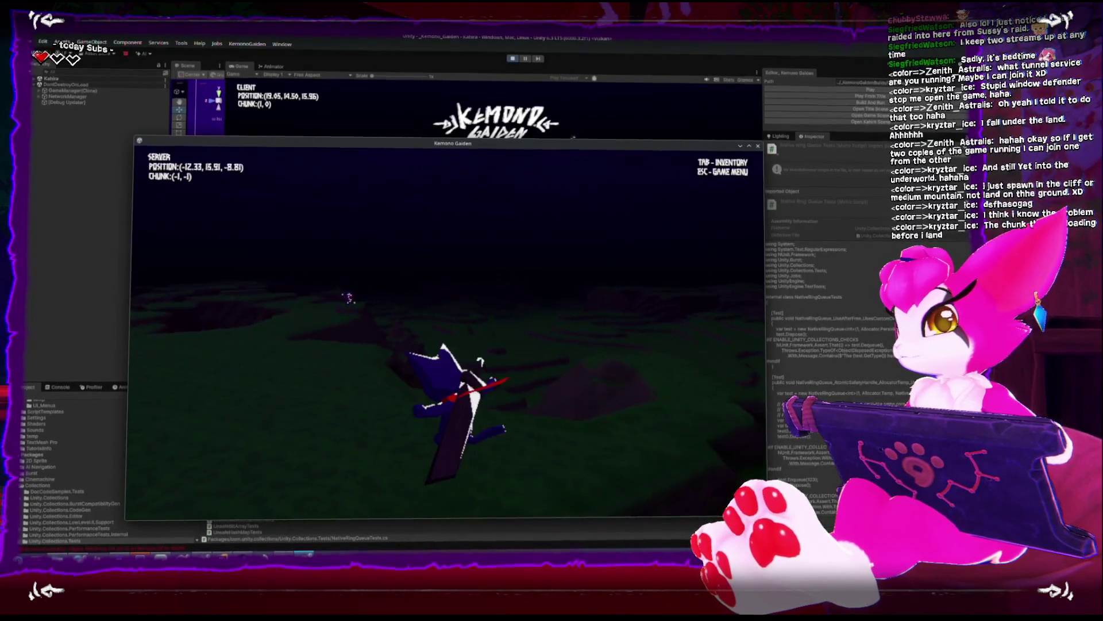
key("s")
Run up the slope into the next chunk beside the other player, then open the game menu
key("w")
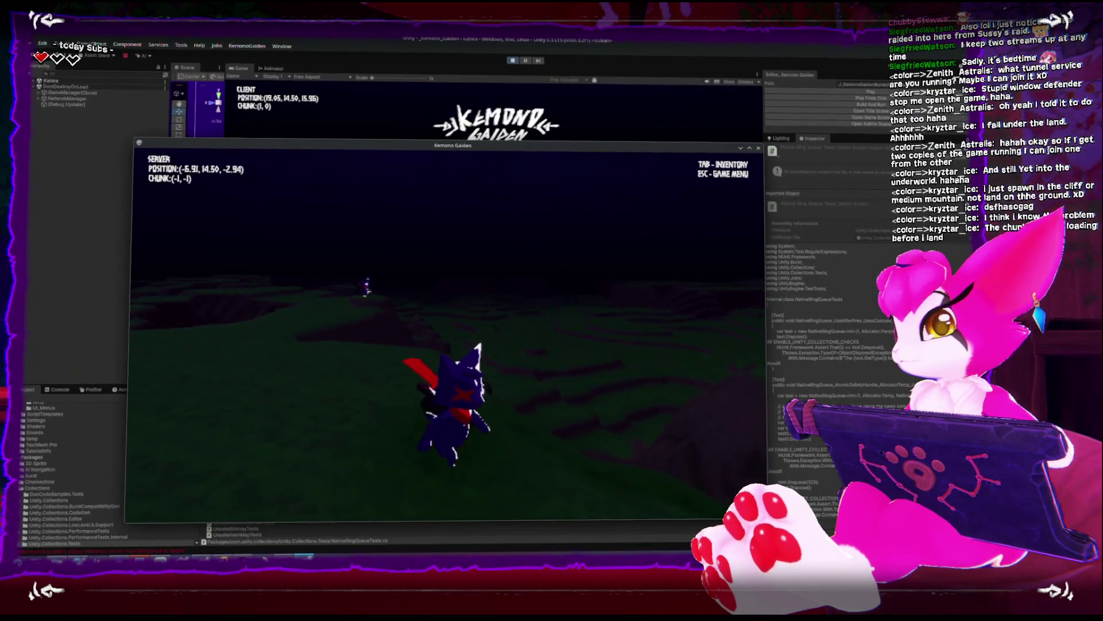
key("w")
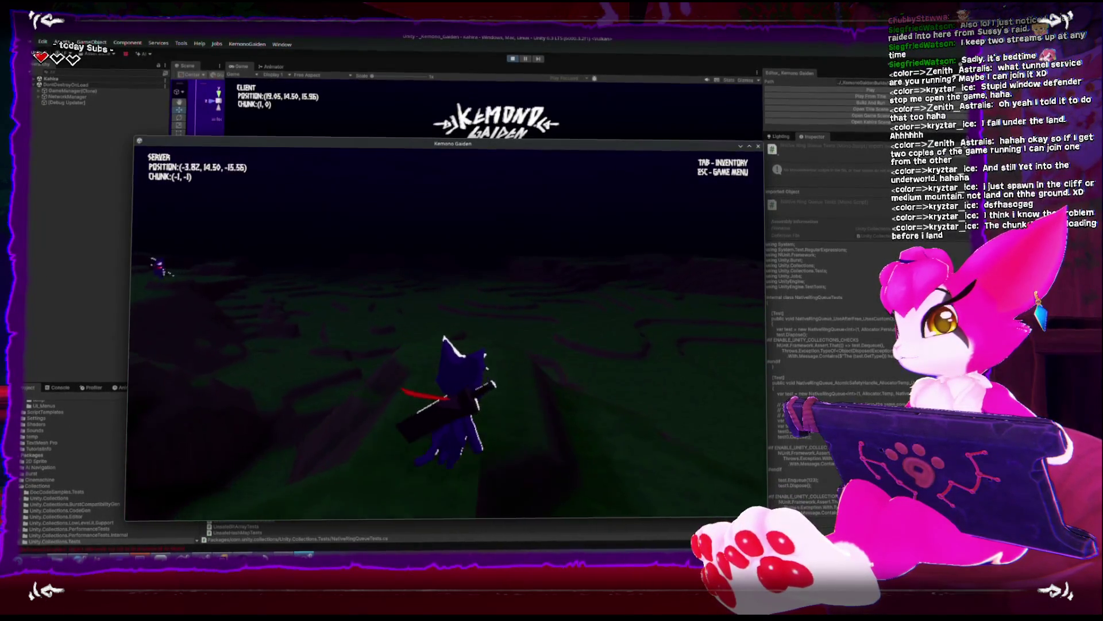
key("w")
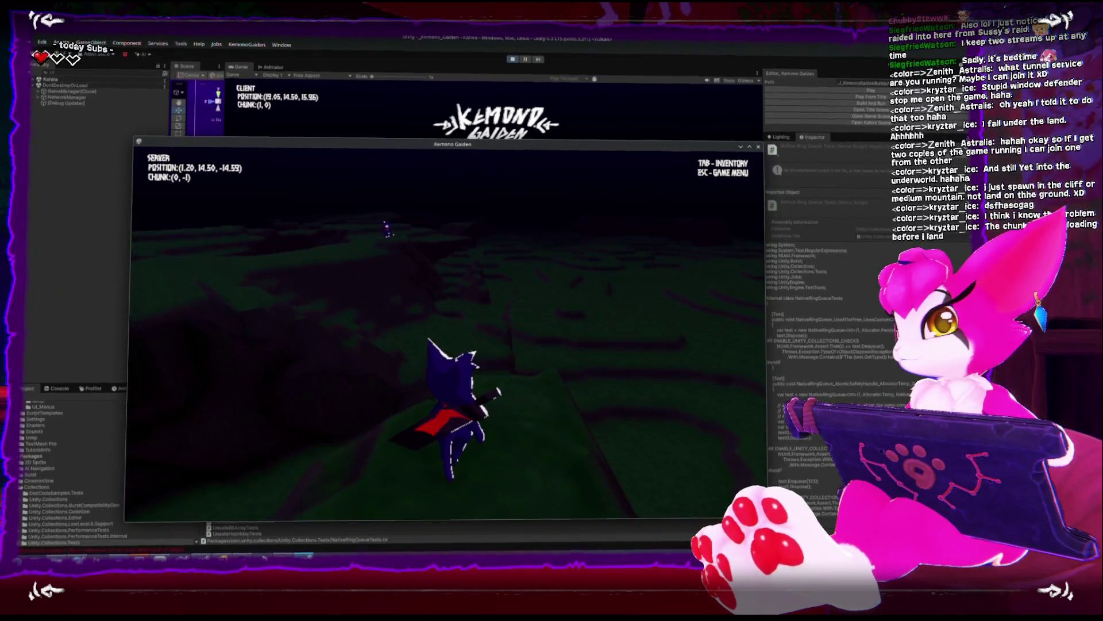
key("w")
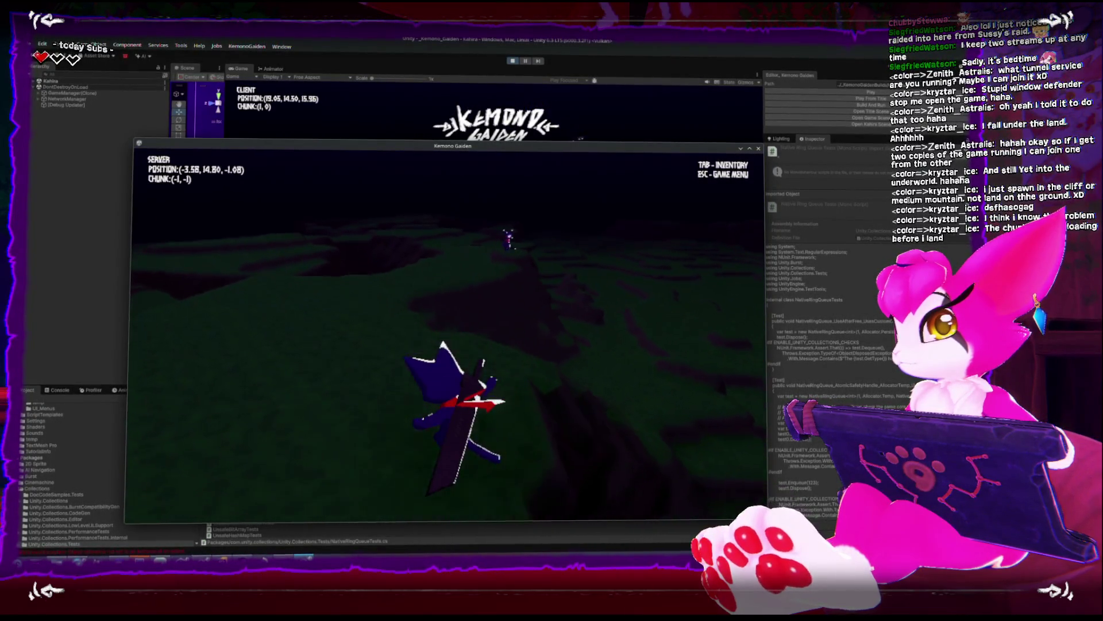
key("w")
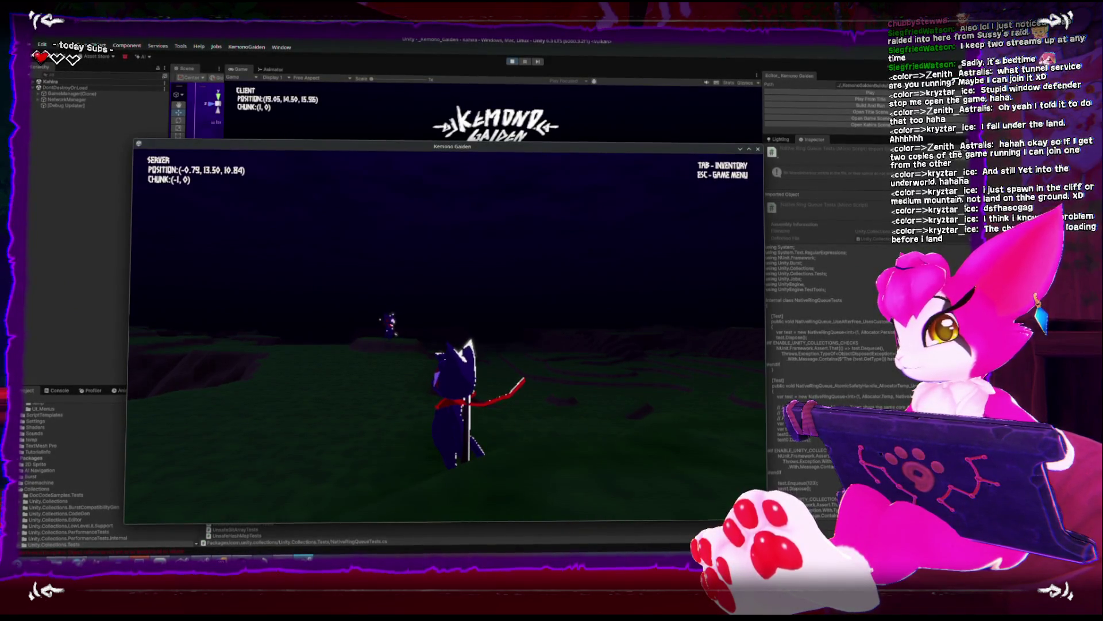
key("w")
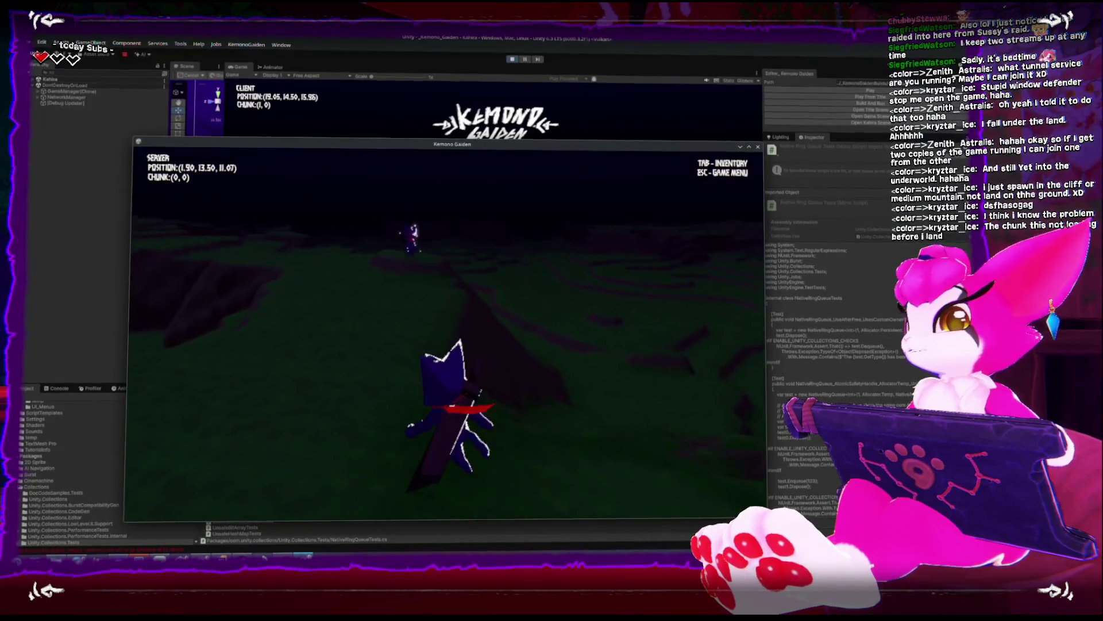
key("w")
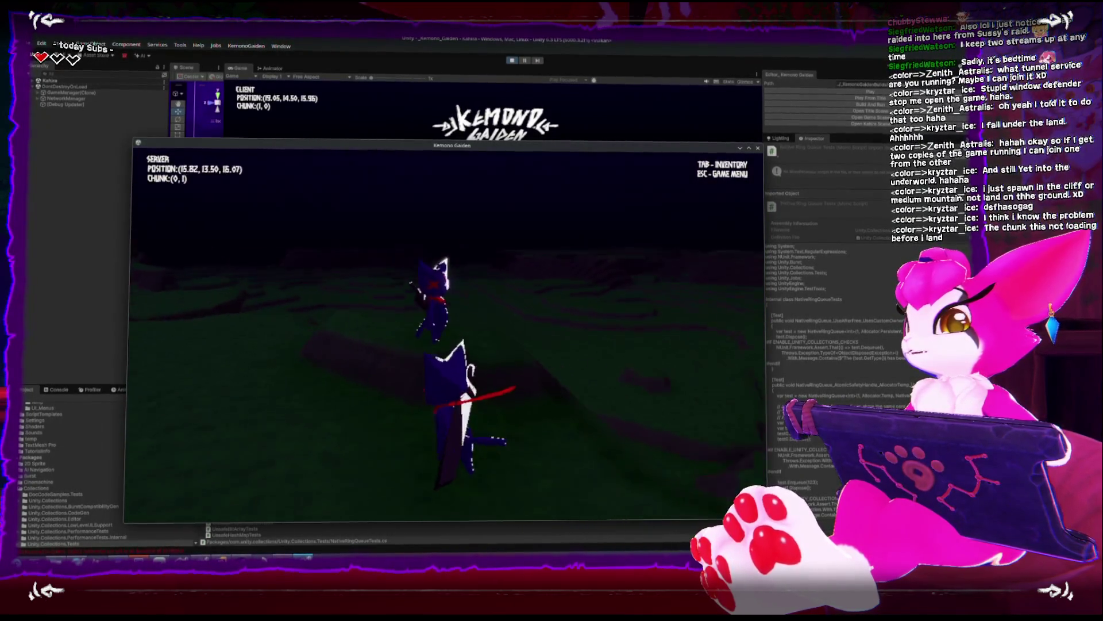
key("space")
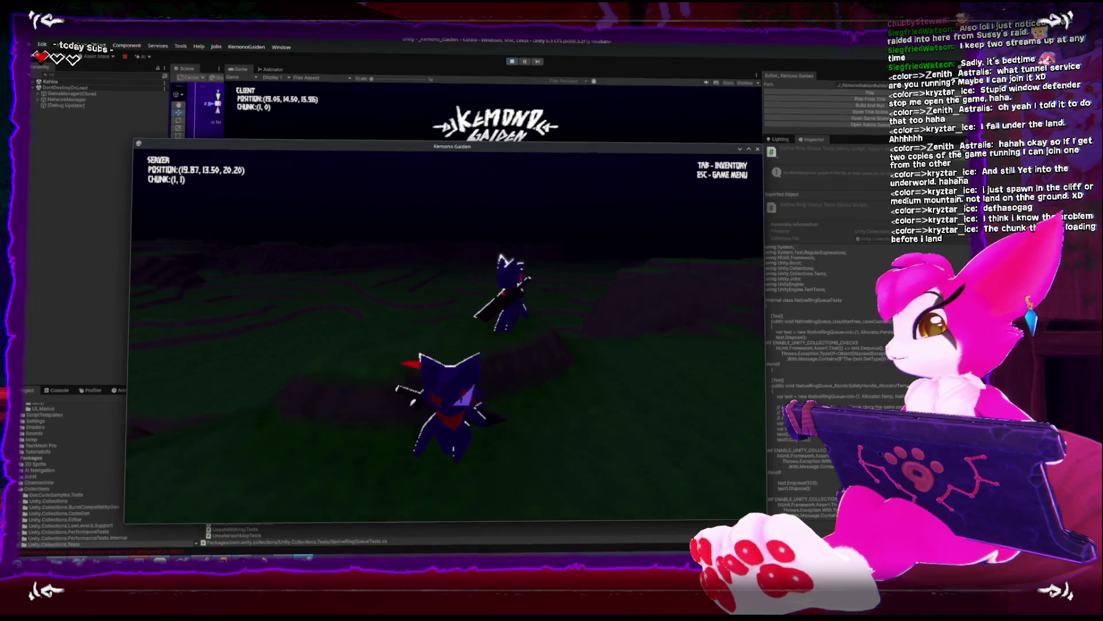
key("Escape")
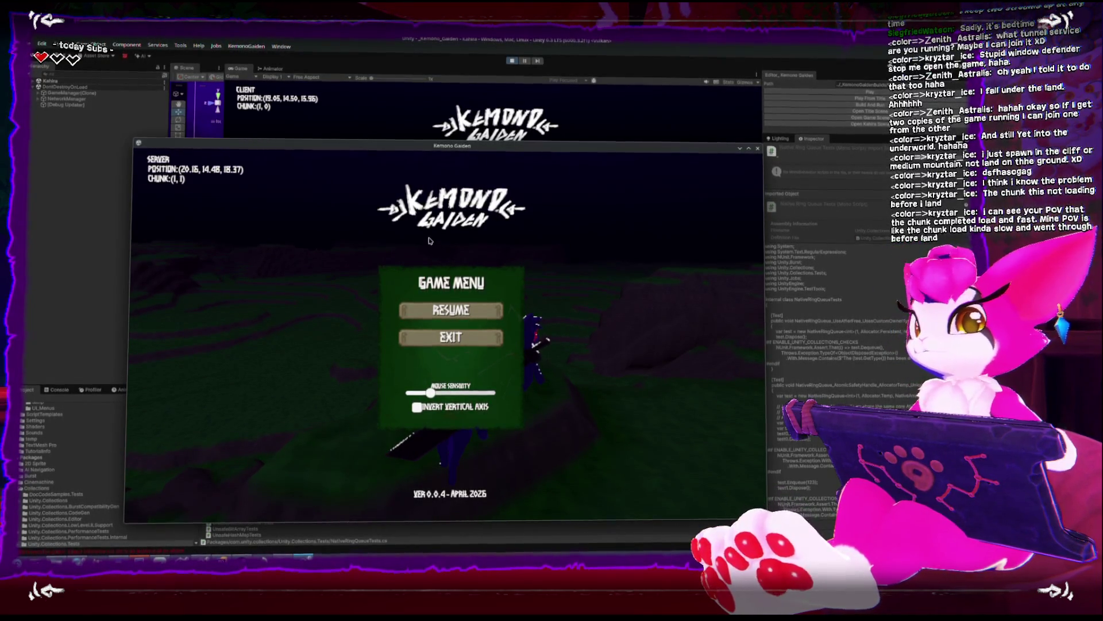
Exit to the title screen, close the standalone Kemono Gaiden window, and stop Play mode
left_click(427, 334)
mouse_move(500, 151)
left_mouse_down()
mouse_move(652, 288)
mouse_move(524, 75)
mouse_move(480, 141)
left_mouse_up()
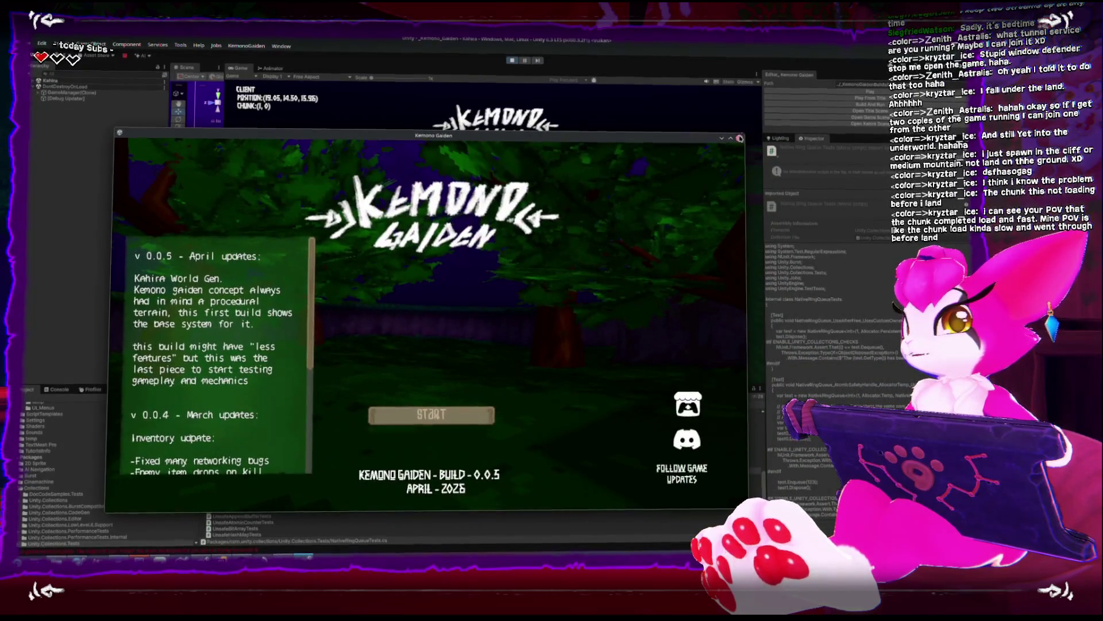
left_click(740, 138)
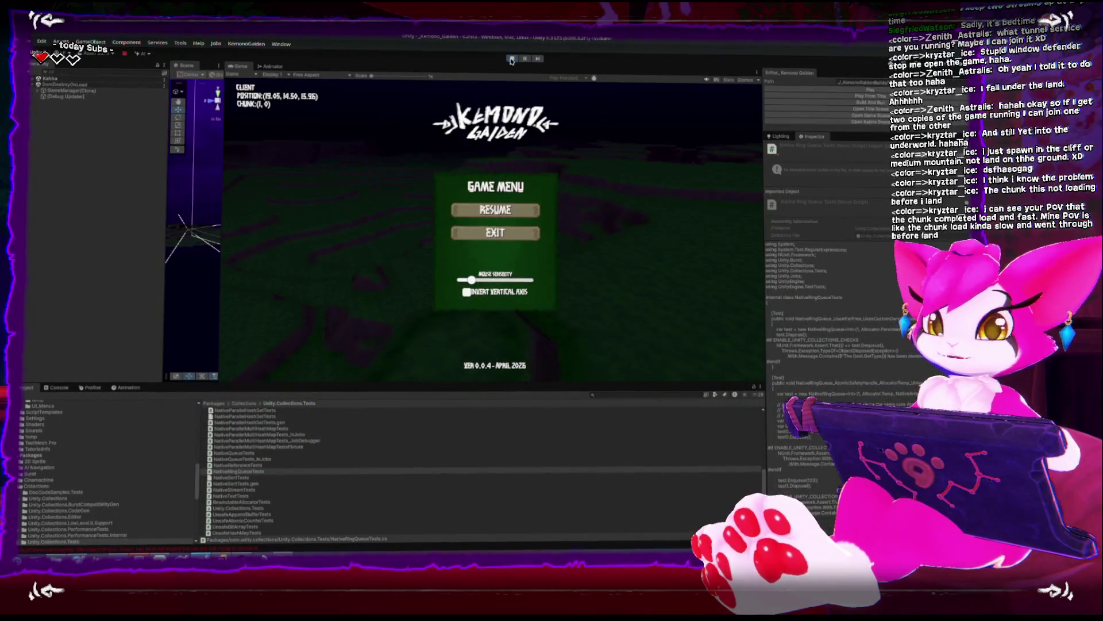
left_click(511, 59)
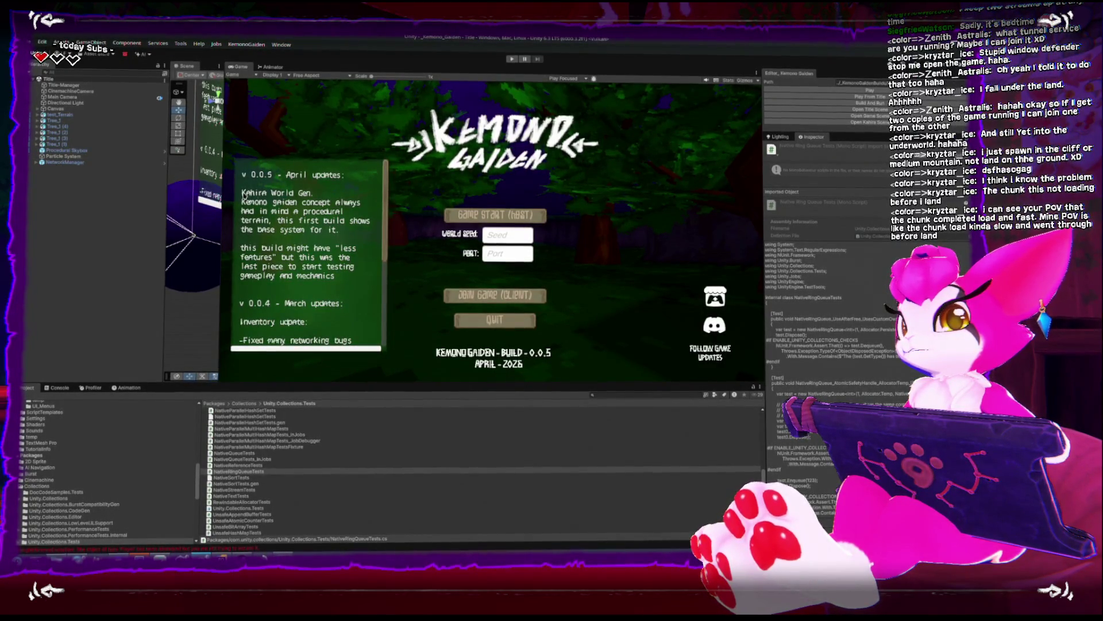
Widen the Scene view by narrowing the Game view and Hierarchy, and deselect the project file
mouse_move(221, 202)
left_mouse_down()
mouse_move(370, 202)
mouse_move(279, 202)
left_mouse_up()
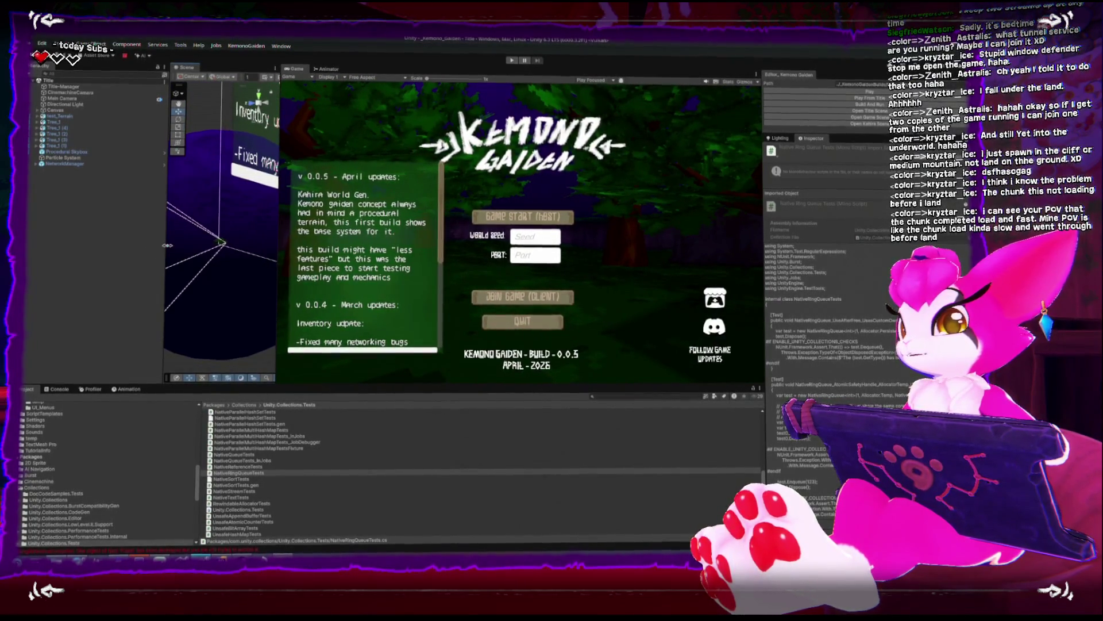
left_click_drag(166, 244, 106, 243)
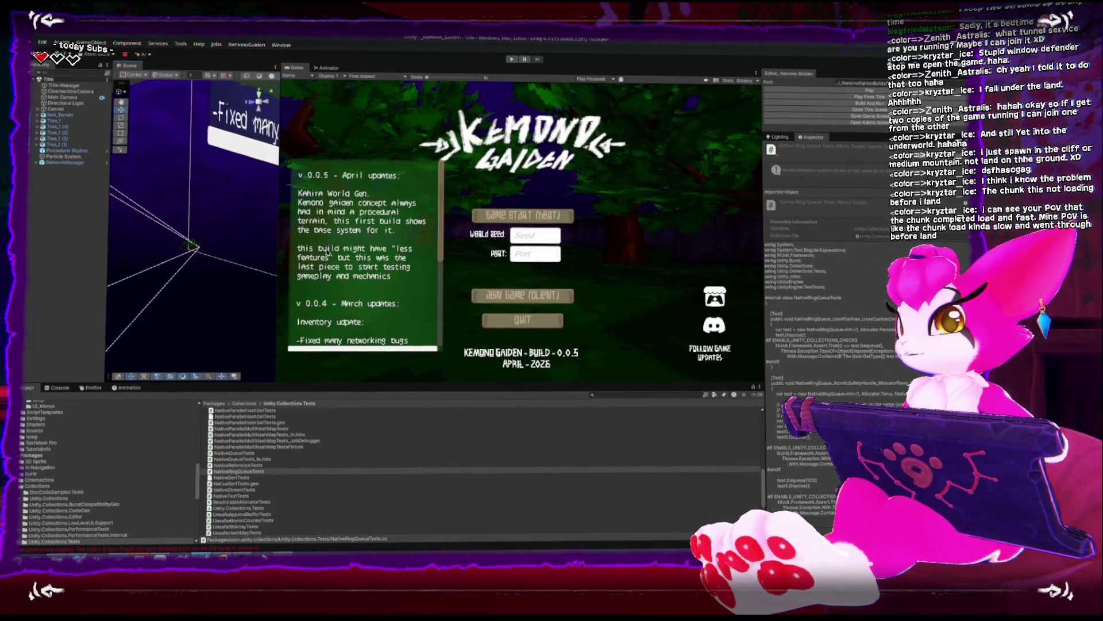
left_click(231, 257)
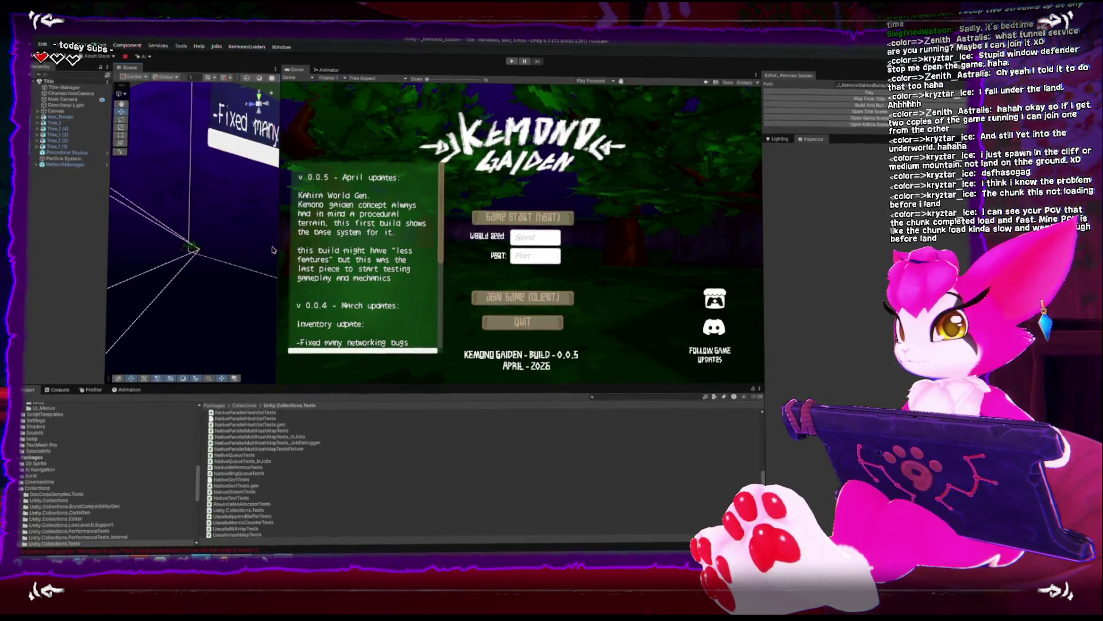
mouse_move(278, 244)
left_mouse_down()
mouse_move(241, 245)
mouse_move(272, 243)
left_mouse_up()
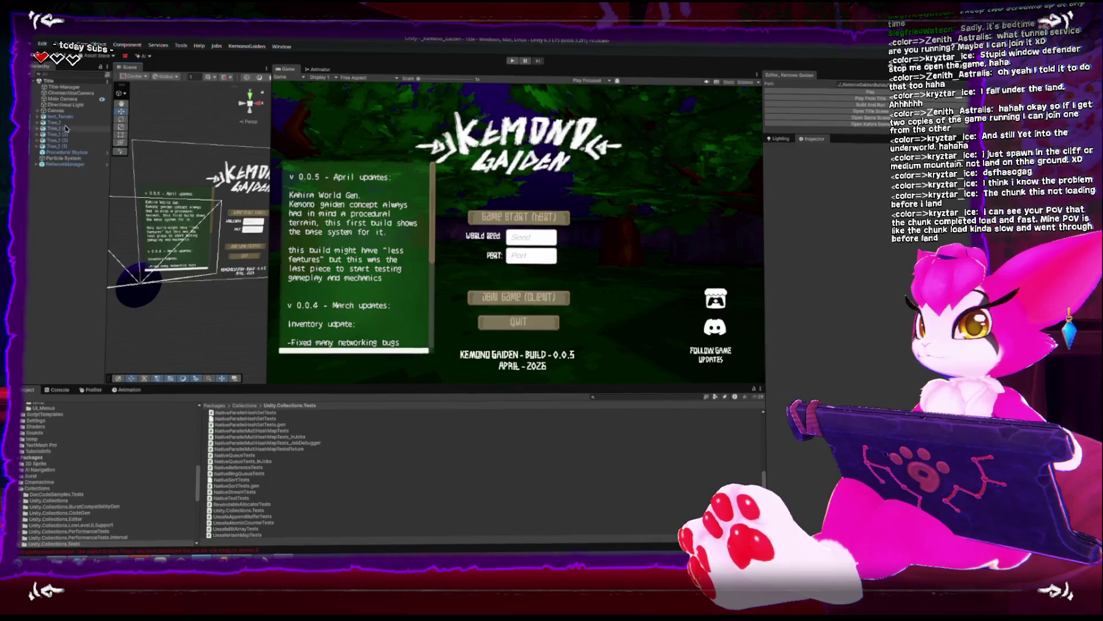
Expand the changelog Scroll View and inspect its Viewport and scrollbar objects
left_click(66, 158)
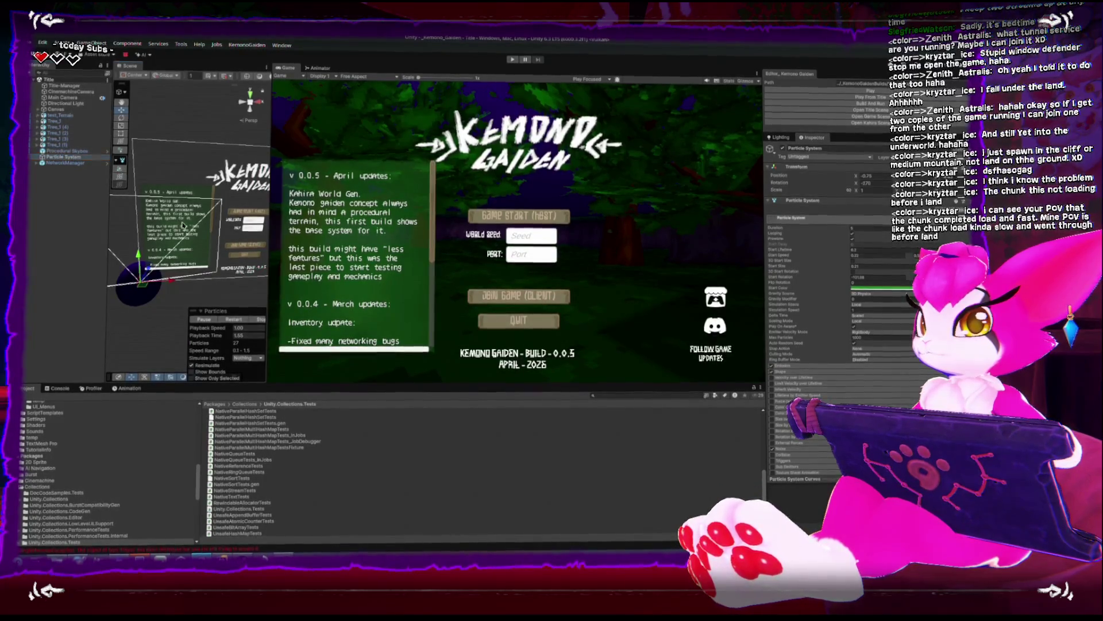
left_click(179, 219)
left_click(44, 167)
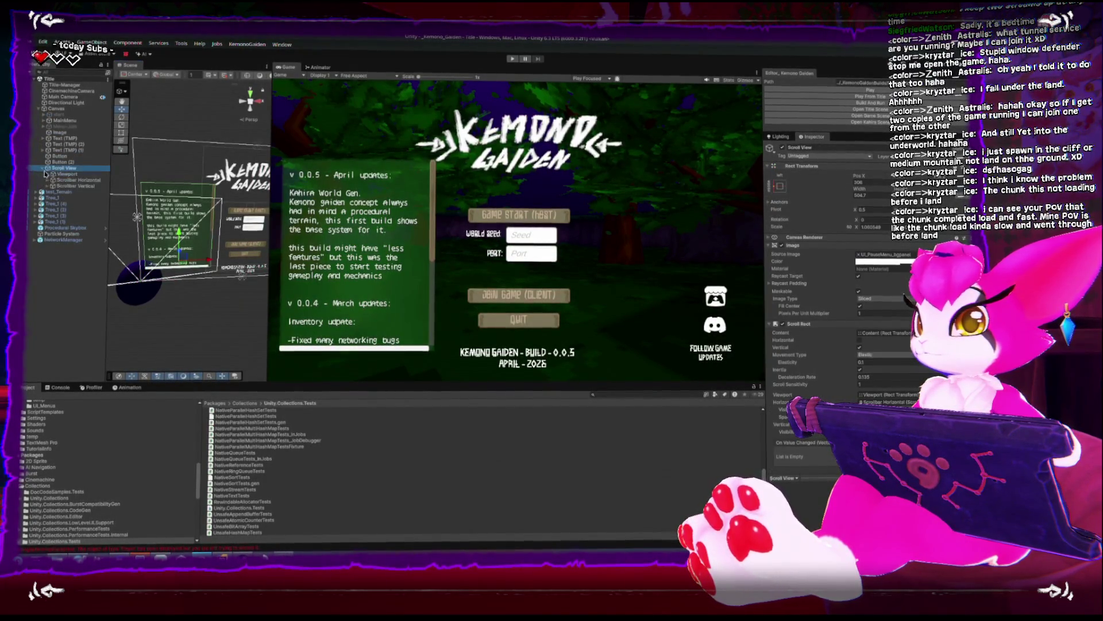
left_click(57, 174)
left_click(60, 183)
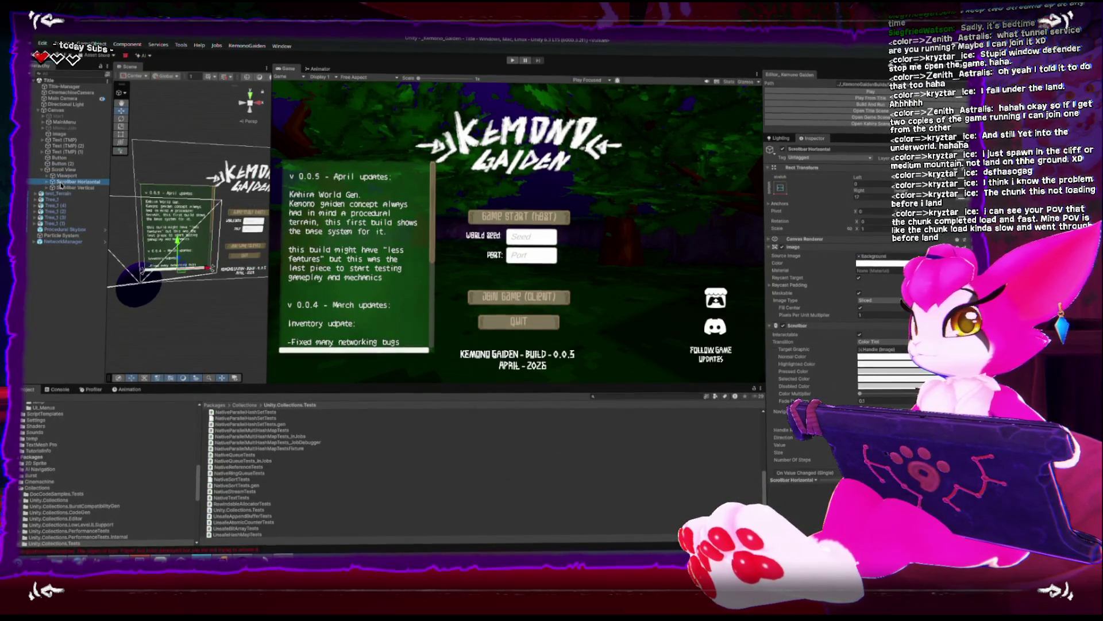
scroll(835, 464, "down", 3)
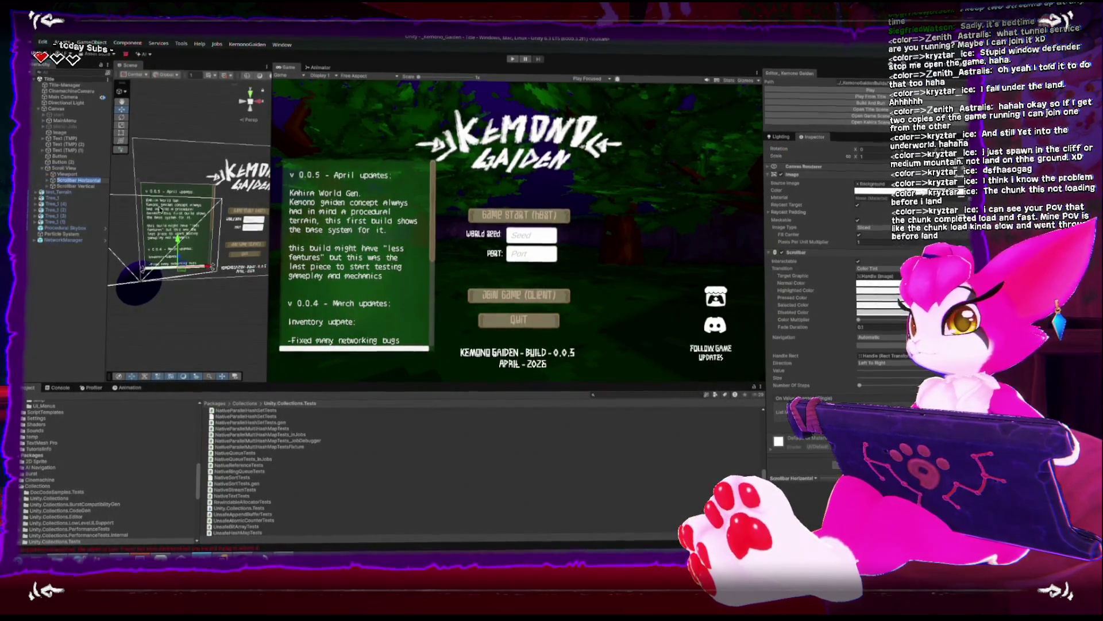
left_click(79, 186)
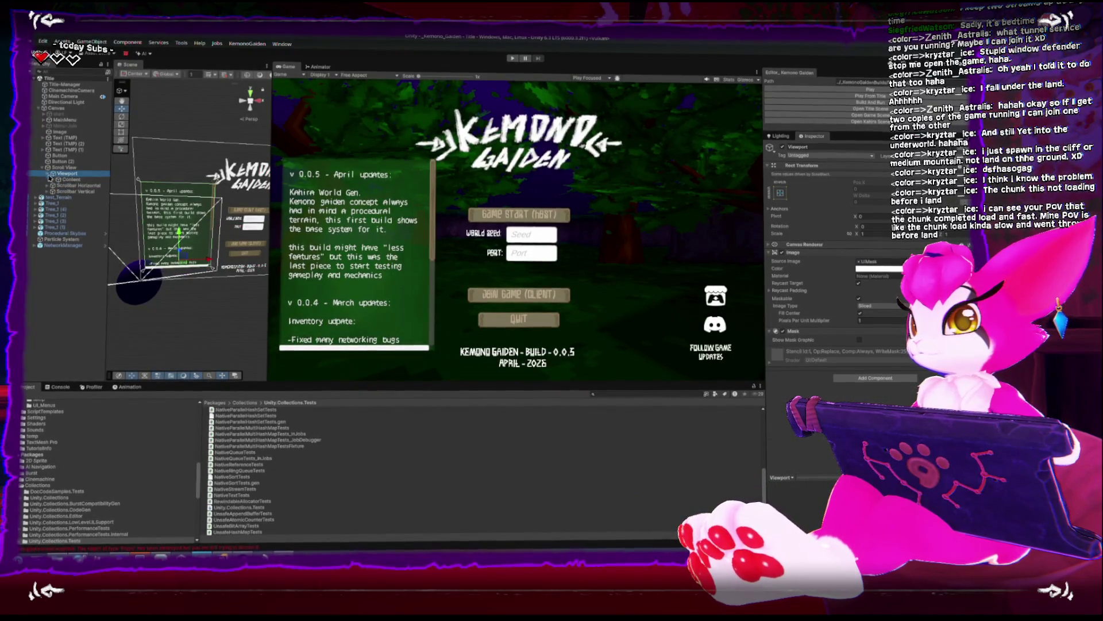
Select the Content's changelog text and insert a line break after 'mechanics'
left_click(50, 179)
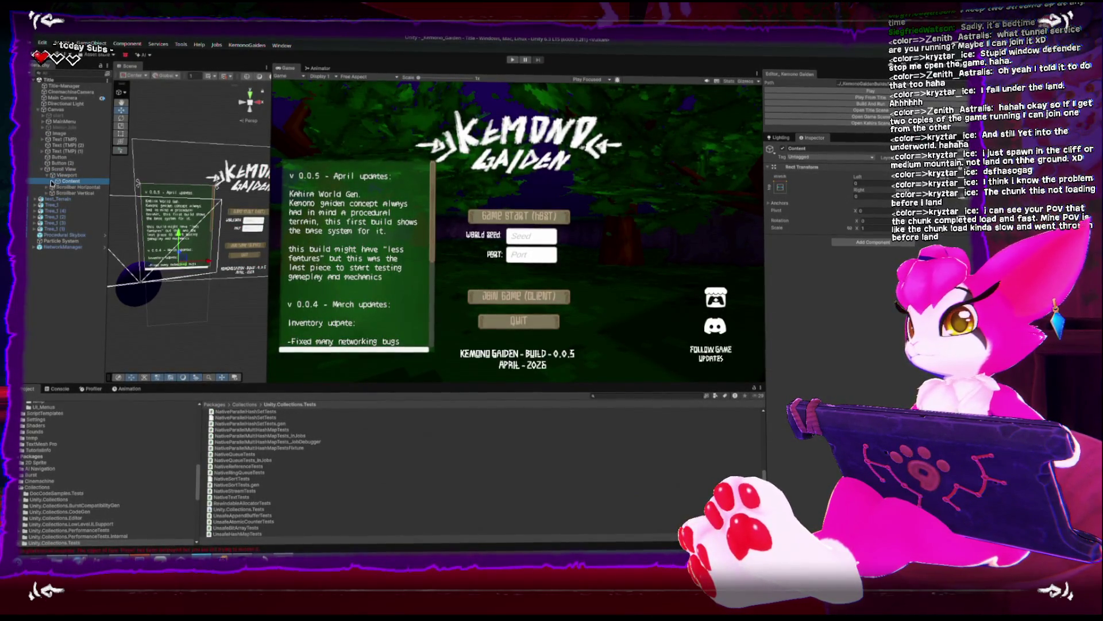
left_click(833, 302)
scroll(833, 300, "up", 5)
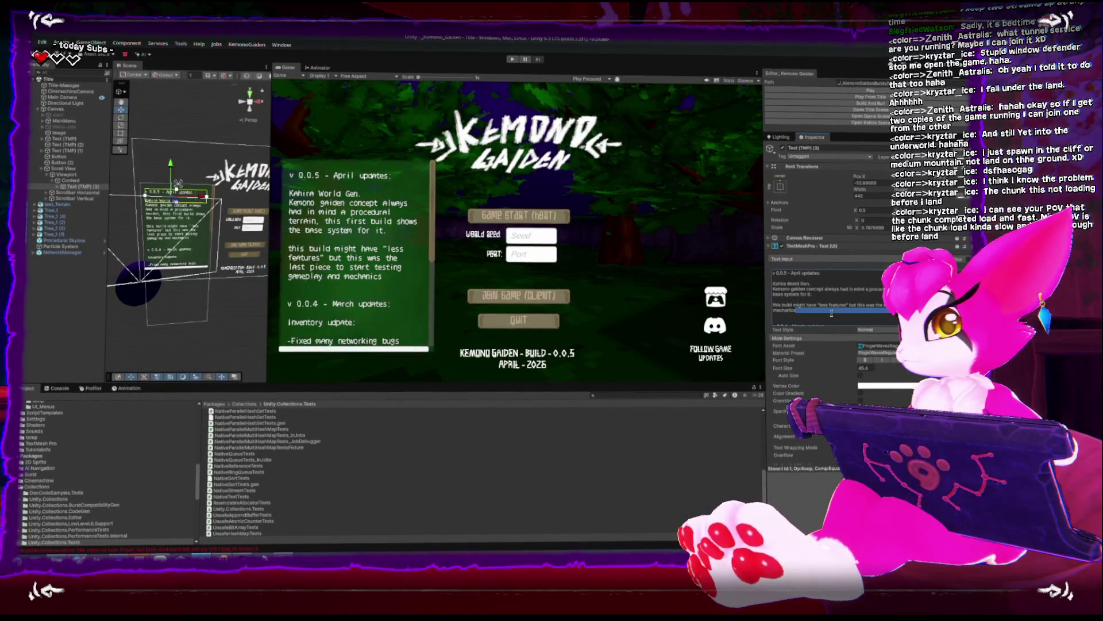
key("Return")
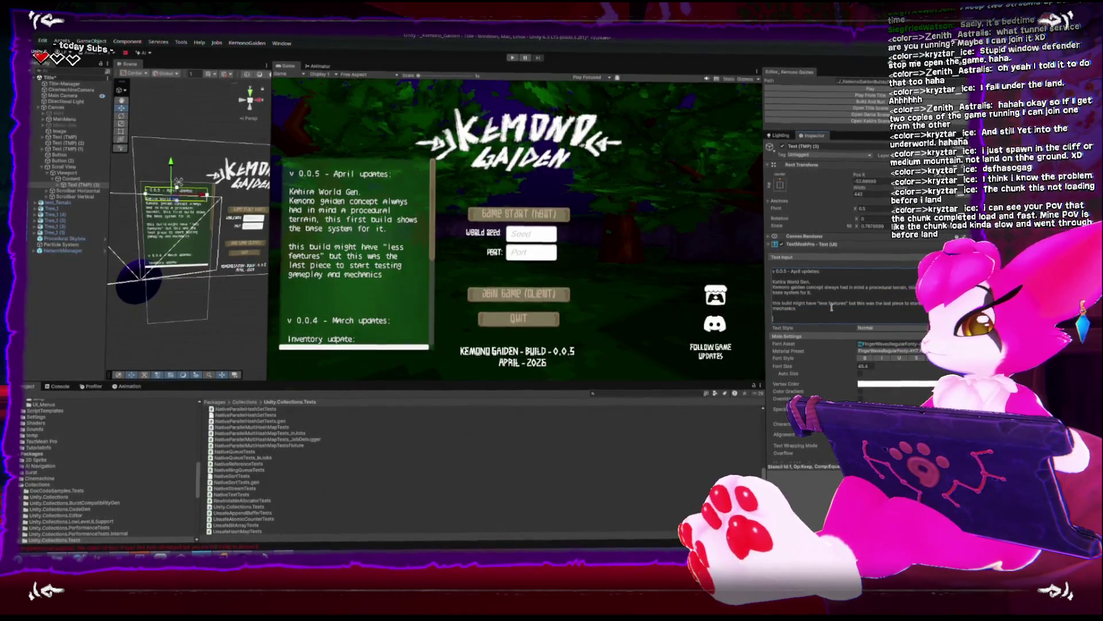
Add a 'Known issues:' note: if terrain doesn't load before the player lands, they fall forever
type("Known issues:")
key("Return")
type("If")
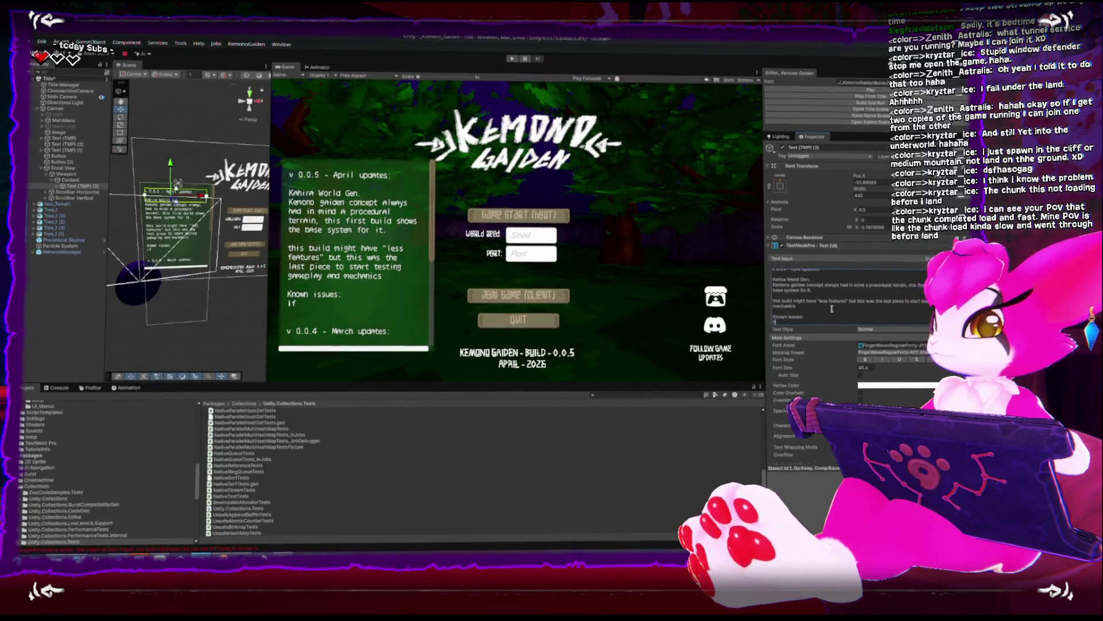
type(" terrain does not load in")
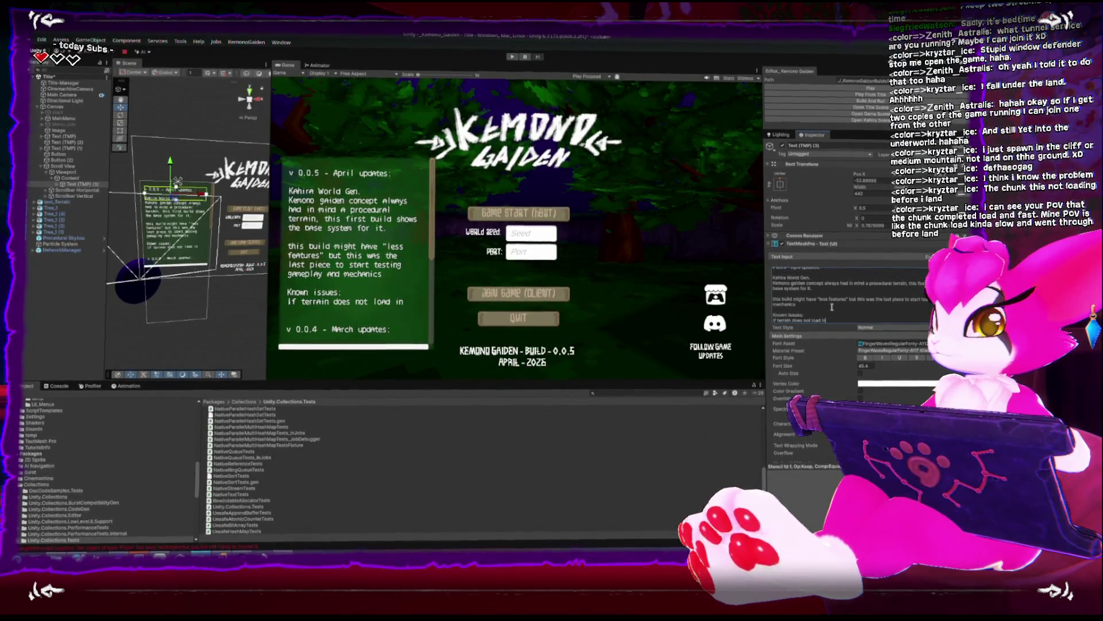
type(" time before play")
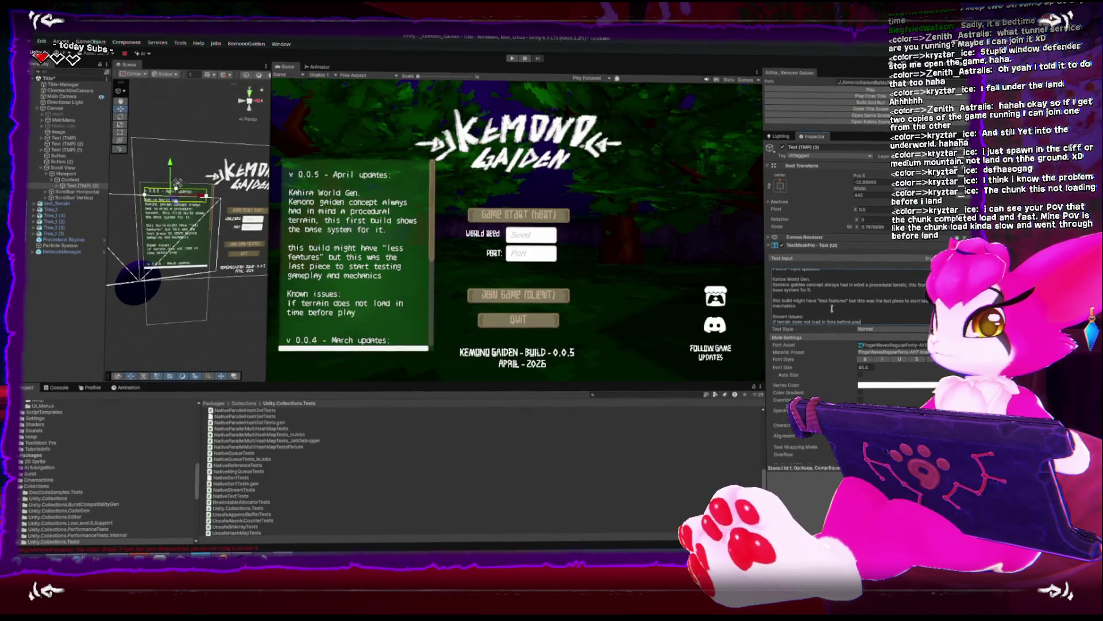
type("er lands, player")
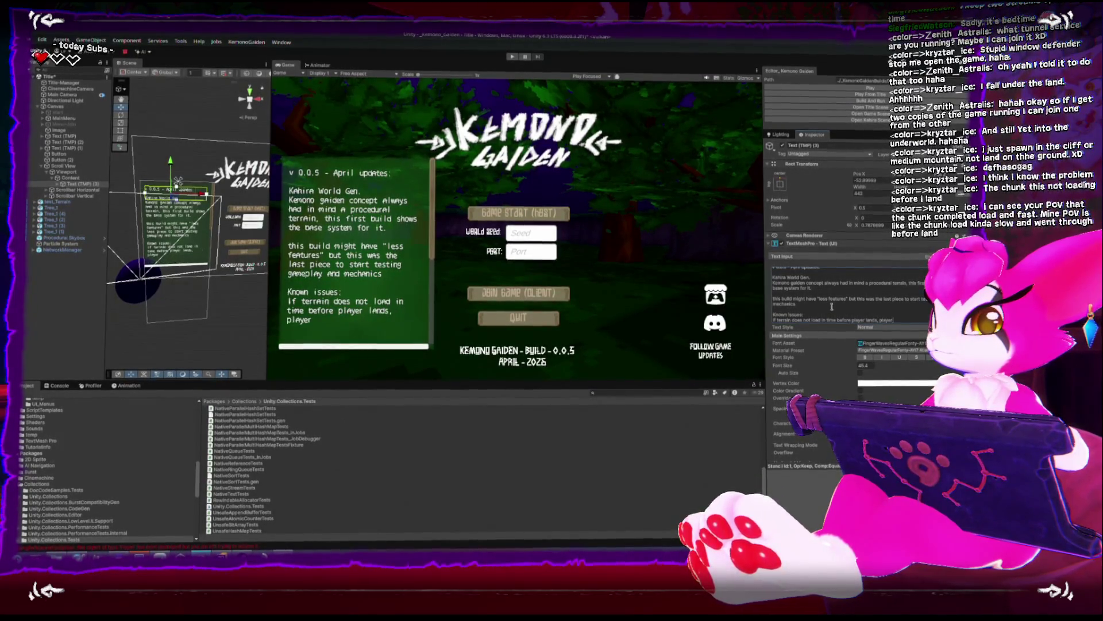
type("ing forever..")
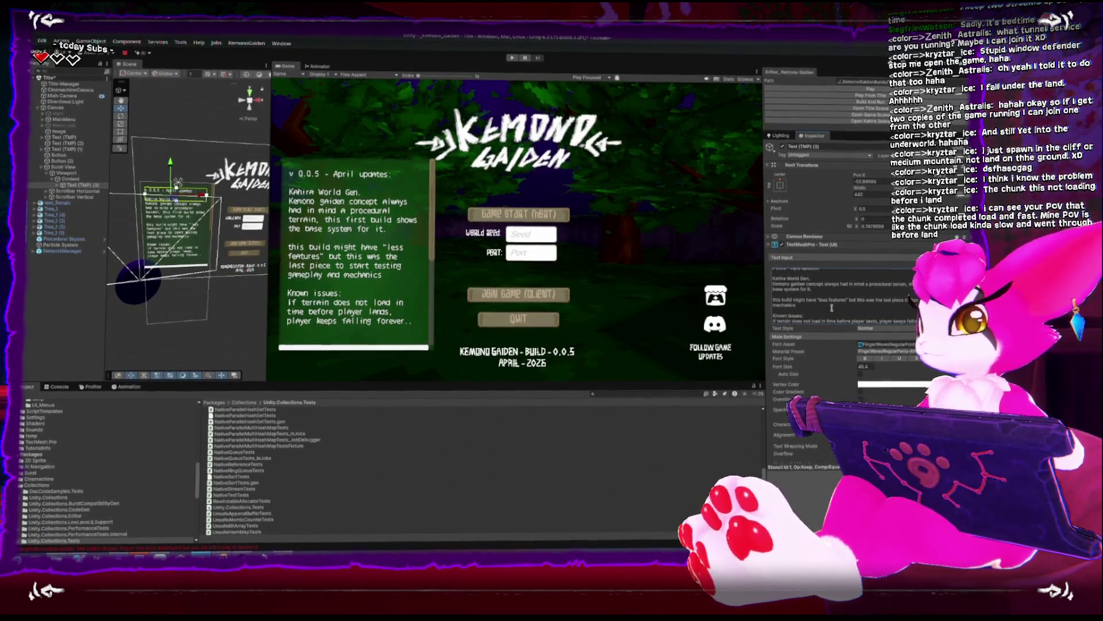
key("BackSpace")
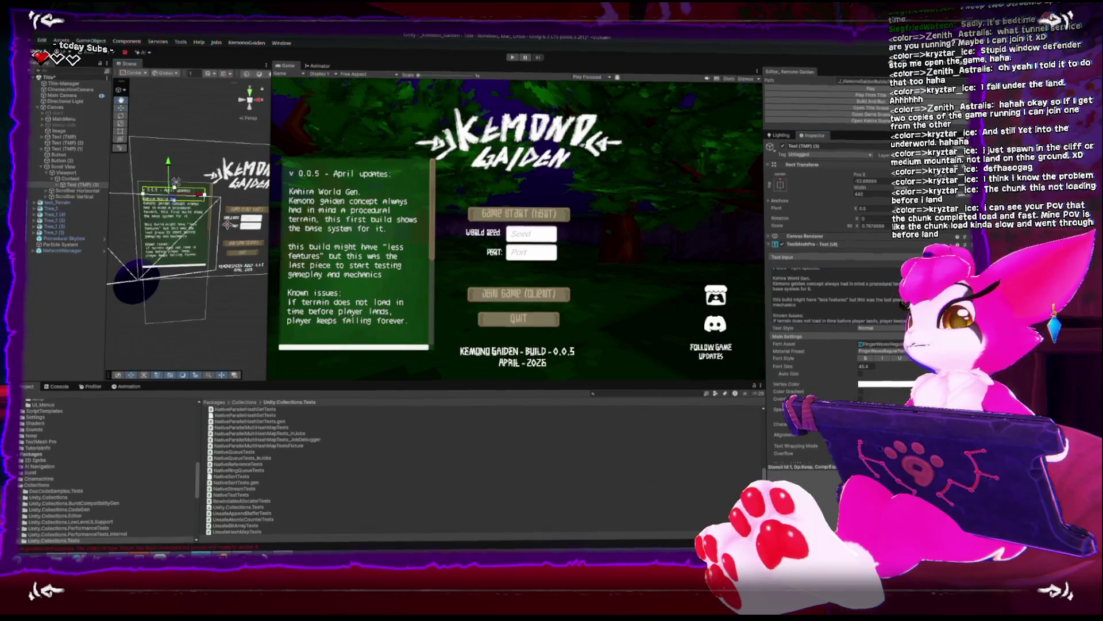
Scale the changelog Scroll View down from 1.08 to about 0.98
left_click_drag(171, 247, 184, 198)
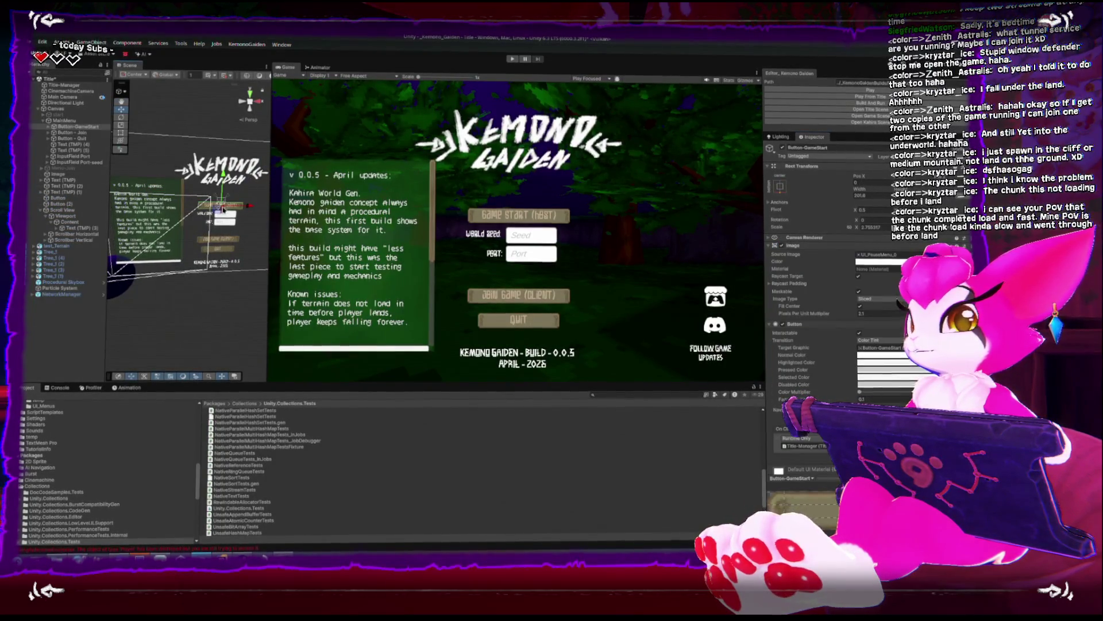
left_click_drag(244, 218, 168, 201)
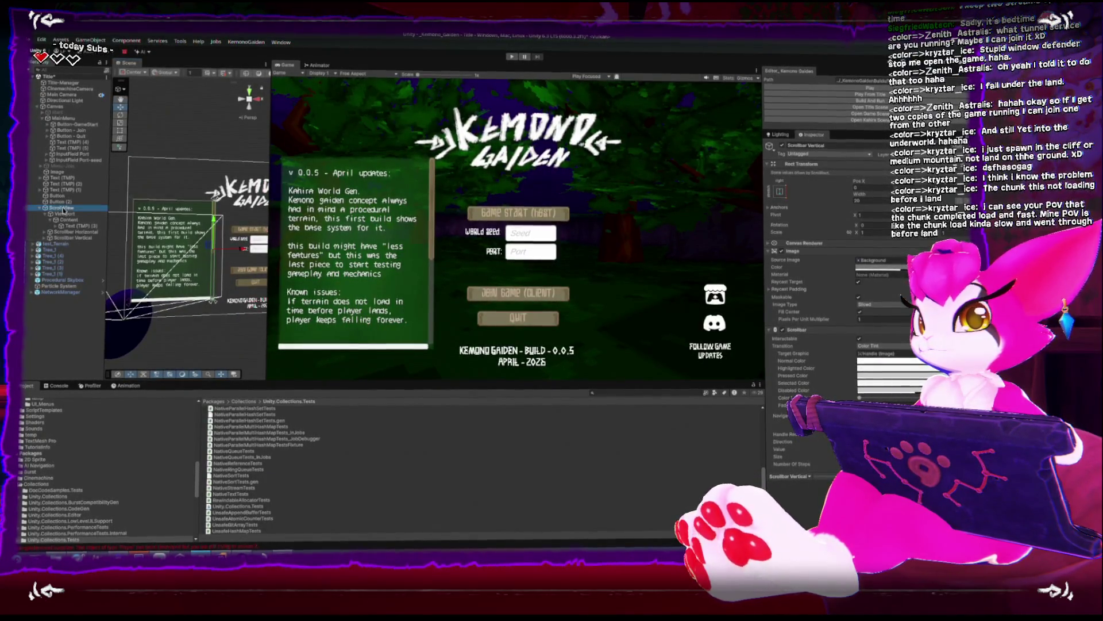
left_click_drag(172, 292, 196, 292)
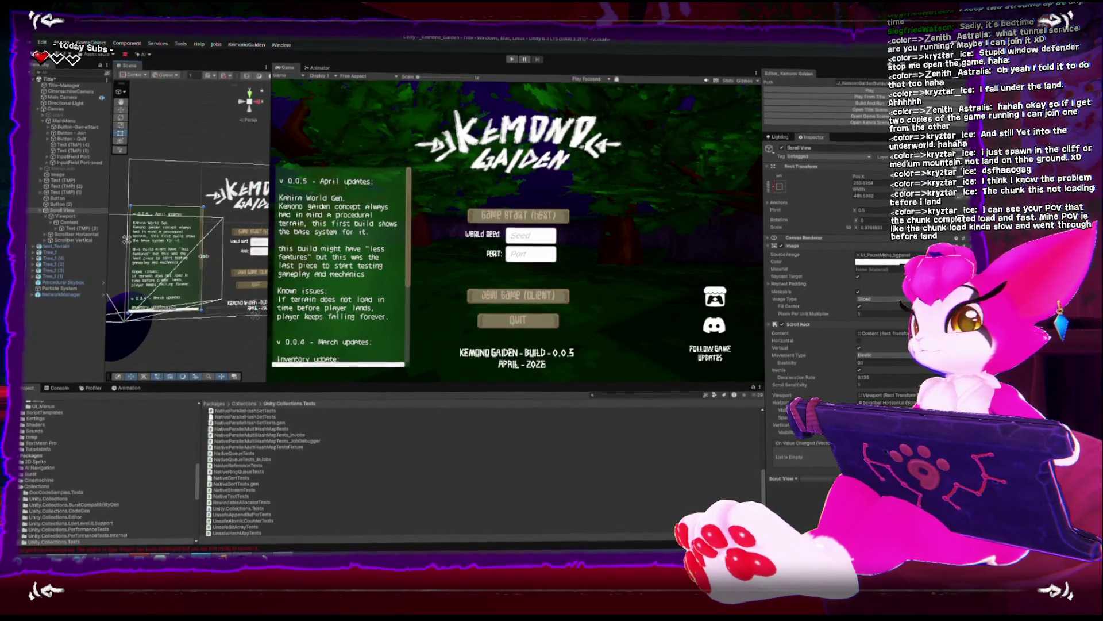
Reduce the changelog Text (TMP) (3) font size to about 38
left_click(77, 228)
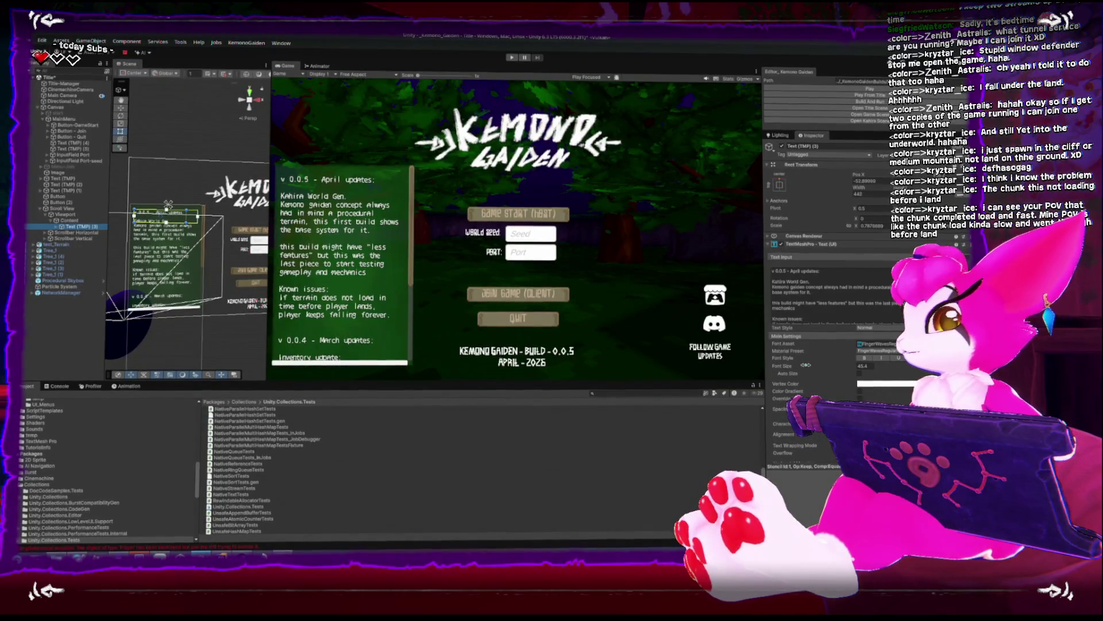
left_click_drag(861, 368, 844, 368)
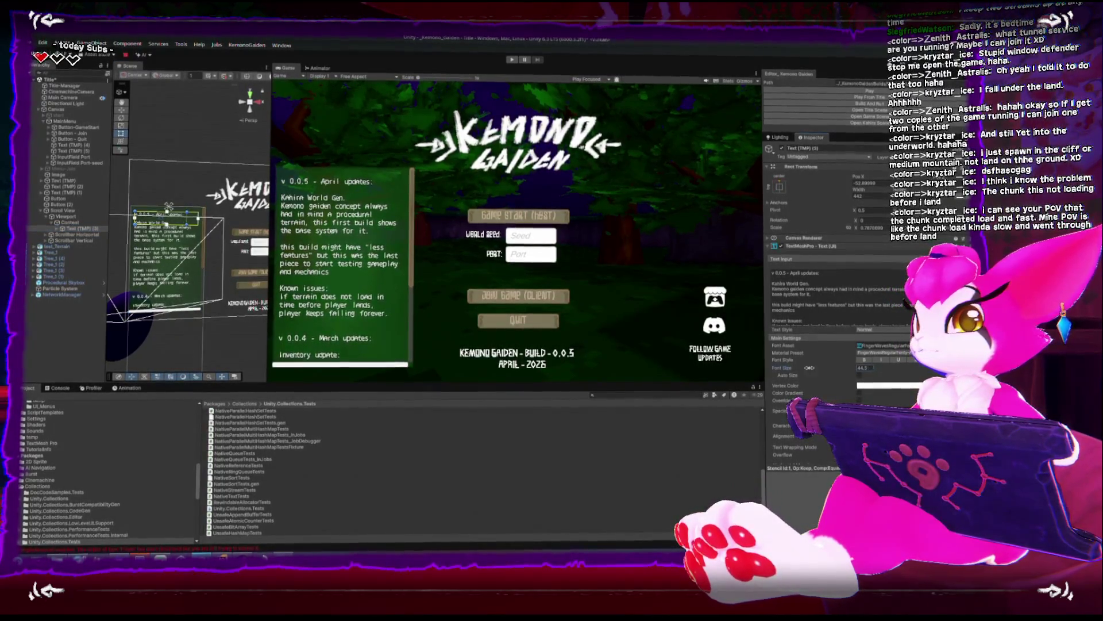
left_click_drag(844, 367, 857, 368)
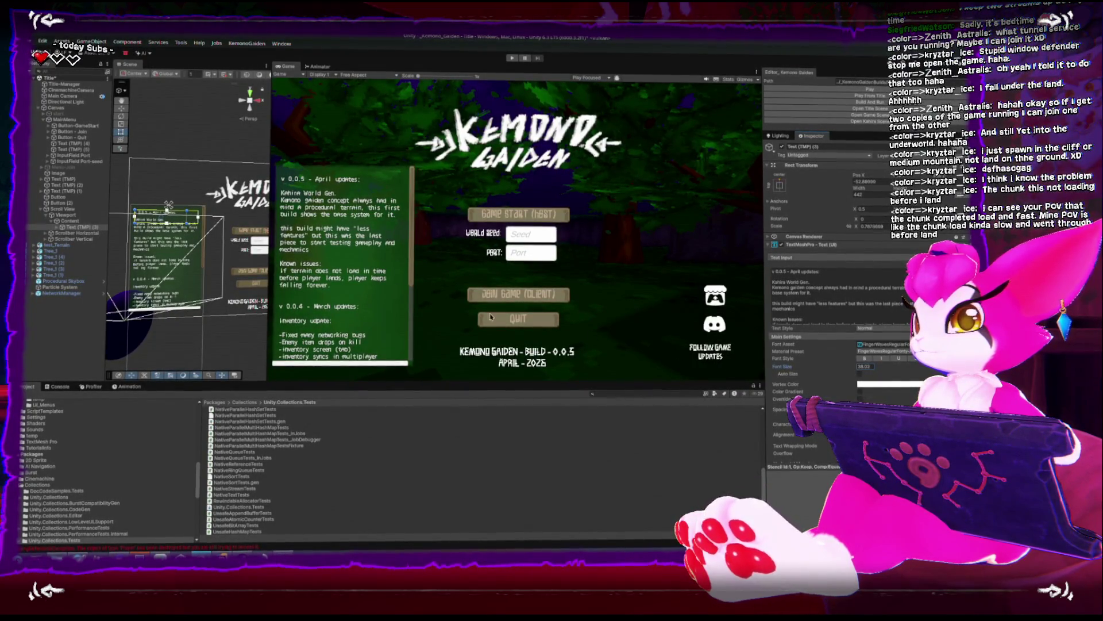
Reselect the changelog Scroll View and reframe the Scene view around it
left_click(72, 210)
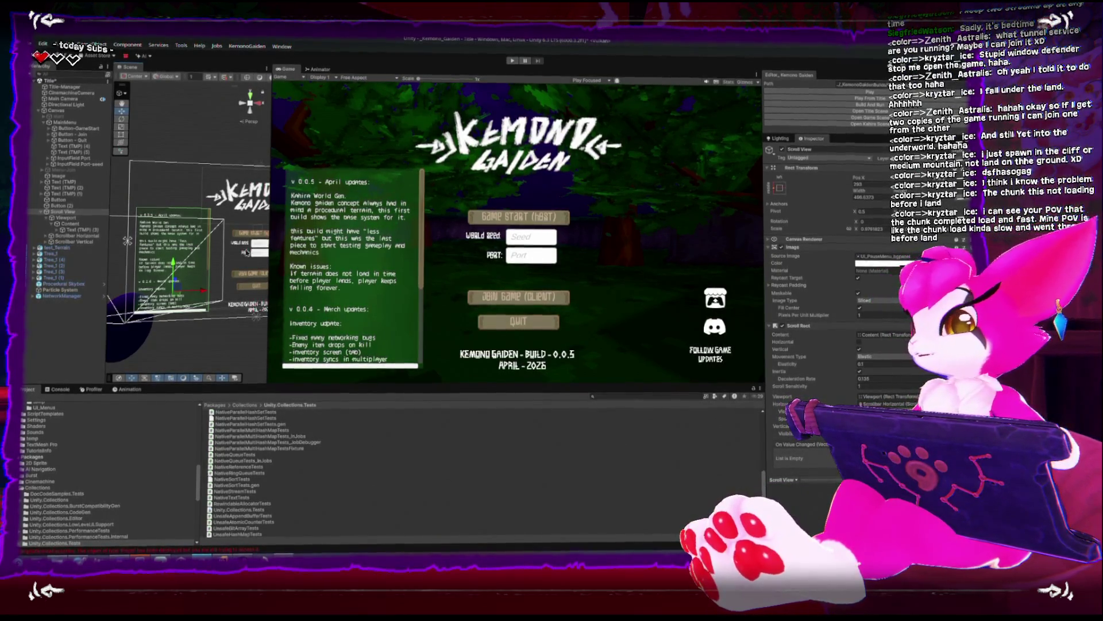
scroll(197, 190, "up", 3)
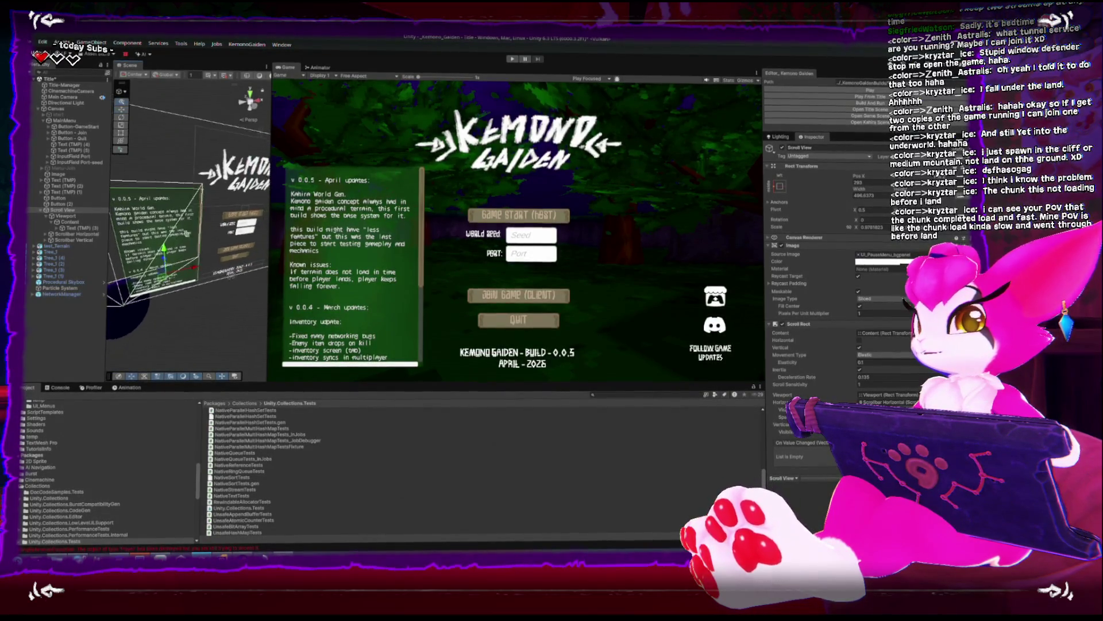
left_click_drag(199, 218, 181, 226)
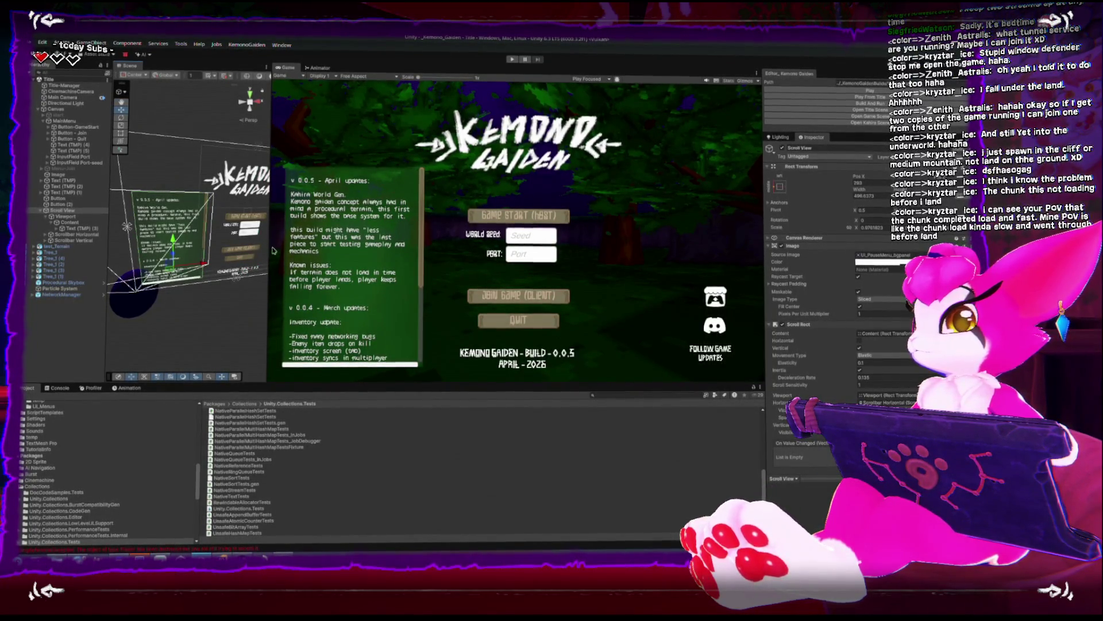
mouse_move(271, 255)
left_mouse_down()
mouse_move(369, 256)
mouse_move(257, 257)
mouse_move(278, 256)
mouse_move(267, 256)
left_mouse_up()
scroll(189, 241, "up", 2)
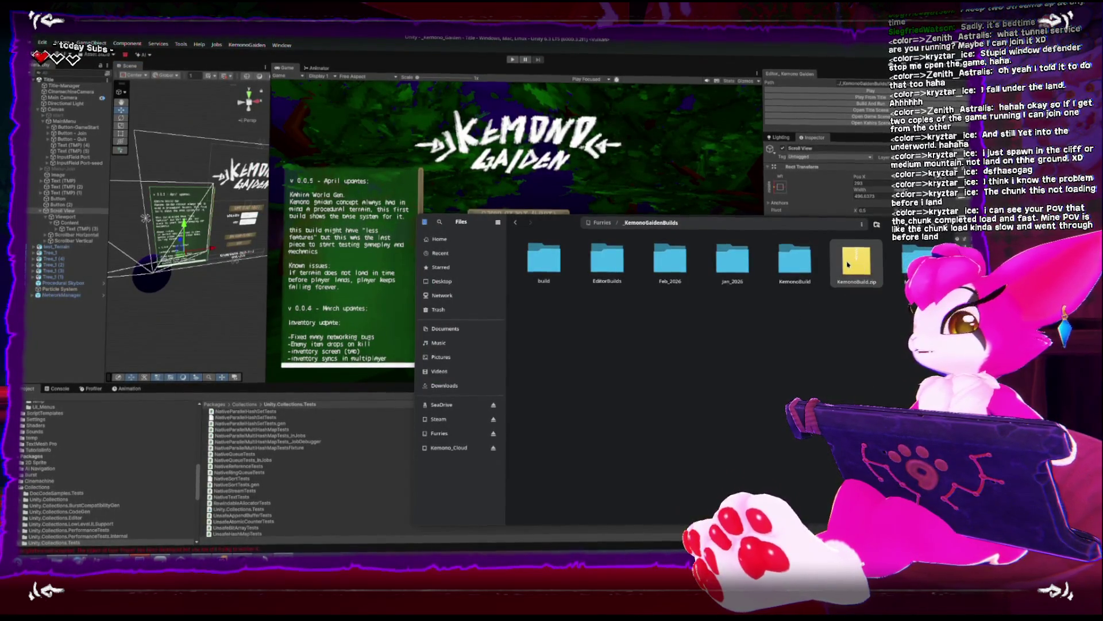
Permanently delete KemonoBuild.zip and every old file inside the KemonoBuild folder, then return to Unity
key("shift+Delete")
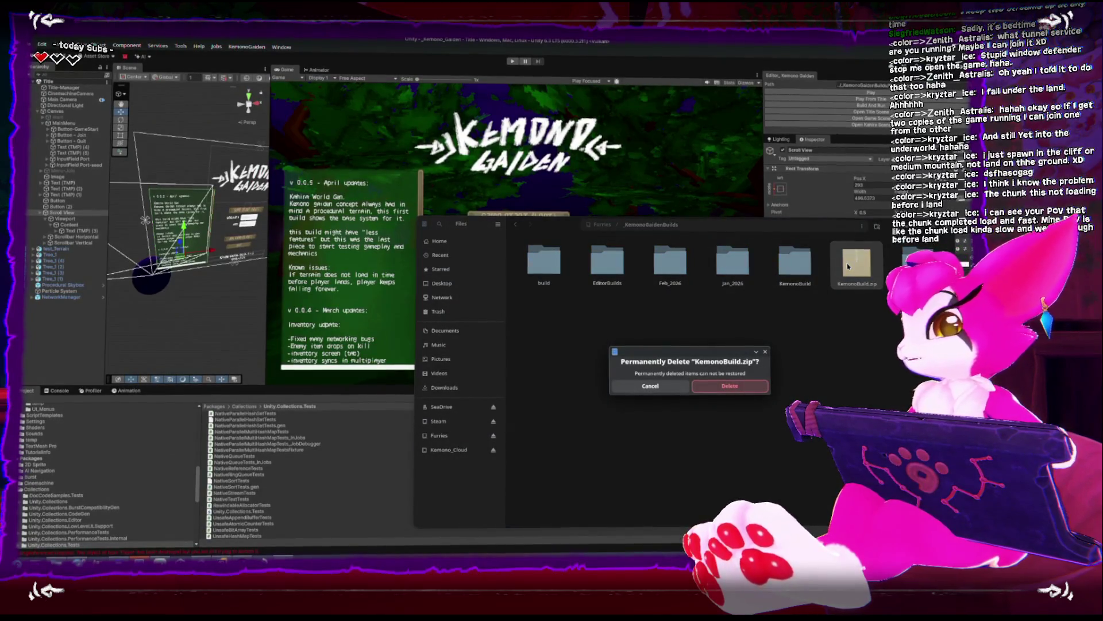
key("Return")
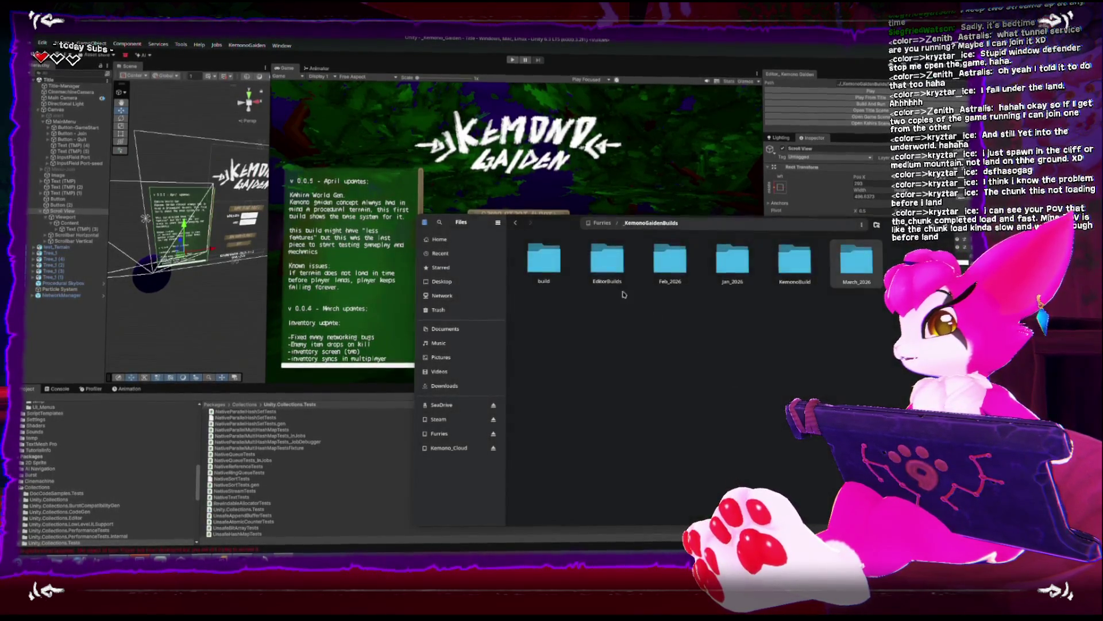
double_click(798, 263)
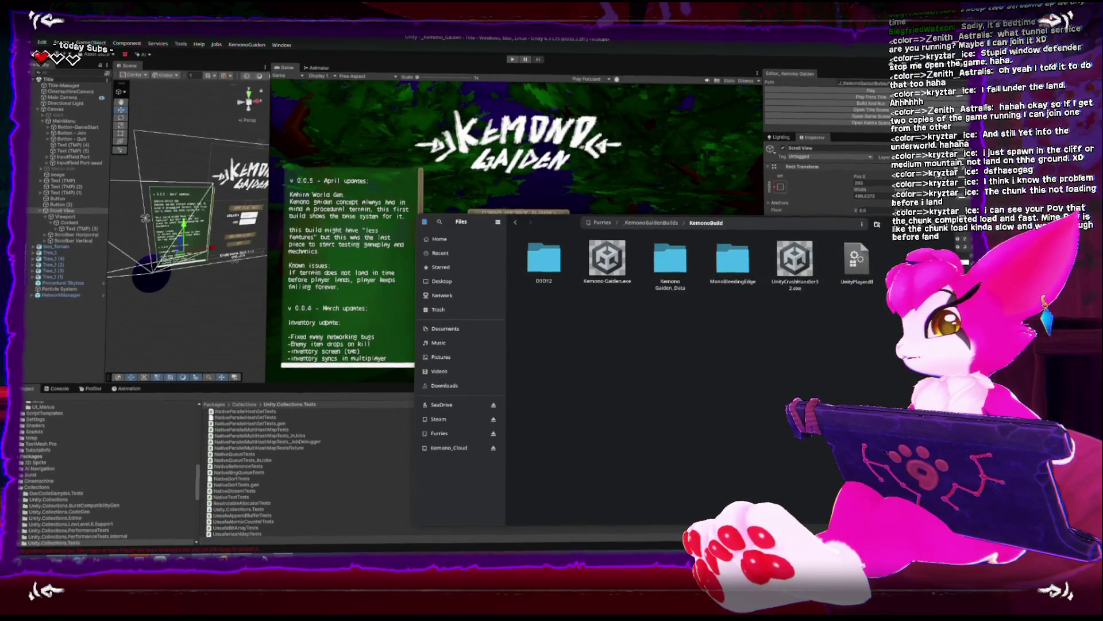
left_click_drag(707, 295, 526, 259)
key("shift+Delete")
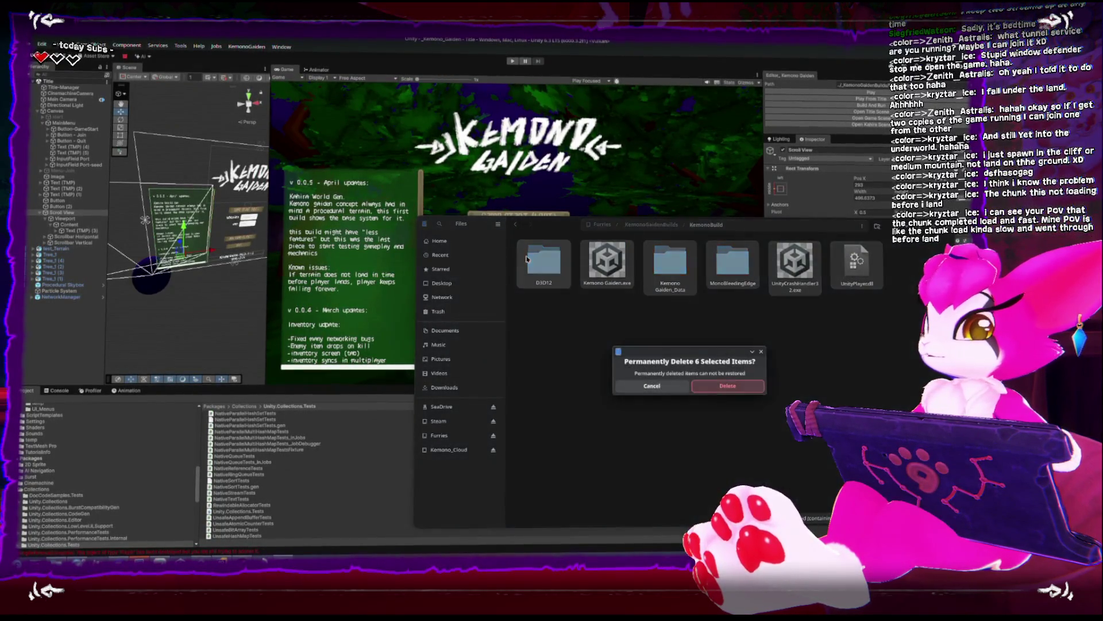
key("Return")
left_click(639, 179)
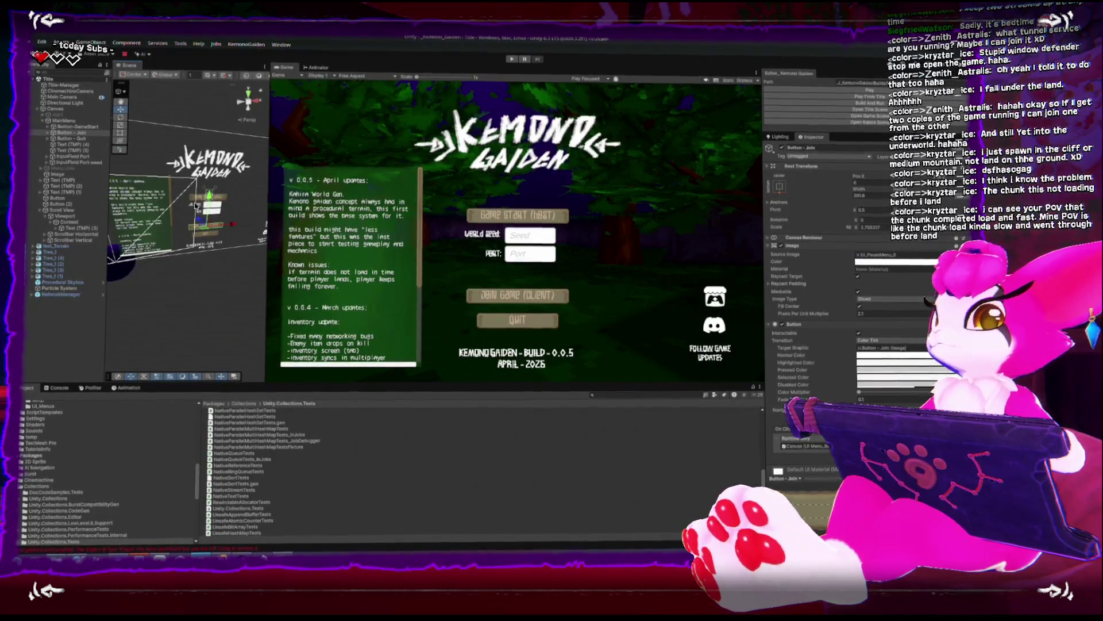
Raise the Join Game button slightly and place a duplicate of the Quit button above the original
mouse_move(230, 228)
left_mouse_down()
mouse_move(194, 217)
mouse_move(220, 237)
mouse_move(216, 220)
left_mouse_up()
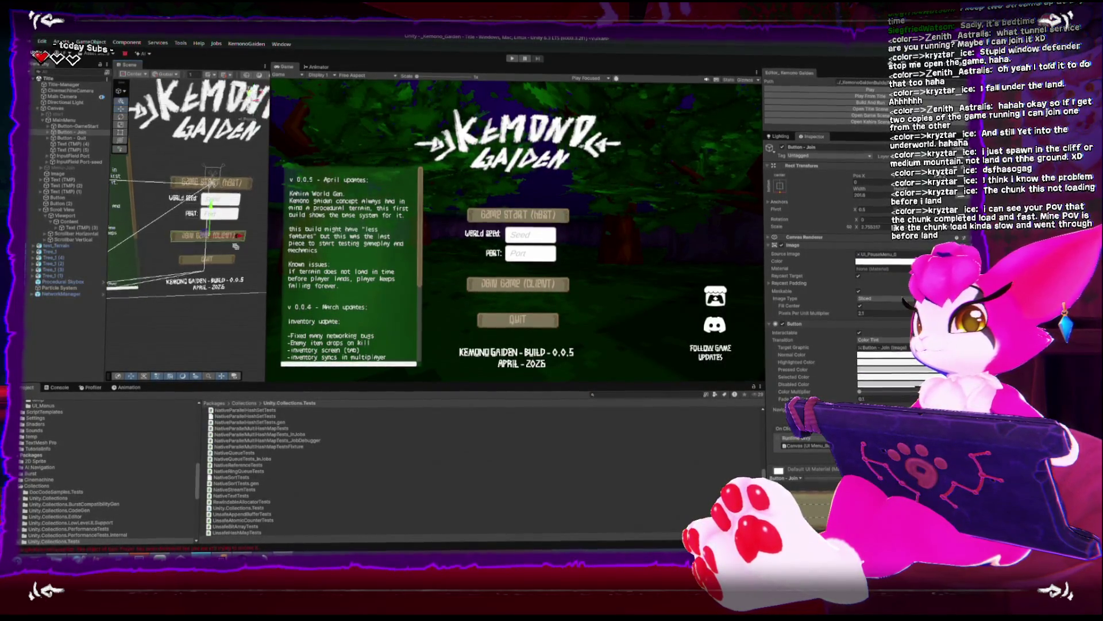
left_click_drag(196, 219, 196, 198)
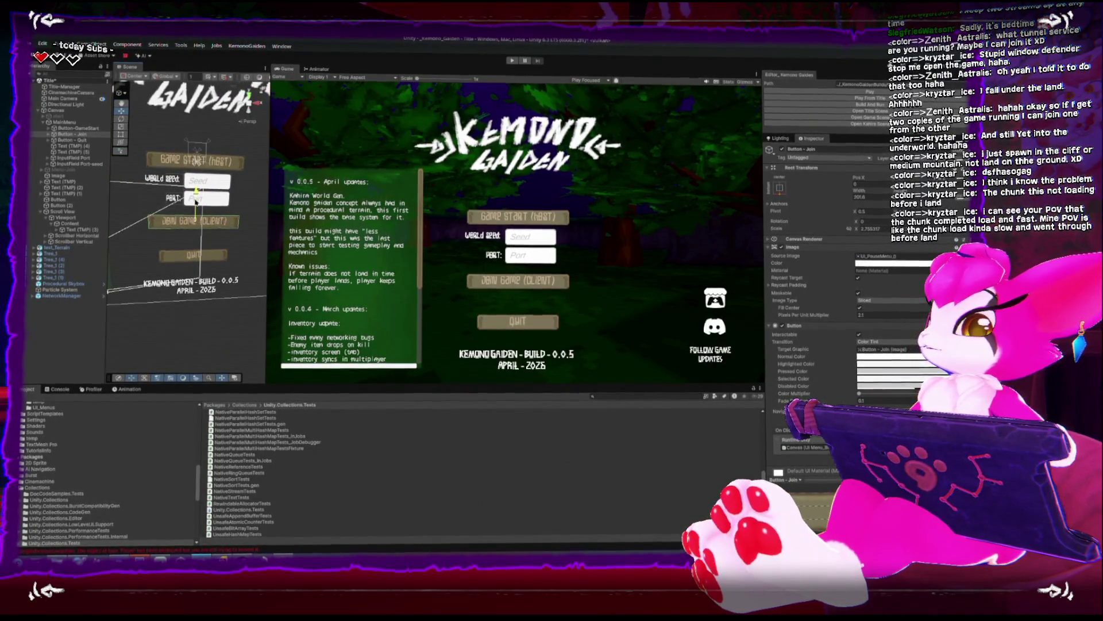
left_click(210, 250)
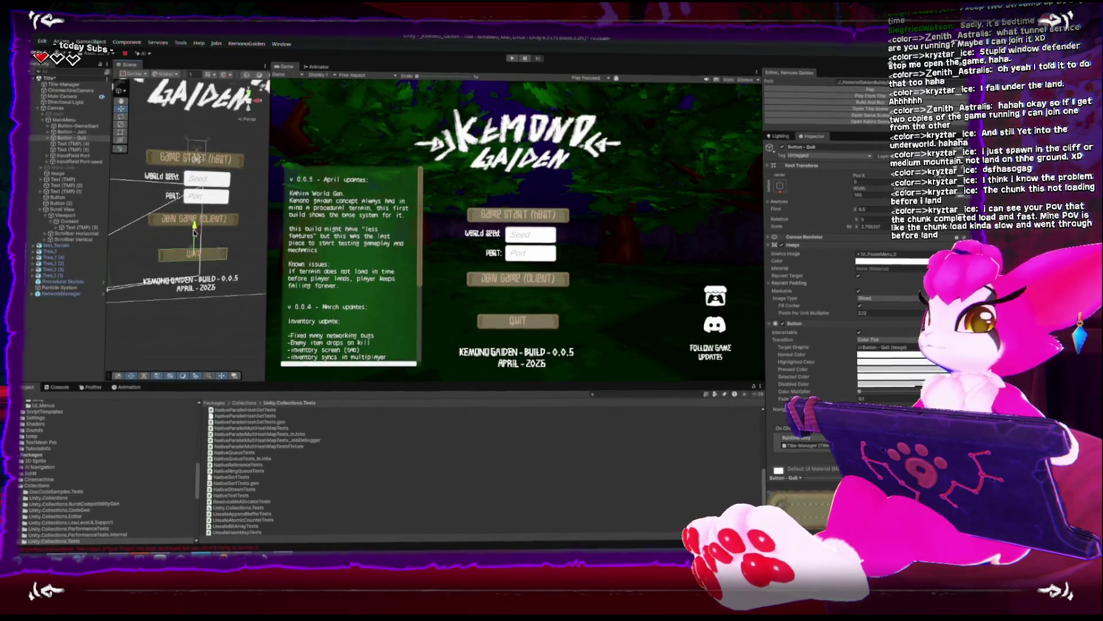
key("ctrl+d")
left_click_drag(193, 238, 195, 227)
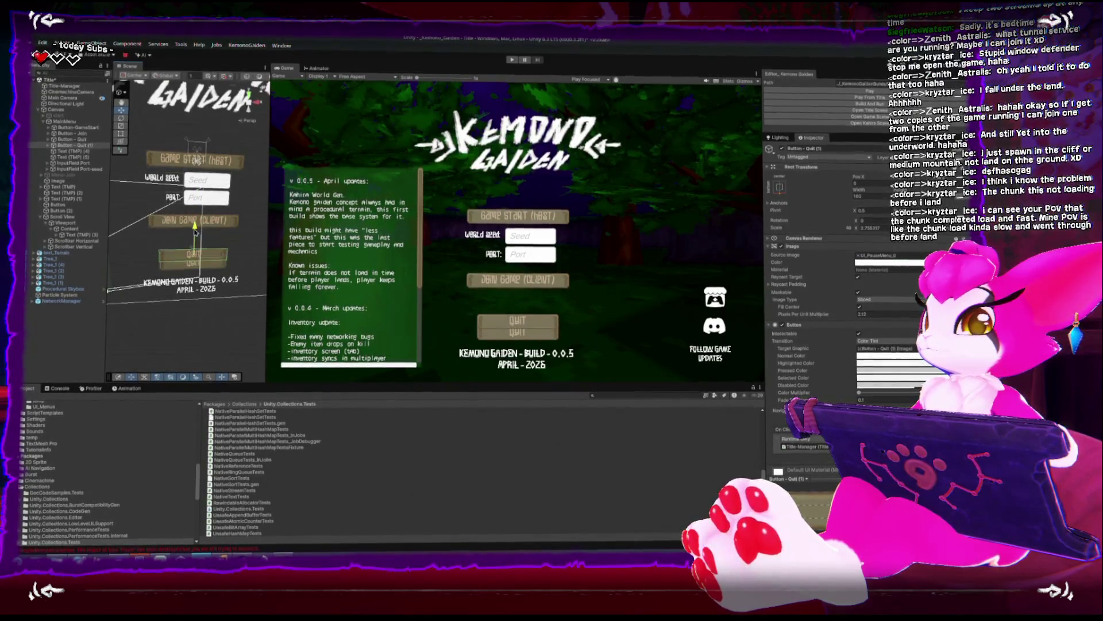
Change the copied button's label to 'Special Thanks' and lower its font size to about 19.6
left_click(49, 146)
left_click(66, 152)
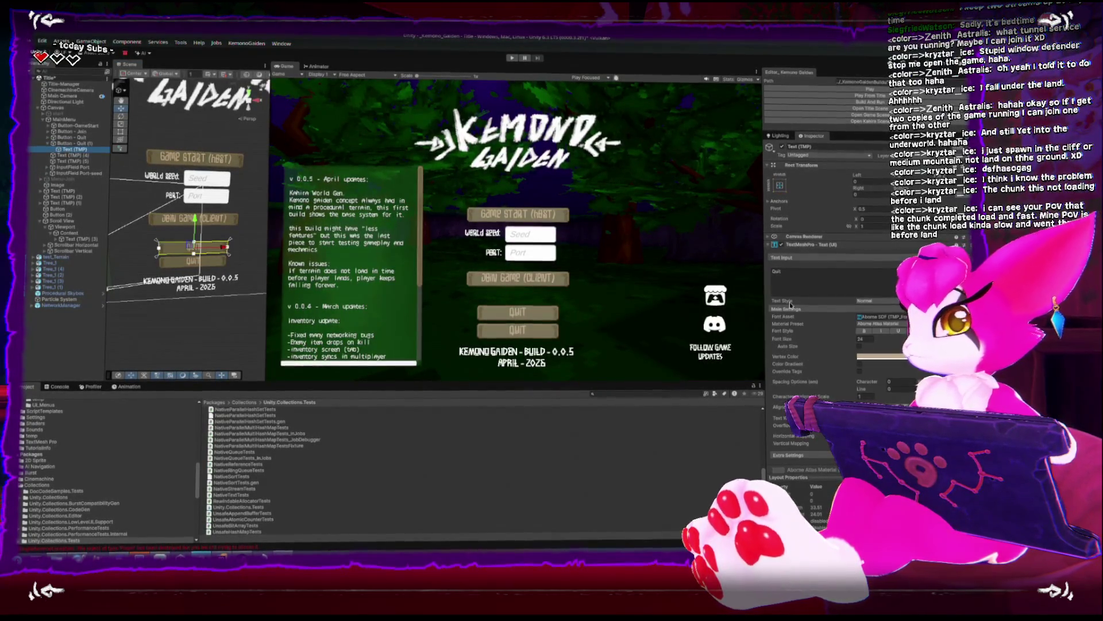
type("Special Thanks")
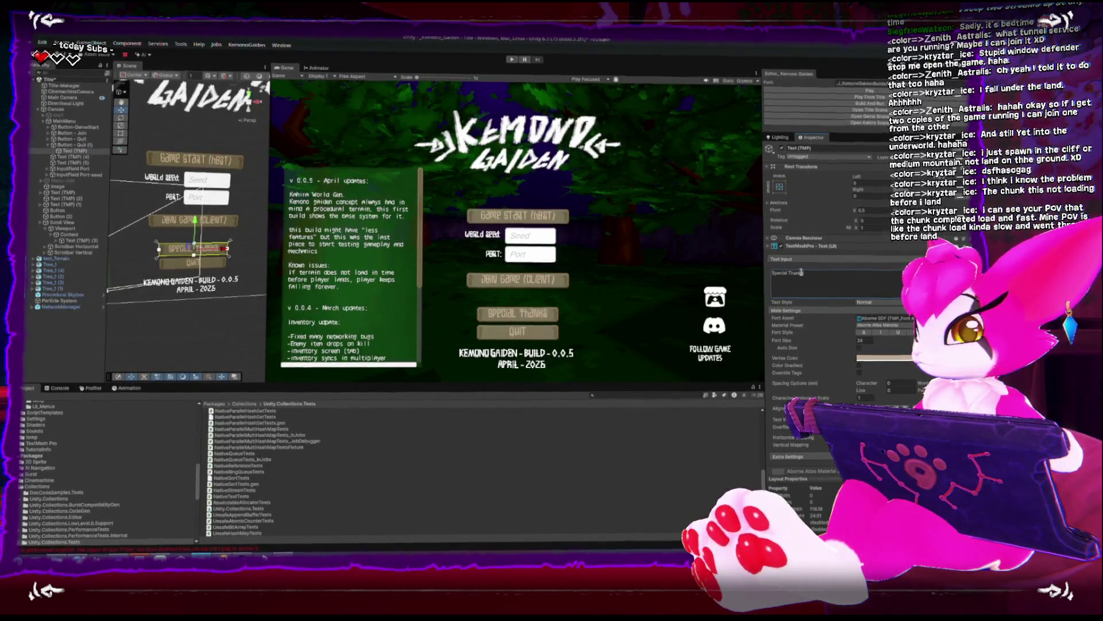
left_click(173, 251)
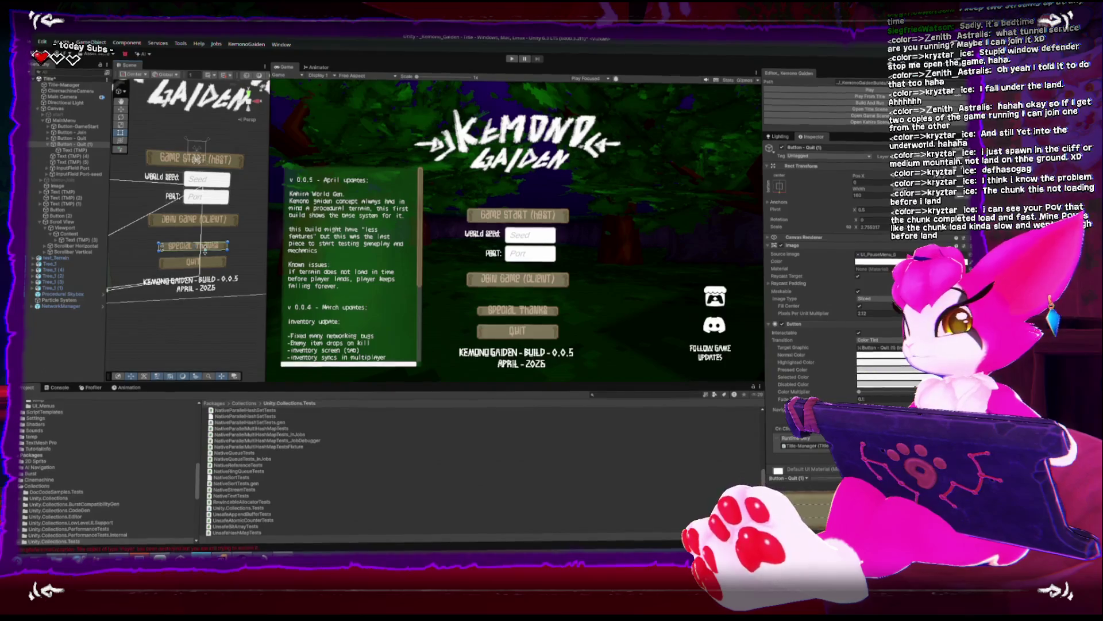
left_click(69, 149)
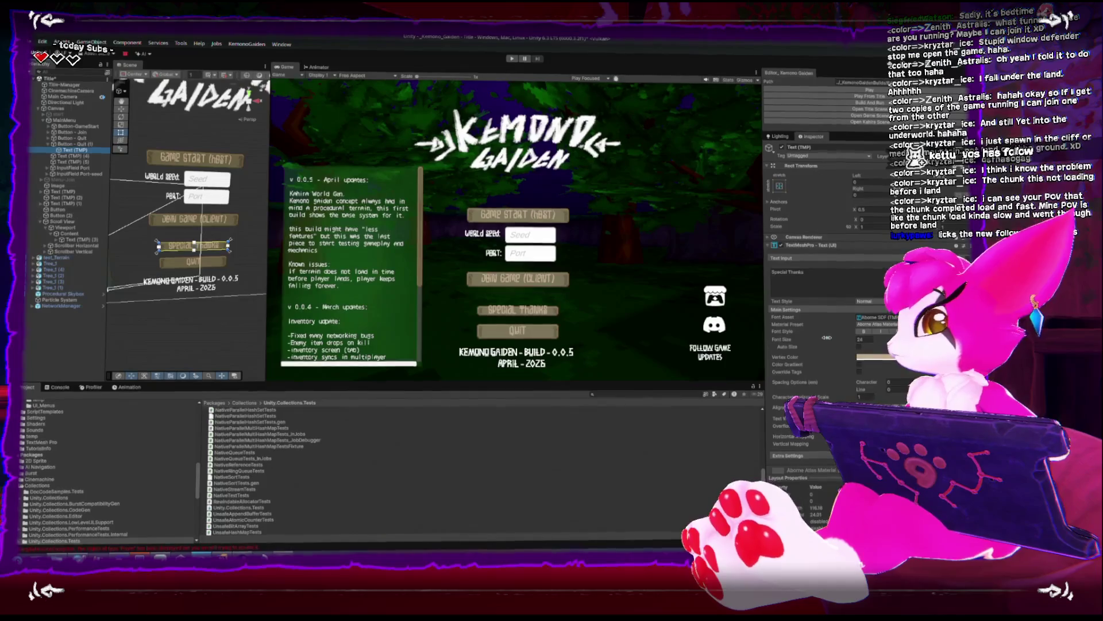
left_click_drag(823, 338, 816, 336)
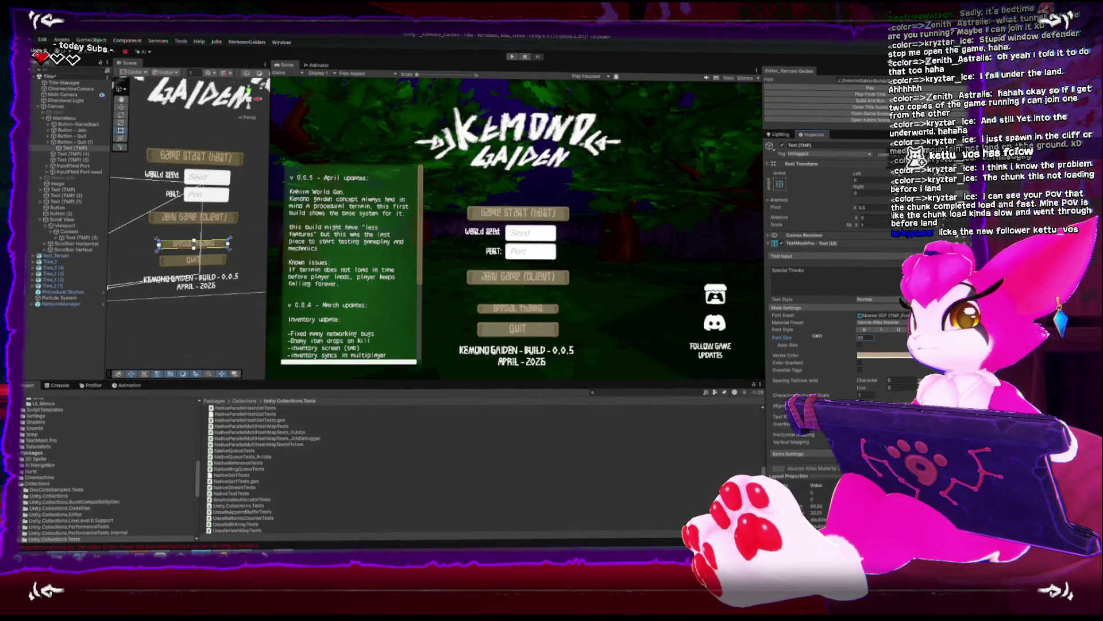
scroll(210, 233, "up", 2)
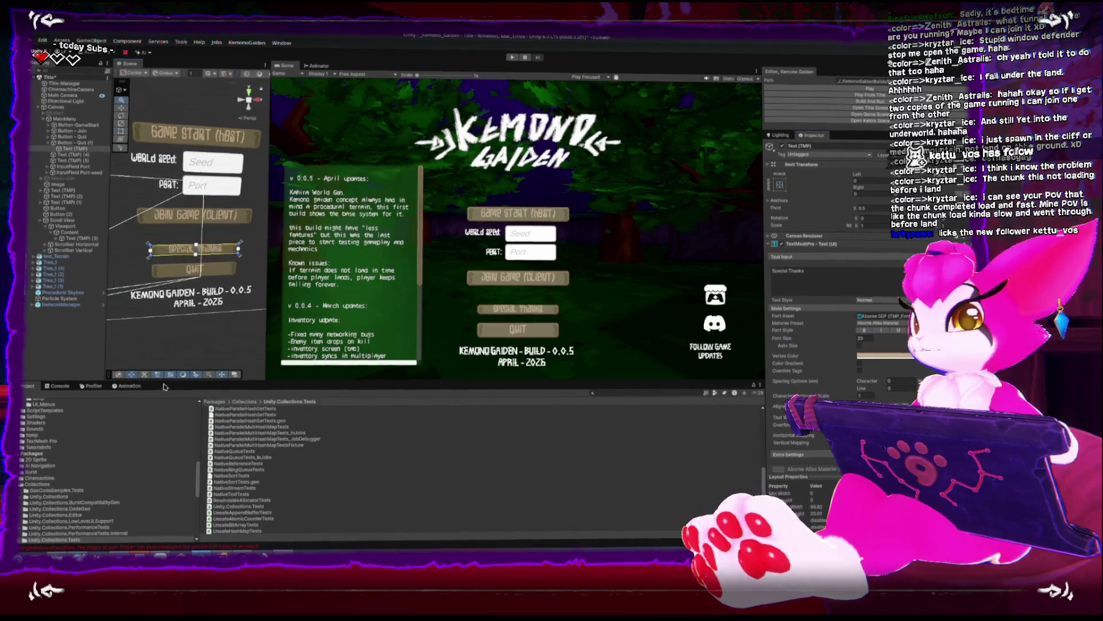
left_click(166, 280)
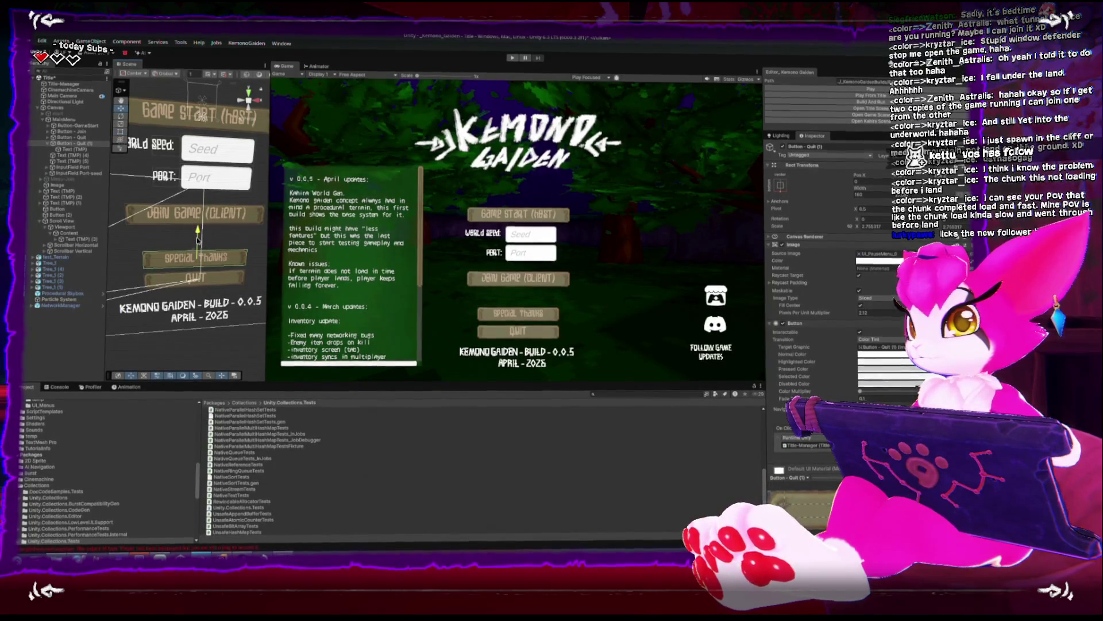
scroll(841, 373, "down", 1)
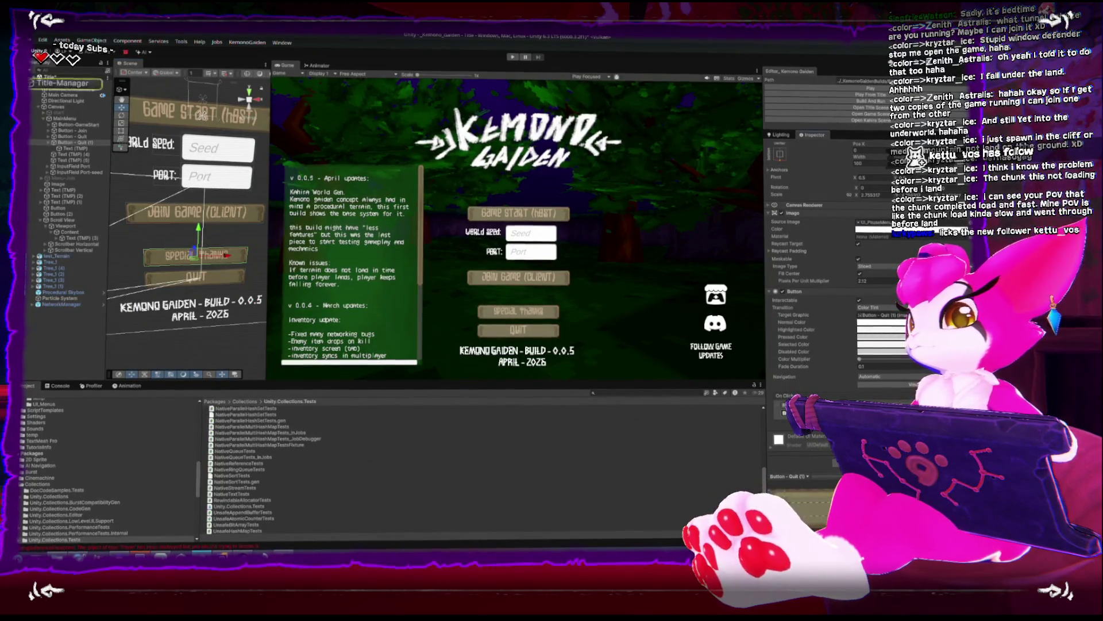
Collapse the hierarchy, disable the MainMenu panel and enable Menu-Join
left_click(64, 84)
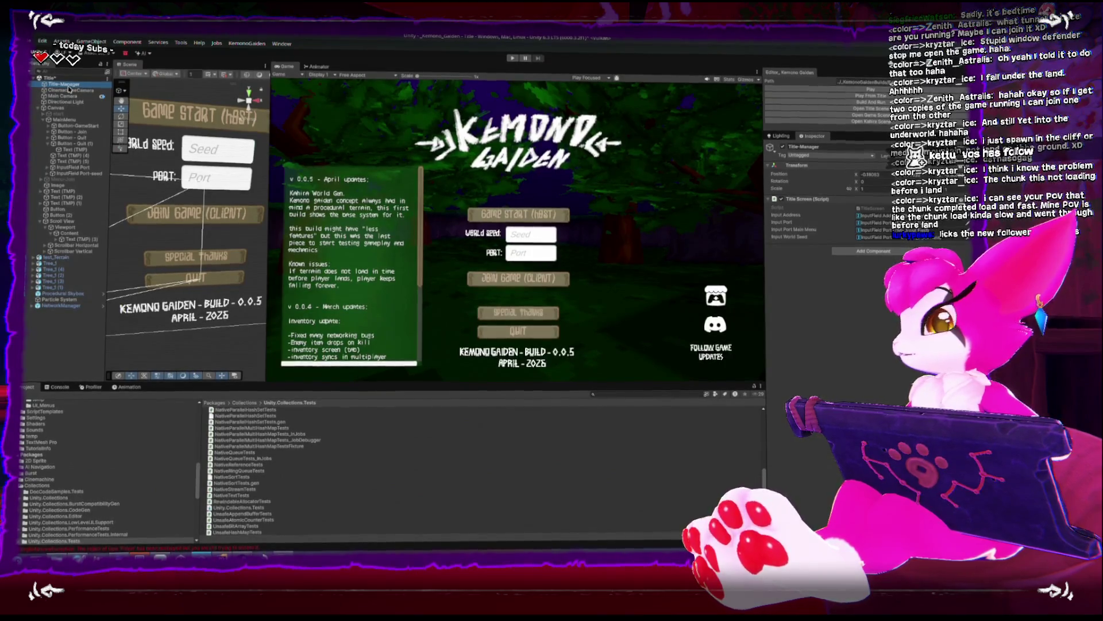
left_click(63, 119)
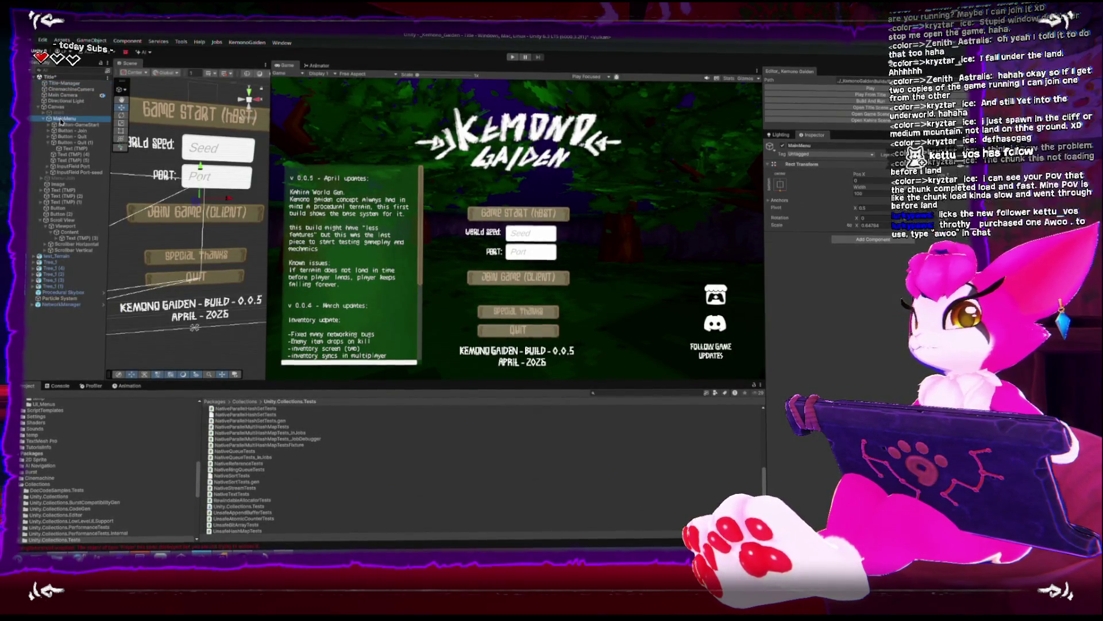
left_click(48, 144)
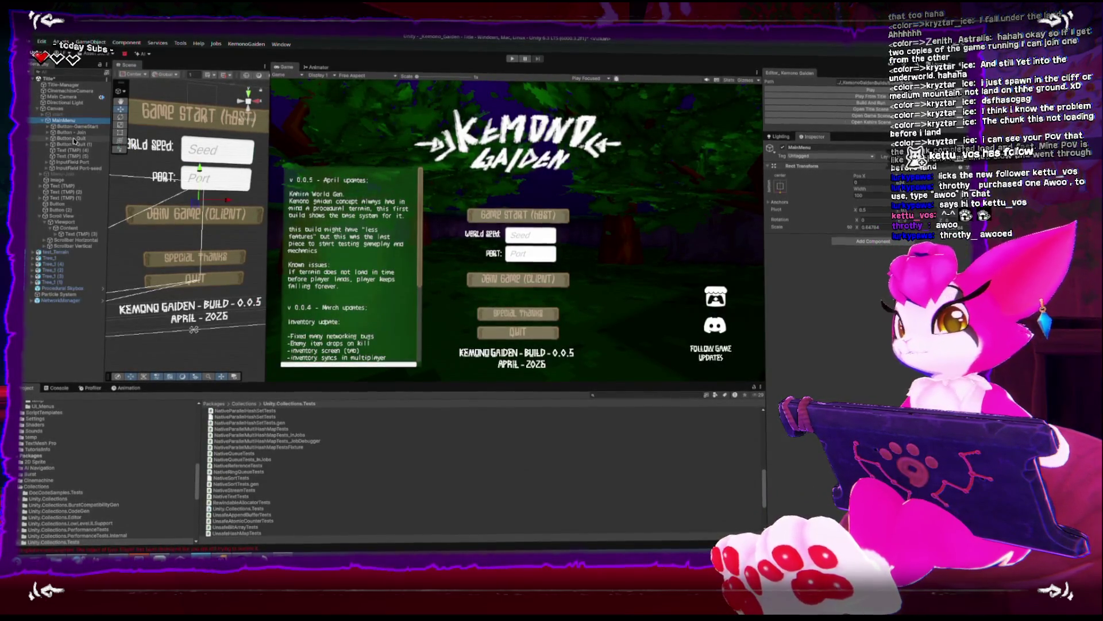
left_click(42, 223)
left_click(45, 216)
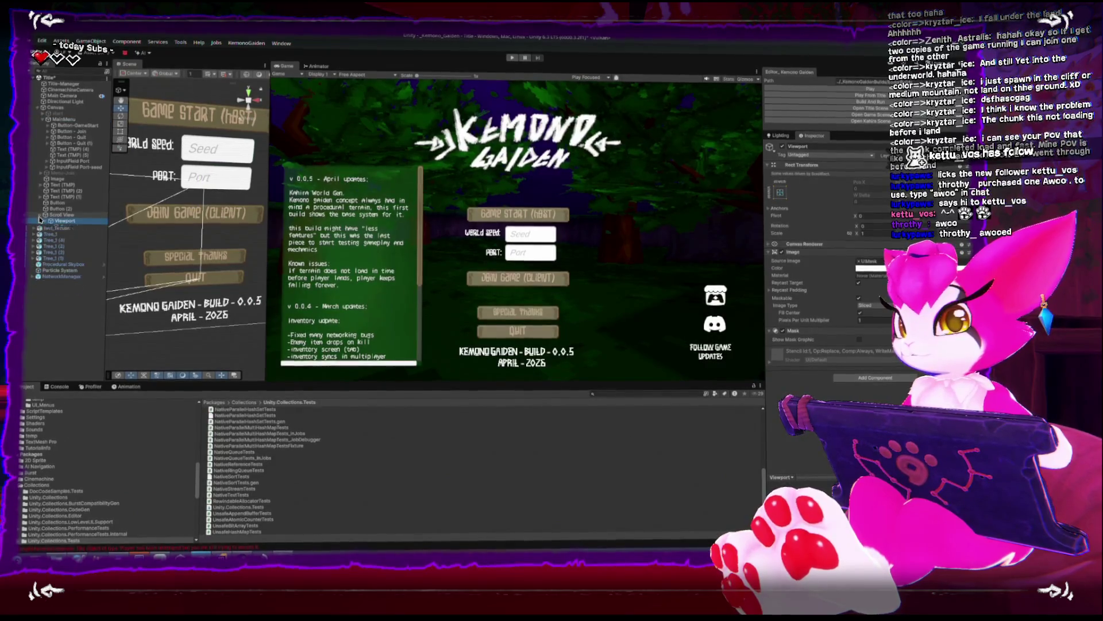
left_click(51, 119)
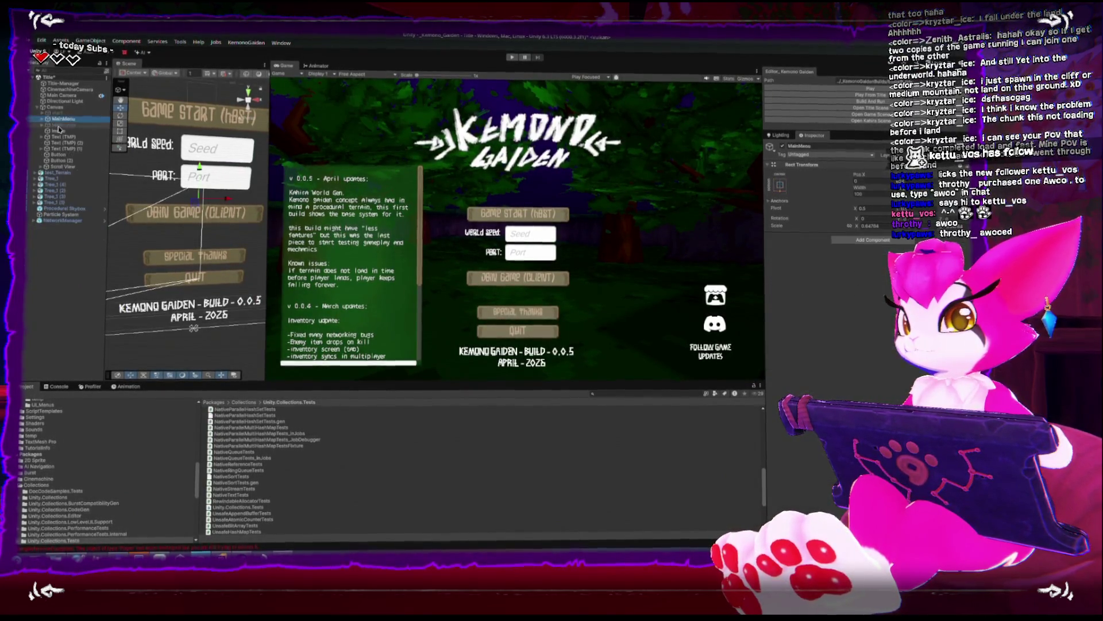
left_click(782, 147)
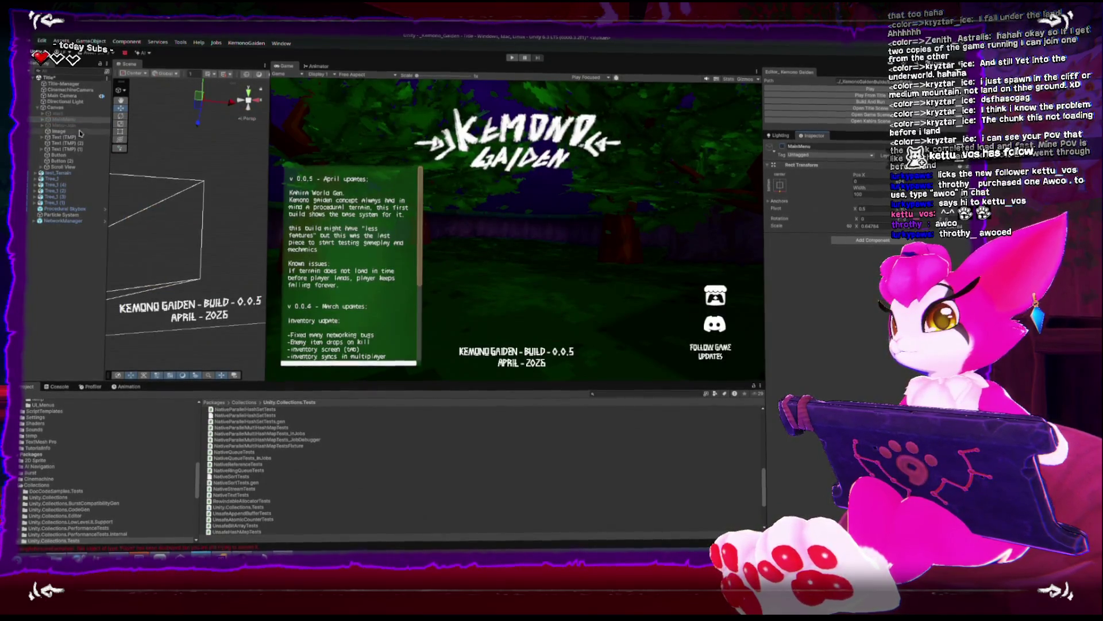
left_click(782, 148)
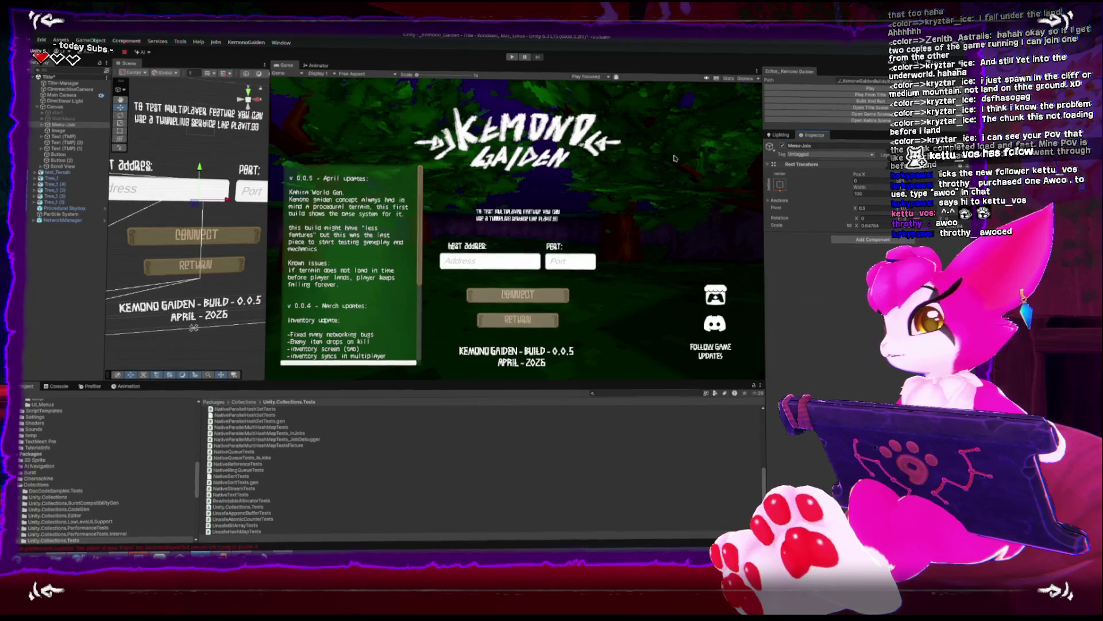
Delete the Connect button and address fields from Menu-Thanks, then open GameScene
left_click(62, 127)
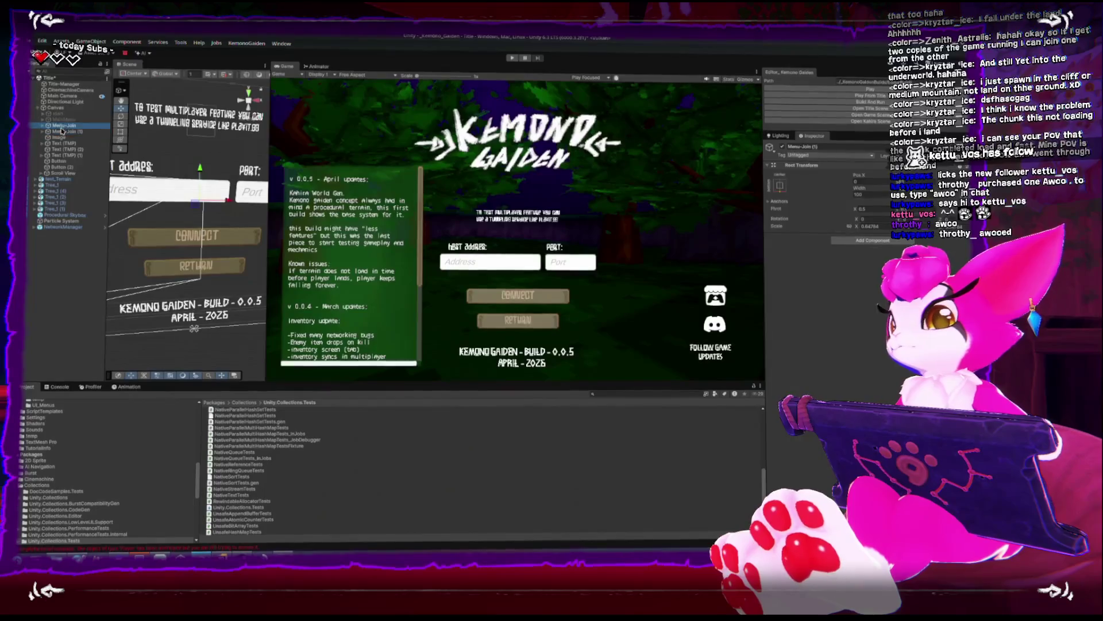
left_click(43, 133)
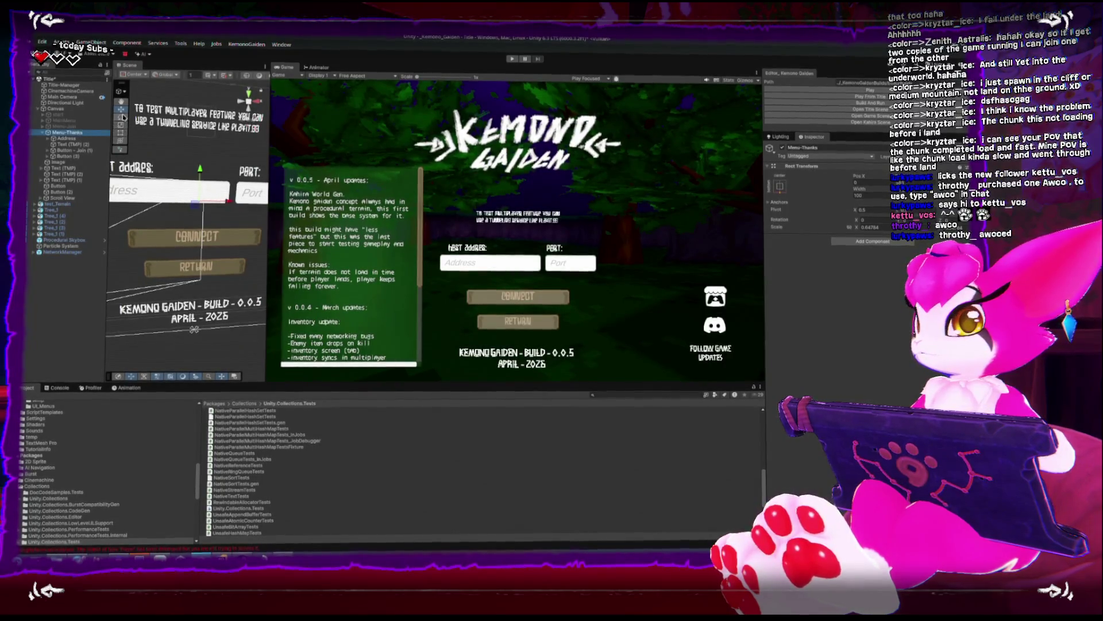
left_click(66, 131)
left_click(68, 152)
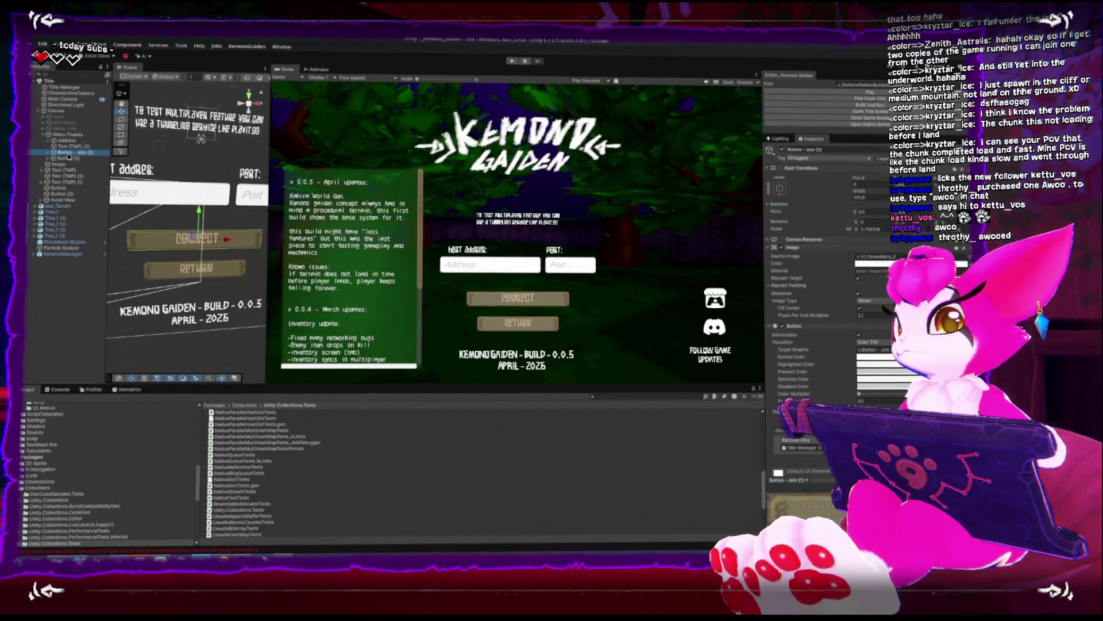
key("Delete")
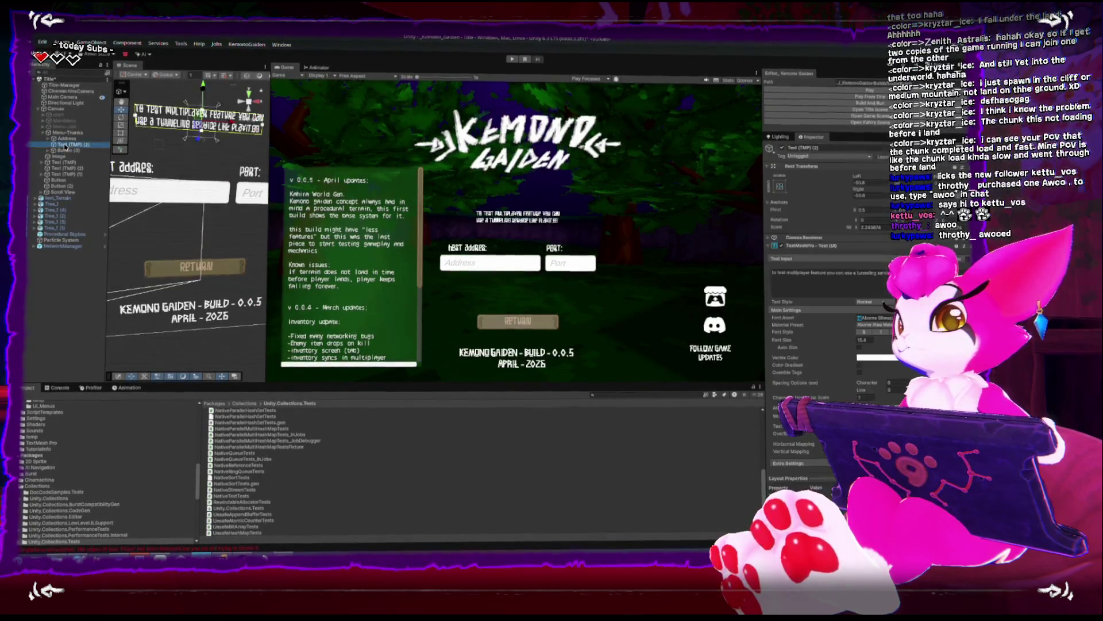
key("Delete")
left_click(62, 141)
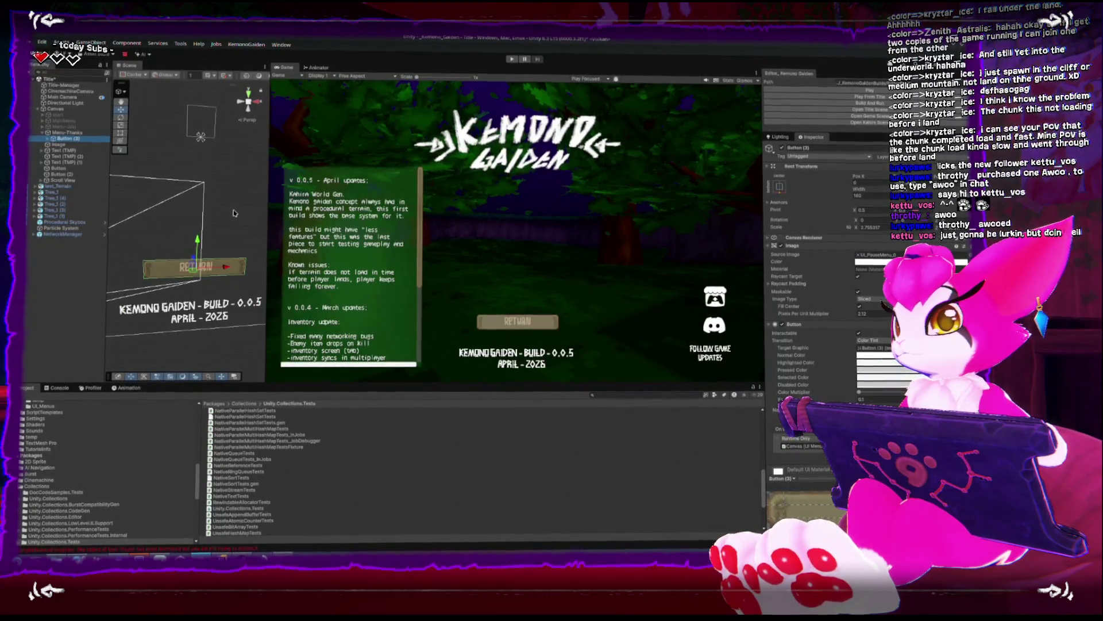
left_click(66, 132)
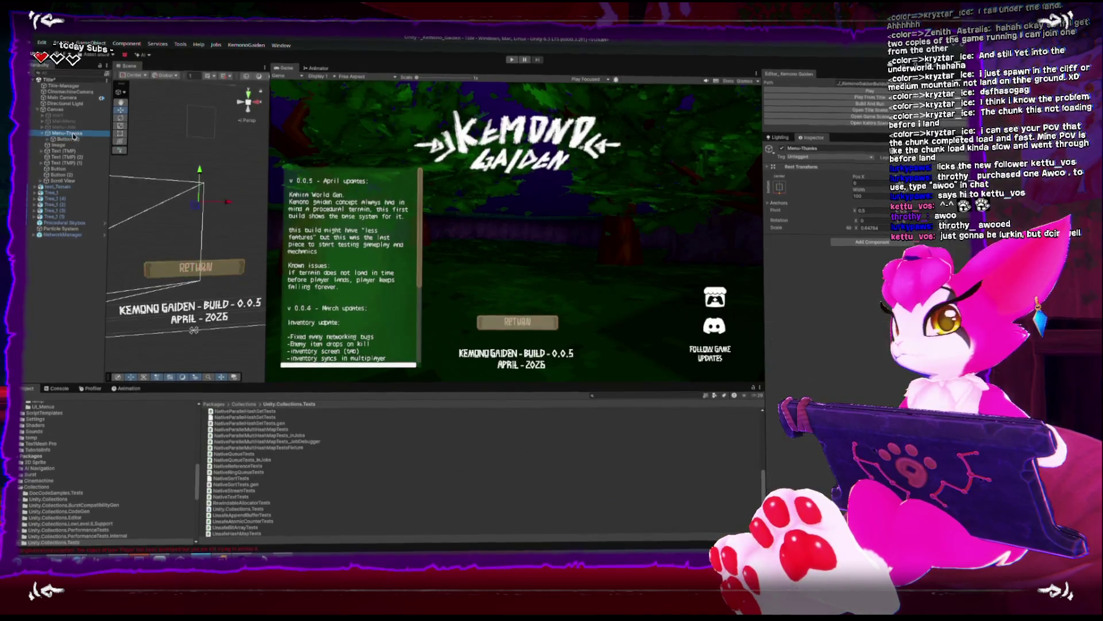
left_click(858, 117)
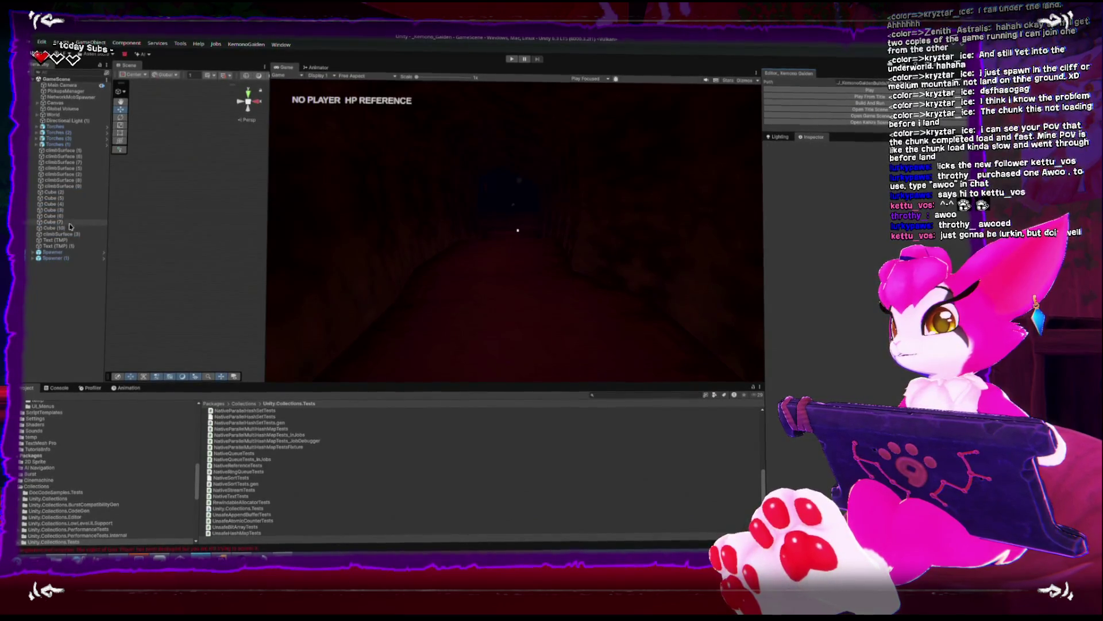
In GameScene, select the Text (TMP) (1) supporter-names object and focus its Text Input
left_click(56, 240)
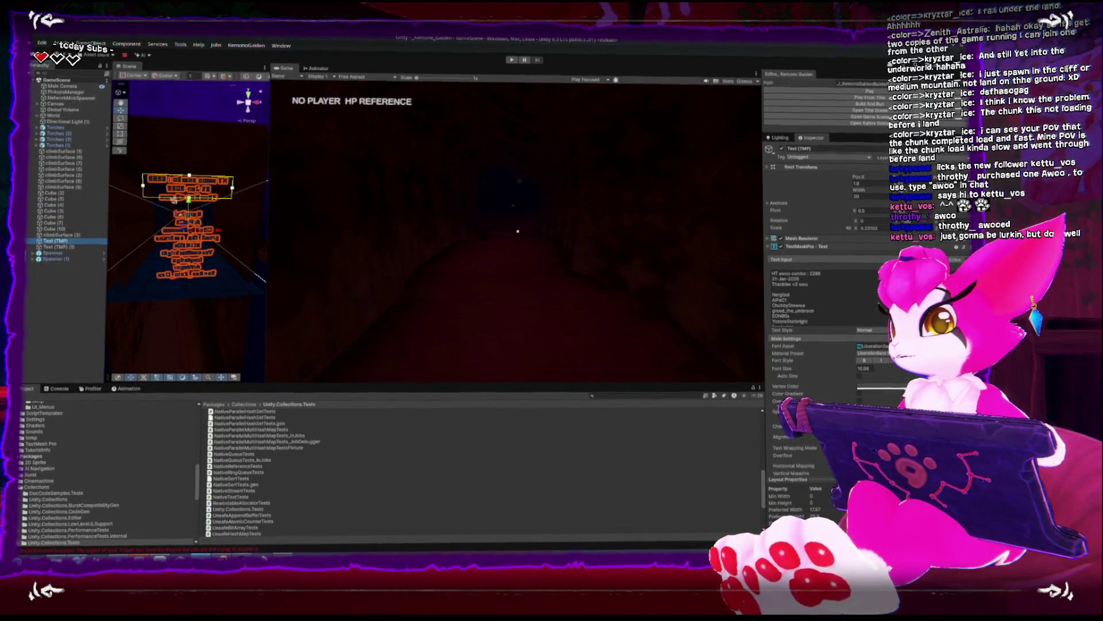
scroll(156, 190, "down", 3)
scroll(155, 190, "up", 5)
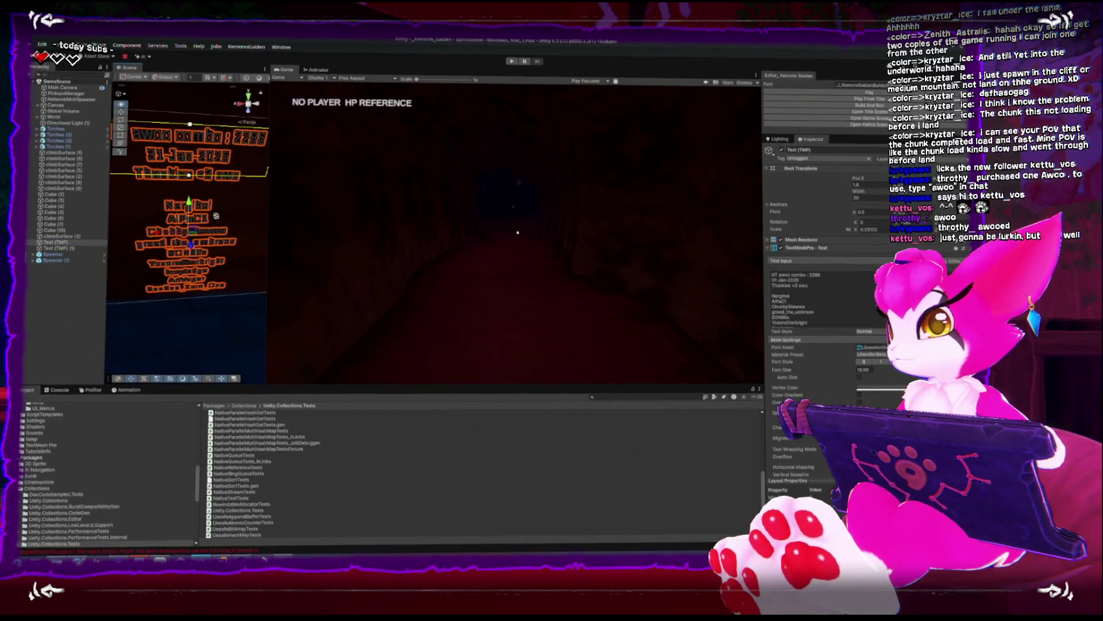
scroll(198, 236, "down", 1)
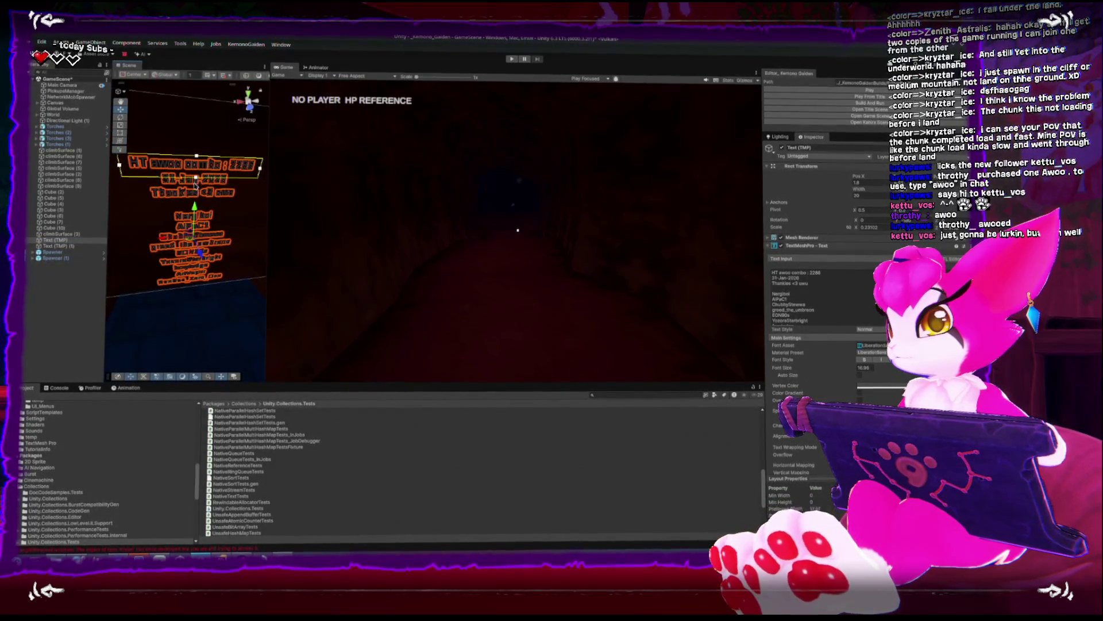
left_click_drag(266, 228, 356, 228)
left_click(843, 315)
scroll(843, 315, "down", 2)
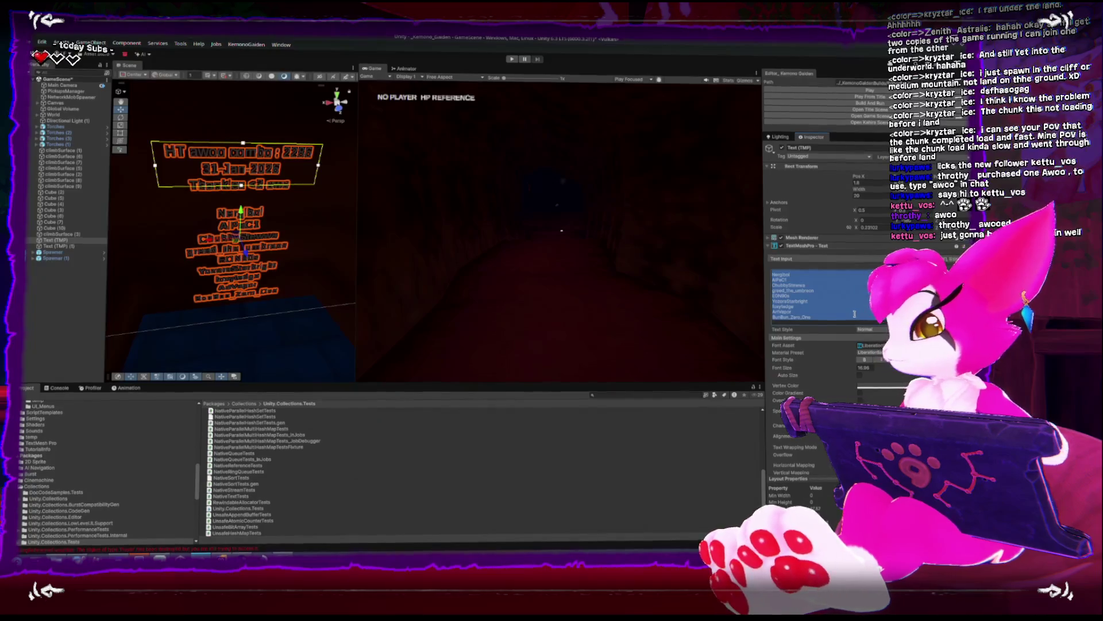
Bring up the KWrite names note from the launcher, dismissing a stray KGpg dialog
key("super")
type("kwrite")
key("Return")
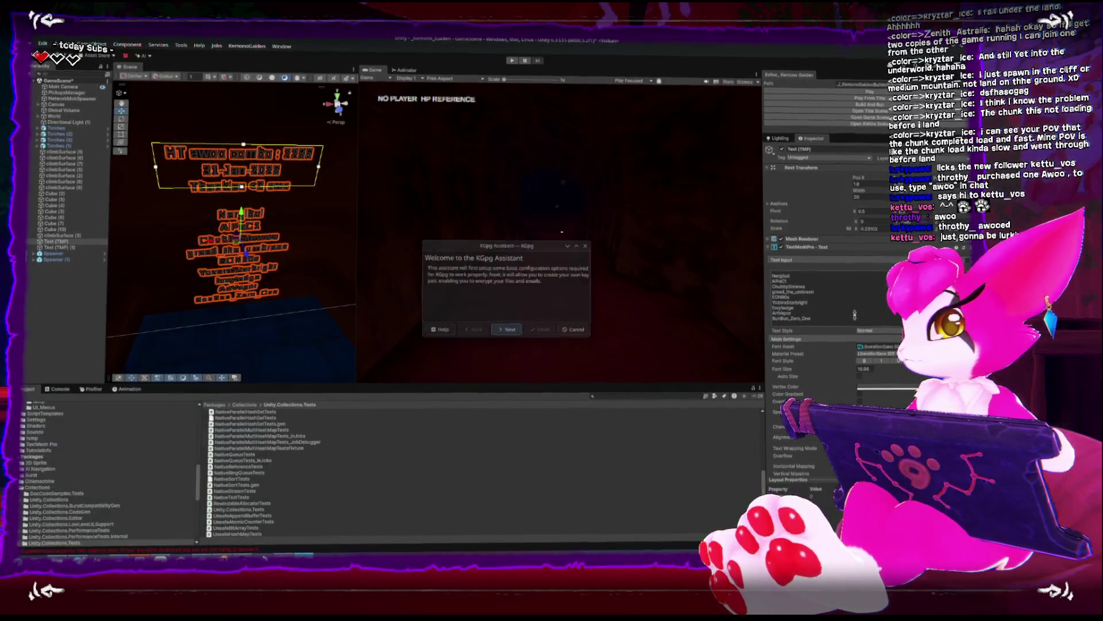
key("Escape")
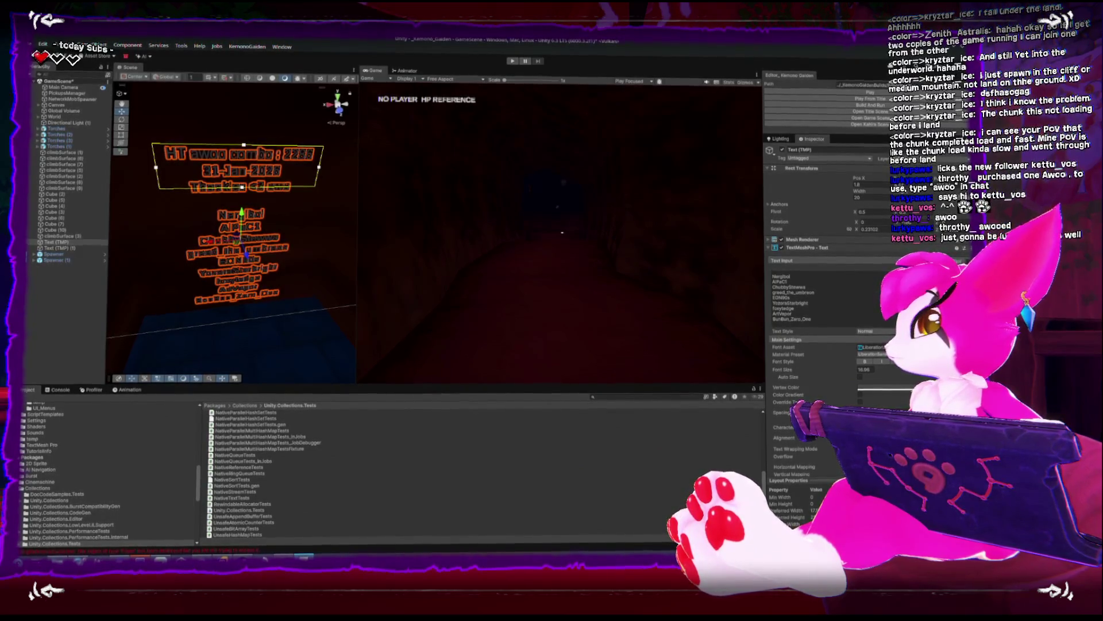
key("alt+Tab")
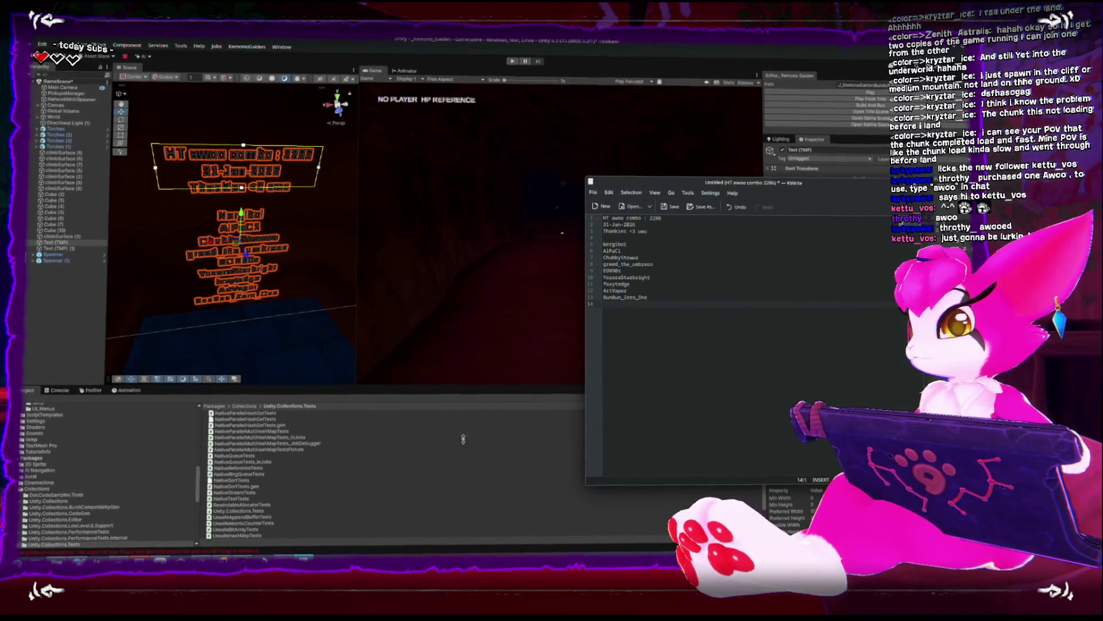
key("alt+Tab")
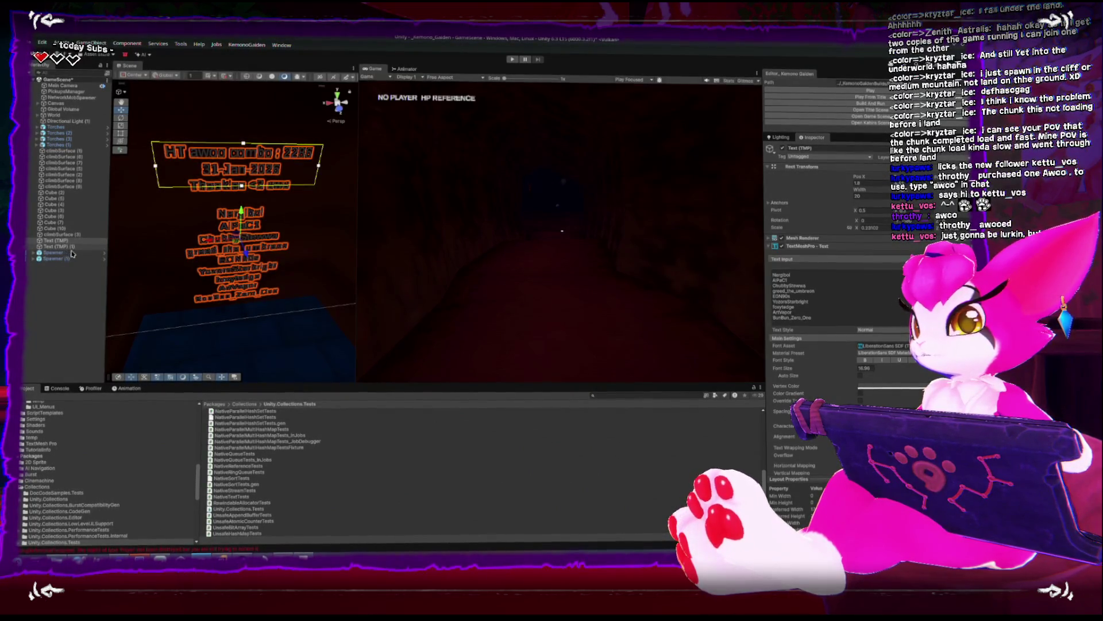
Copy the full First Multiplayer test credits text and go to the KWrite note's top line
scroll(242, 228, "up", 5)
left_click_drag(242, 228, 125, 245)
left_click(862, 278)
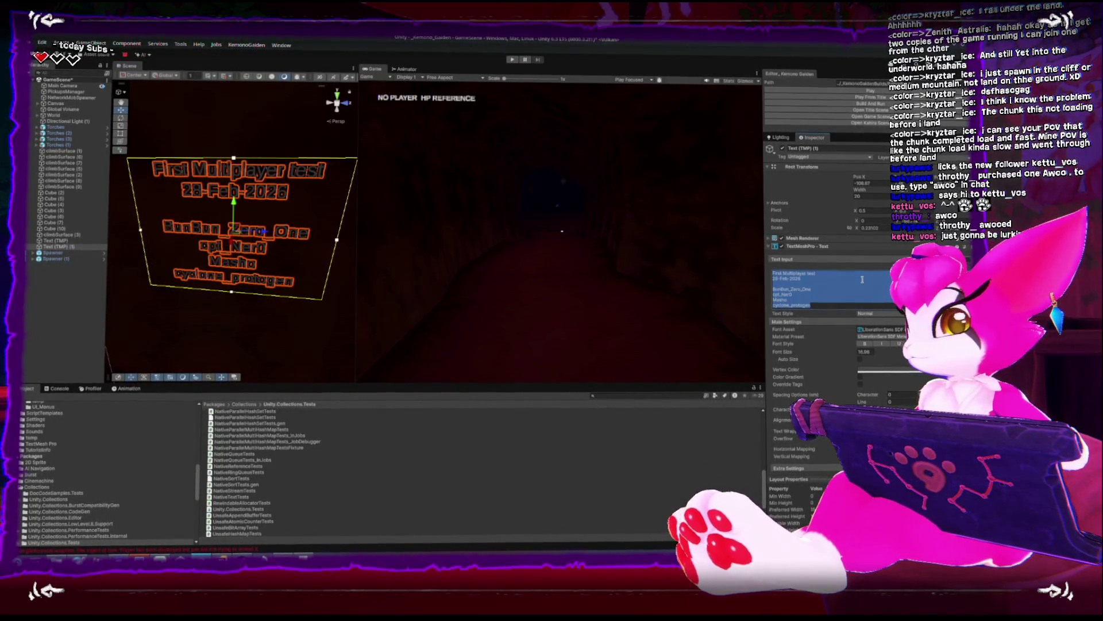
key("alt+Tab")
key("Up")
key("Up")
key("Up")
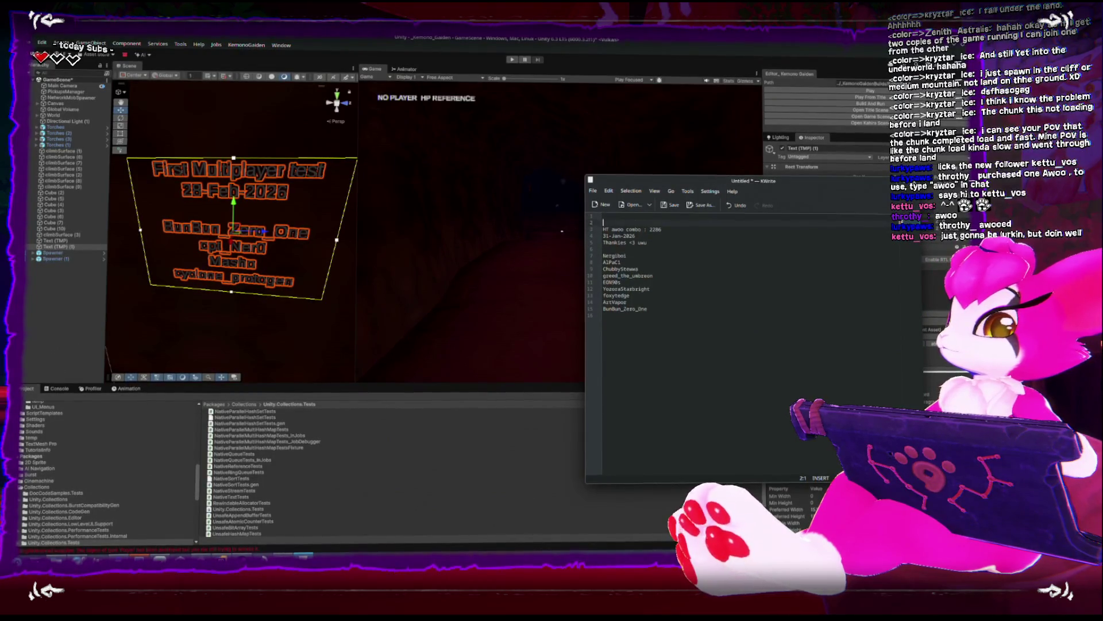
Paste the First Multiplayer test credits at the top of the note with a blank separator line
key("ctrl+v")
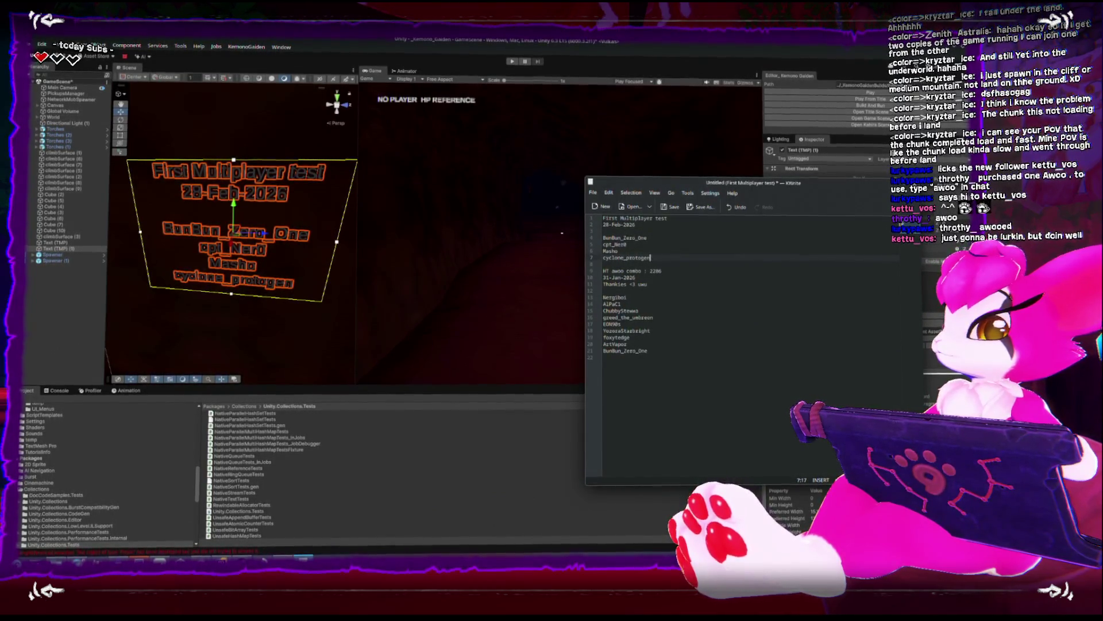
key("Down")
key("Return")
key("Up")
Add an '==== Awoo StreamCombo ===' heading followed by a '-Jan-2026' line
type("====")
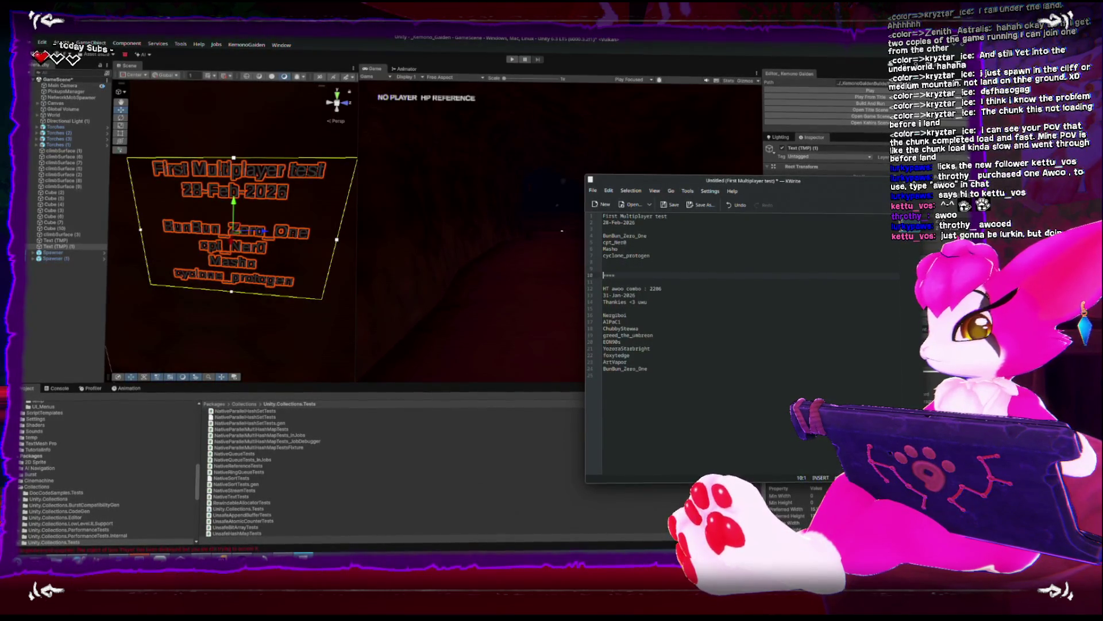
type(" Awoo")
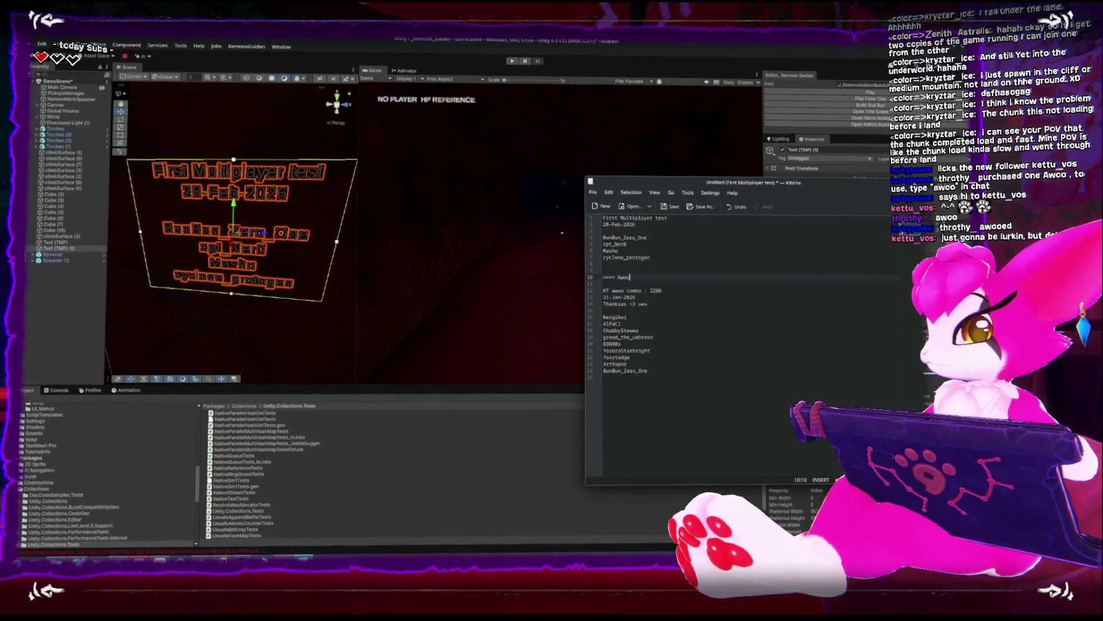
type(" StranCombo ====")
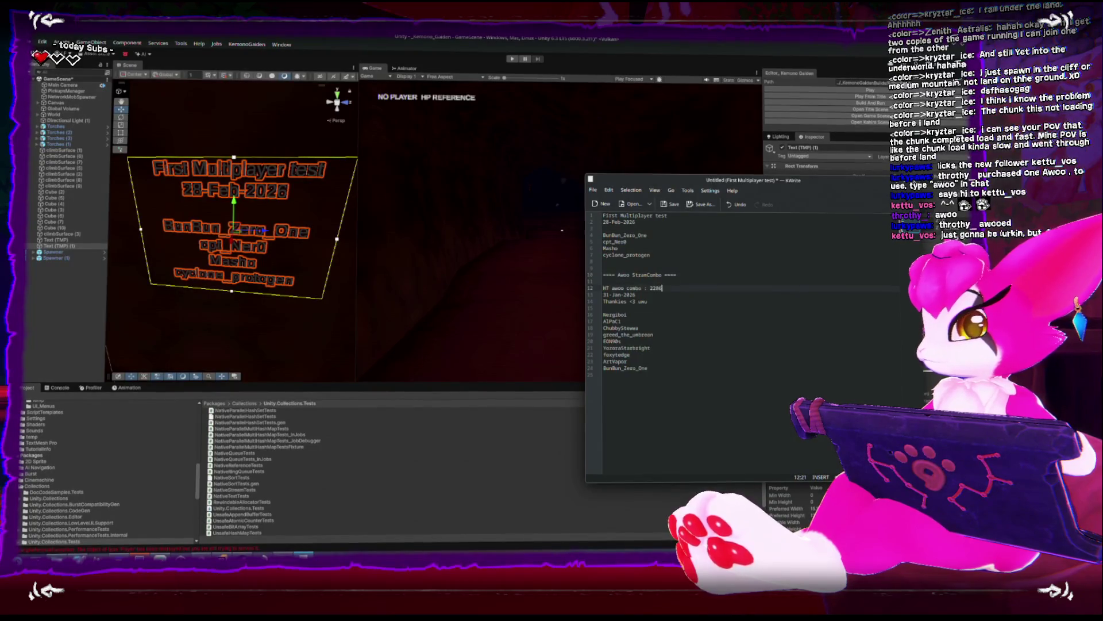
key("Home")
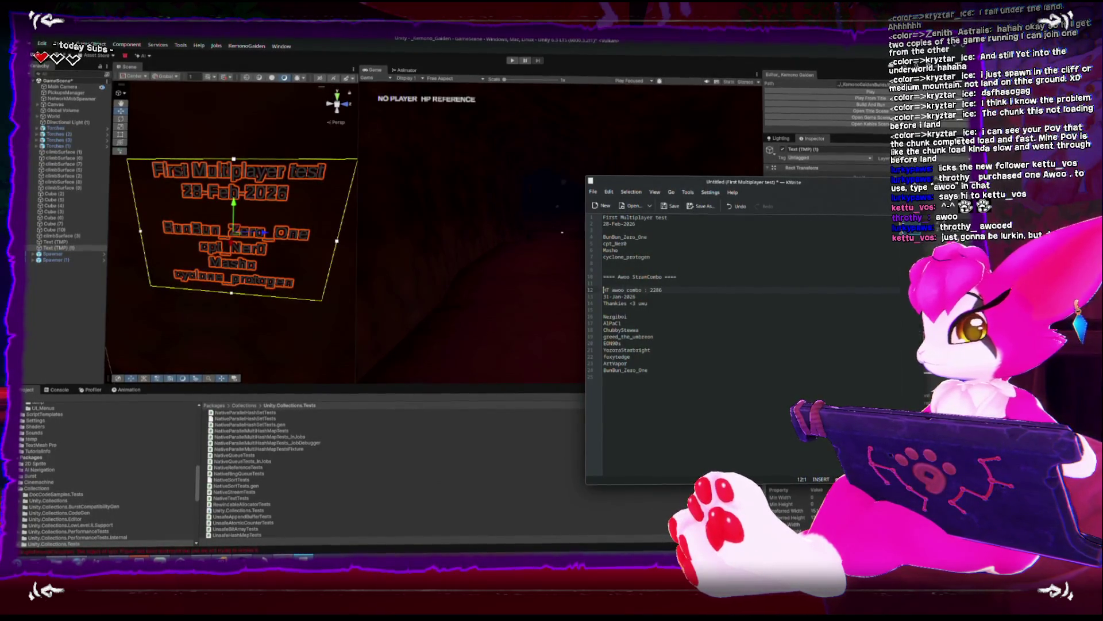
left_click(663, 274)
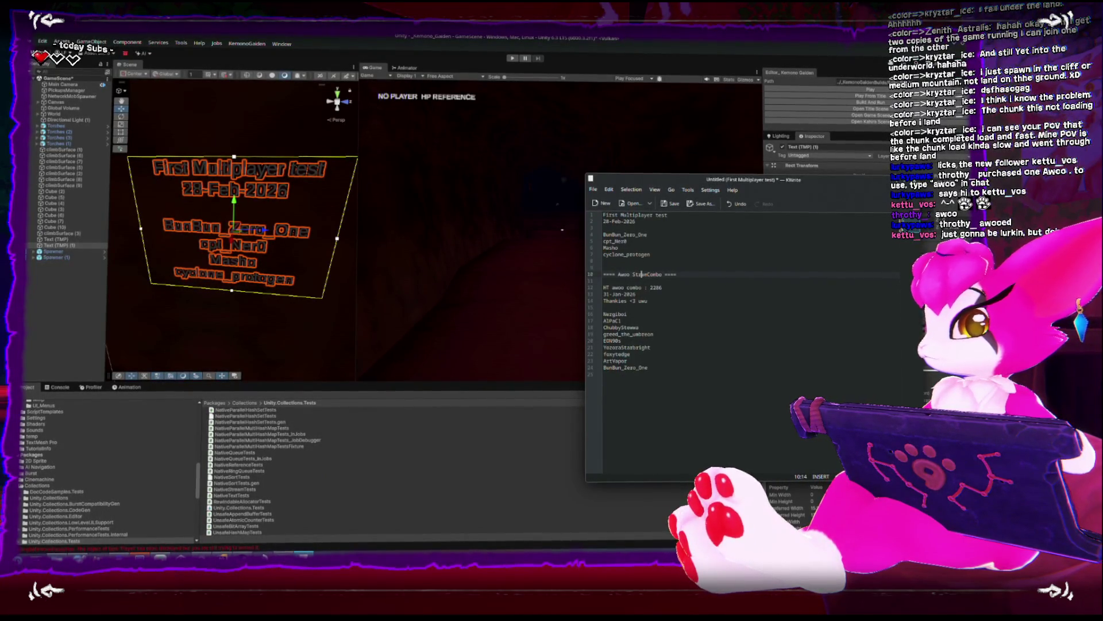
type("e")
key("End")
key("Return")
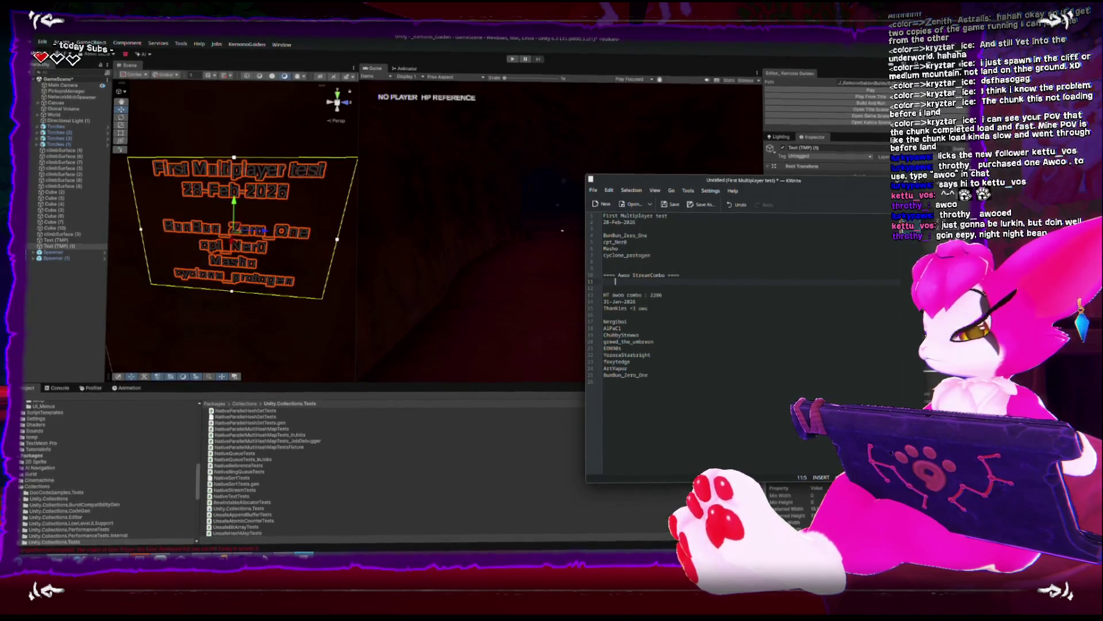
type("31-")
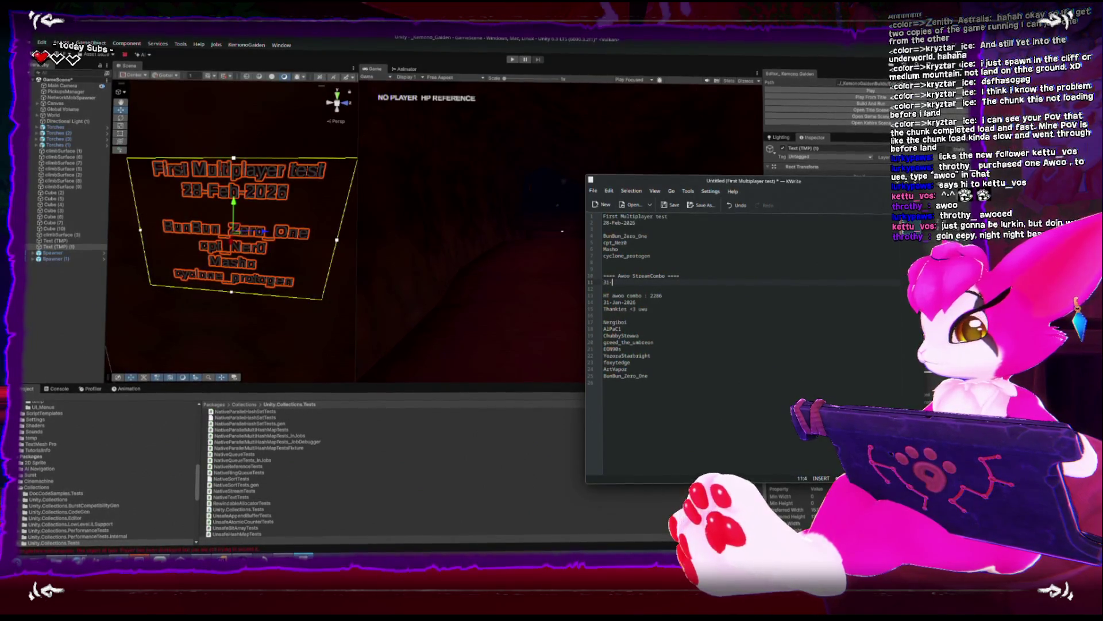
type("Jan-2026")
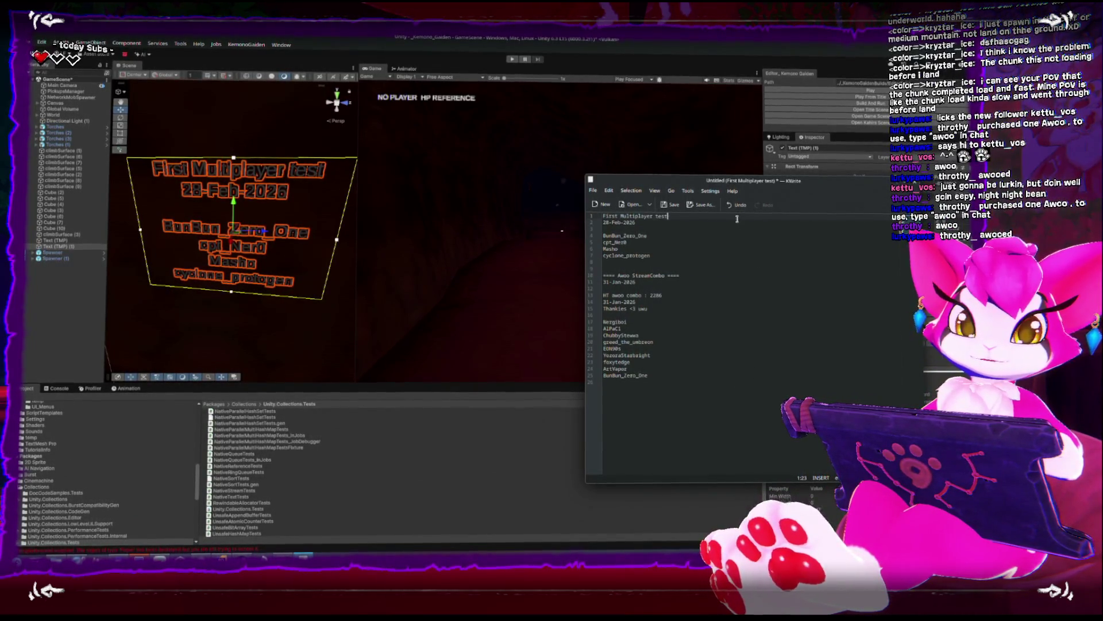
Head the top block '== First Multiplayer Test ====', delete the duplicate line, and return to Unity
key("Home")
key("Return")
key("Up")
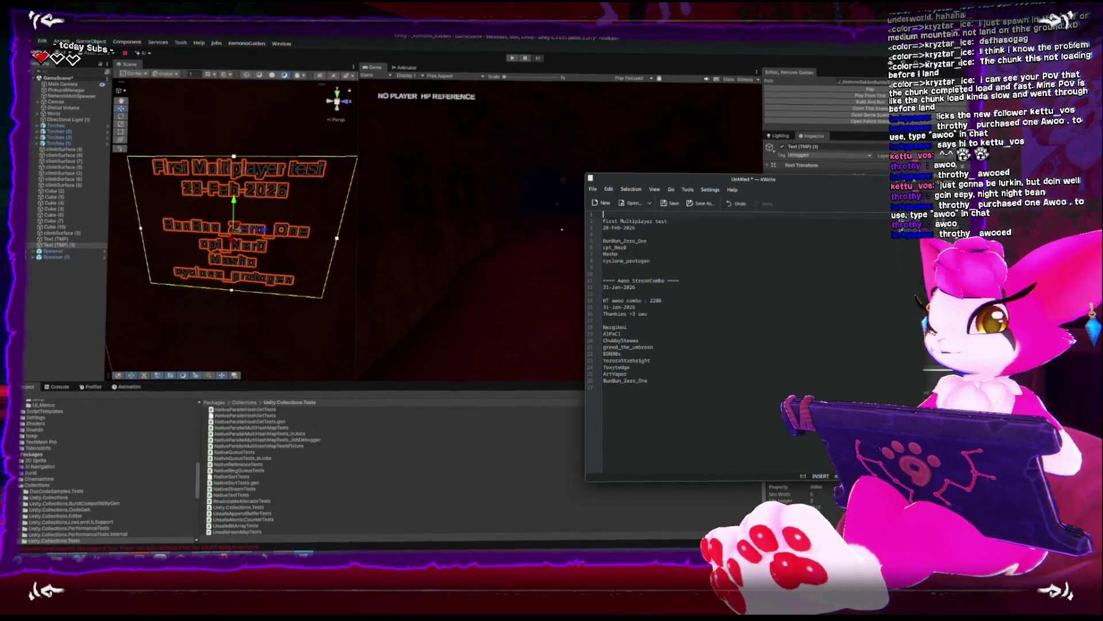
type("==== ")
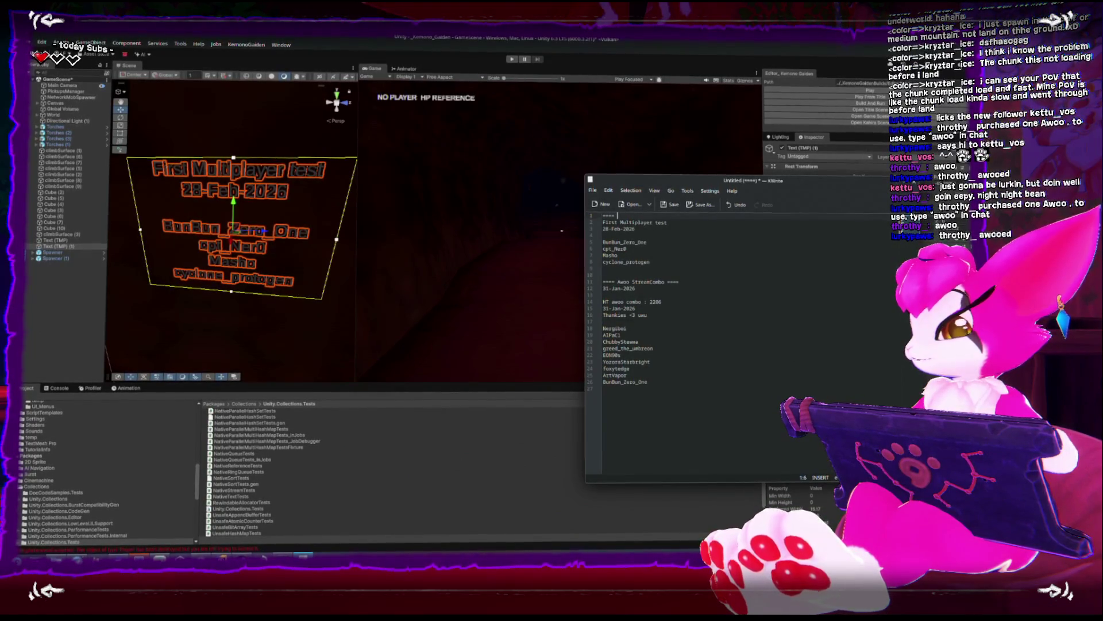
type("First Multiplayer T")
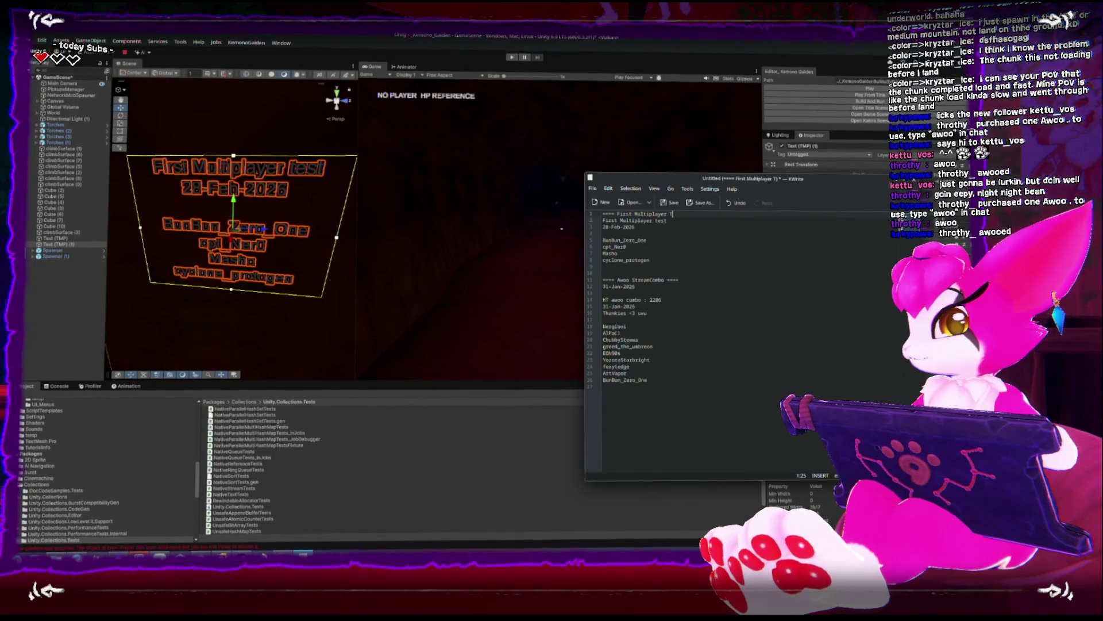
type("est ====")
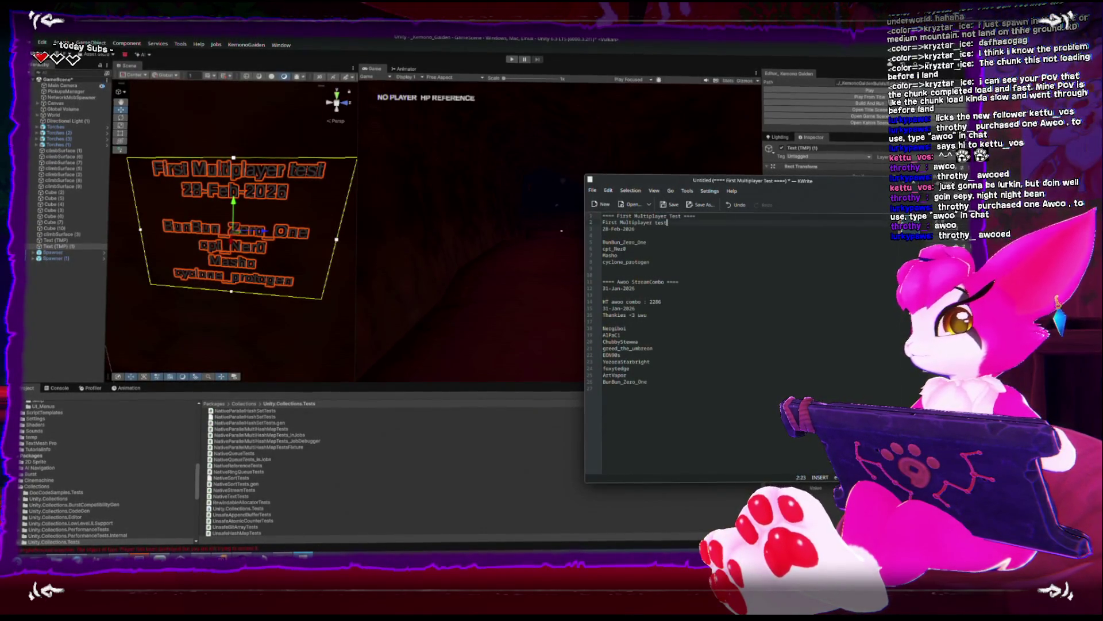
key("BackSpace")
key("BackSpace")
left_click(618, 247)
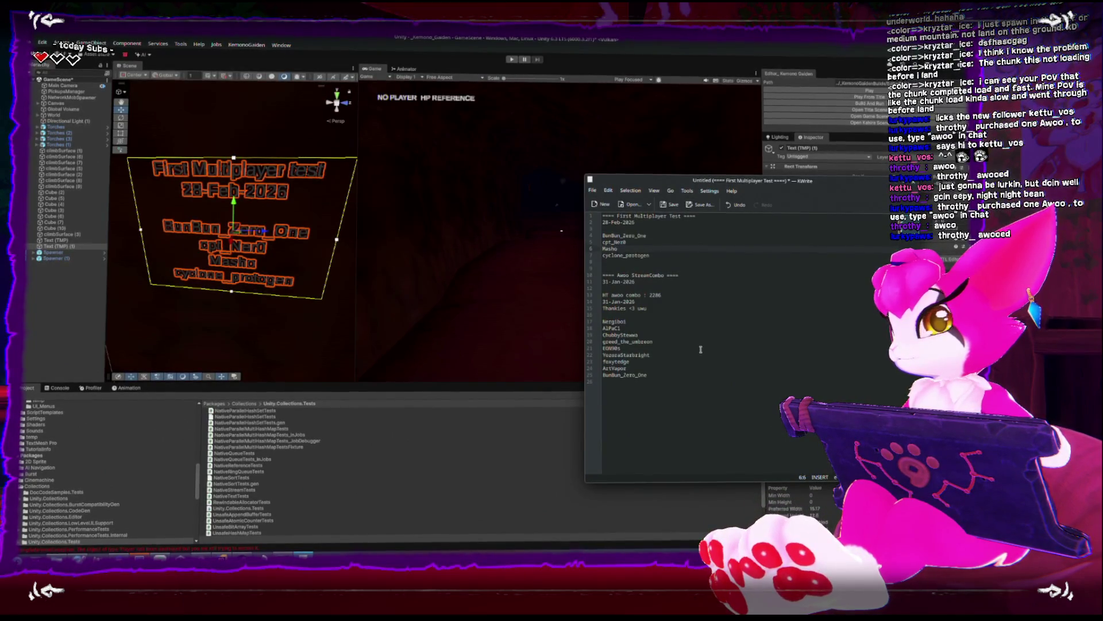
left_click(807, 130)
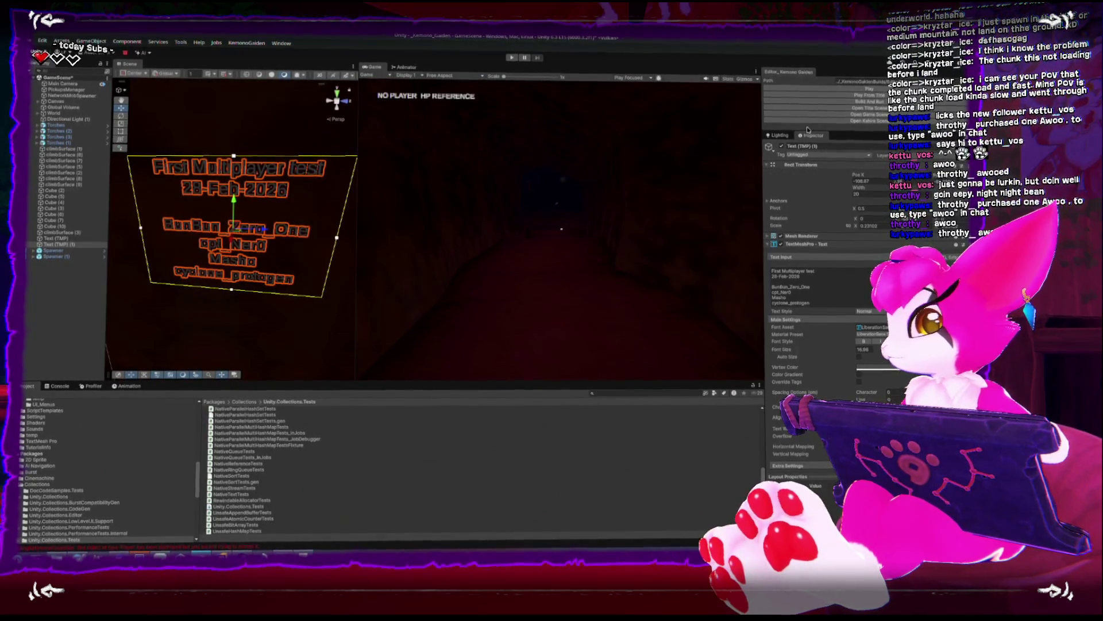
Open the Title scene and duplicate the changelog Scroll View
left_click(795, 110)
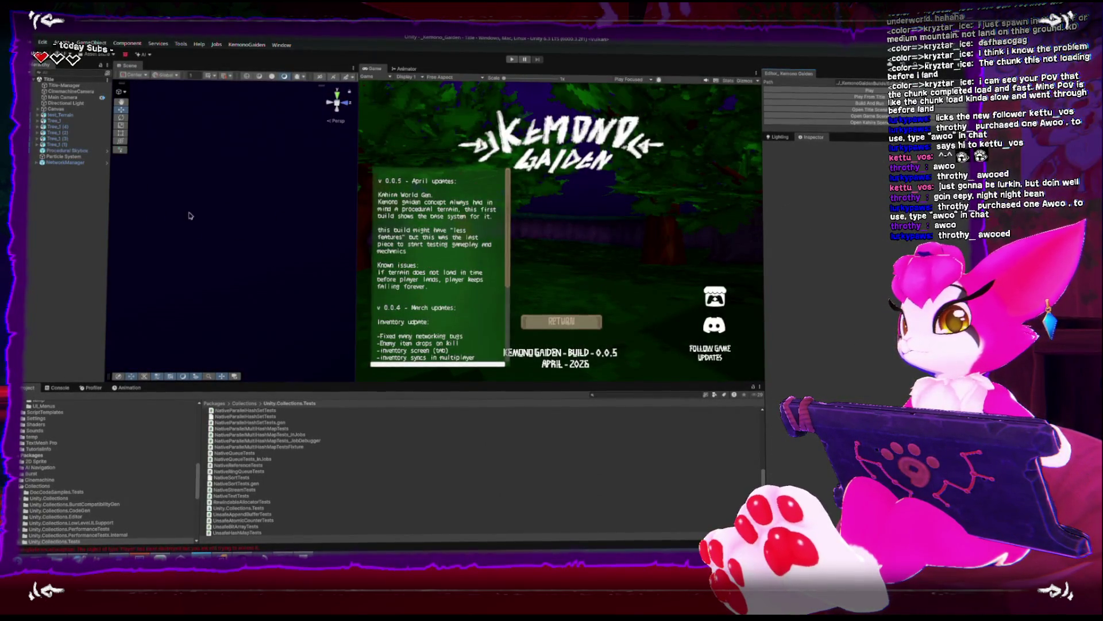
left_click(37, 109)
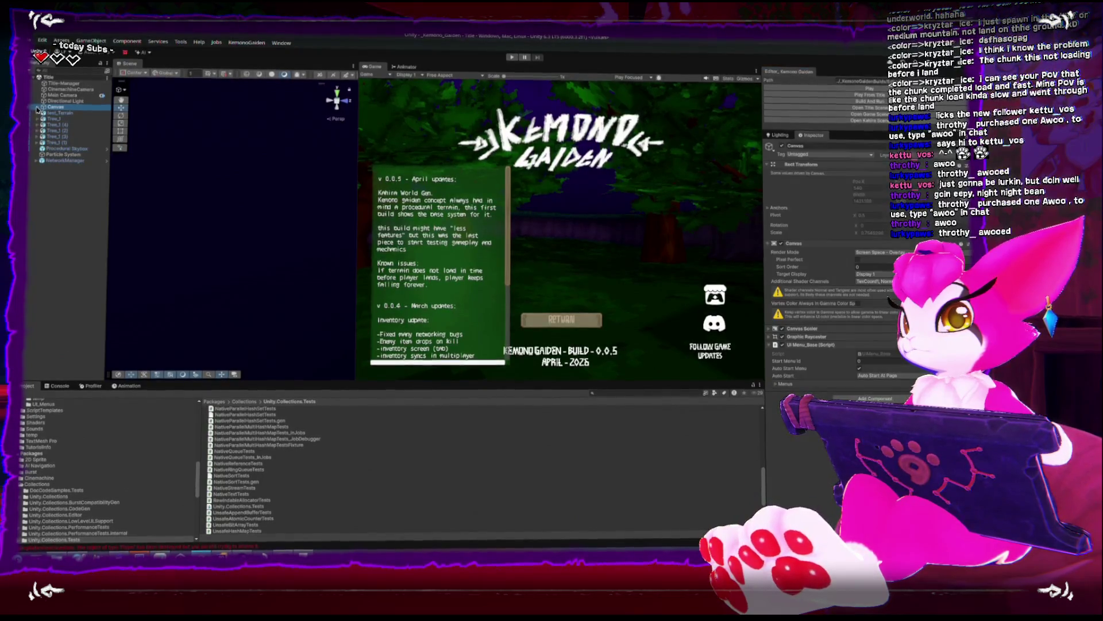
double_click(66, 172)
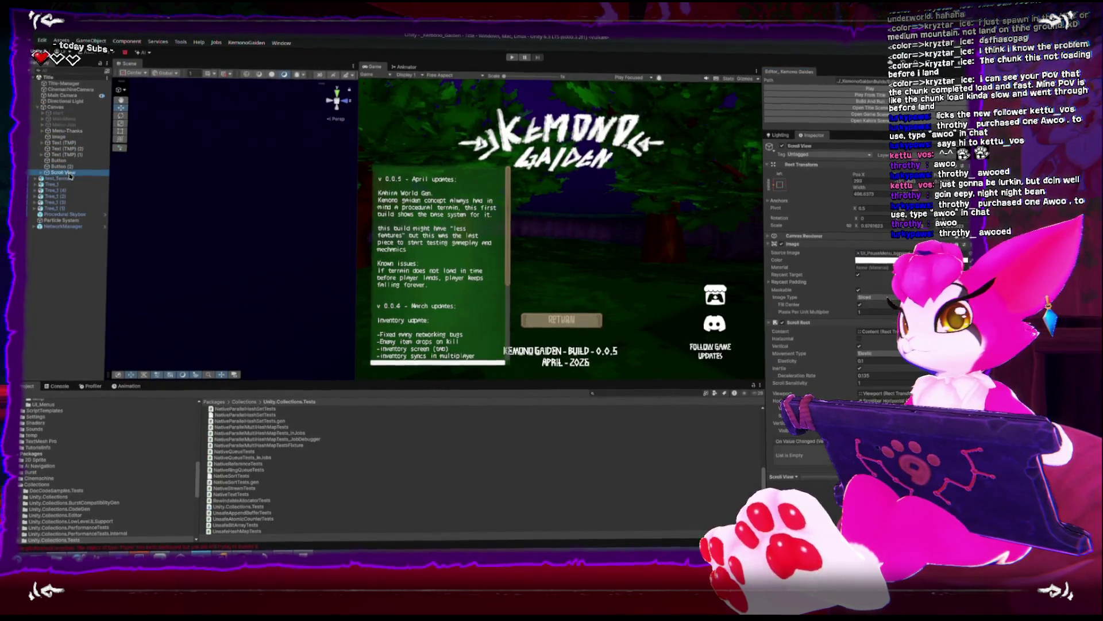
left_click_drag(184, 225, 281, 225)
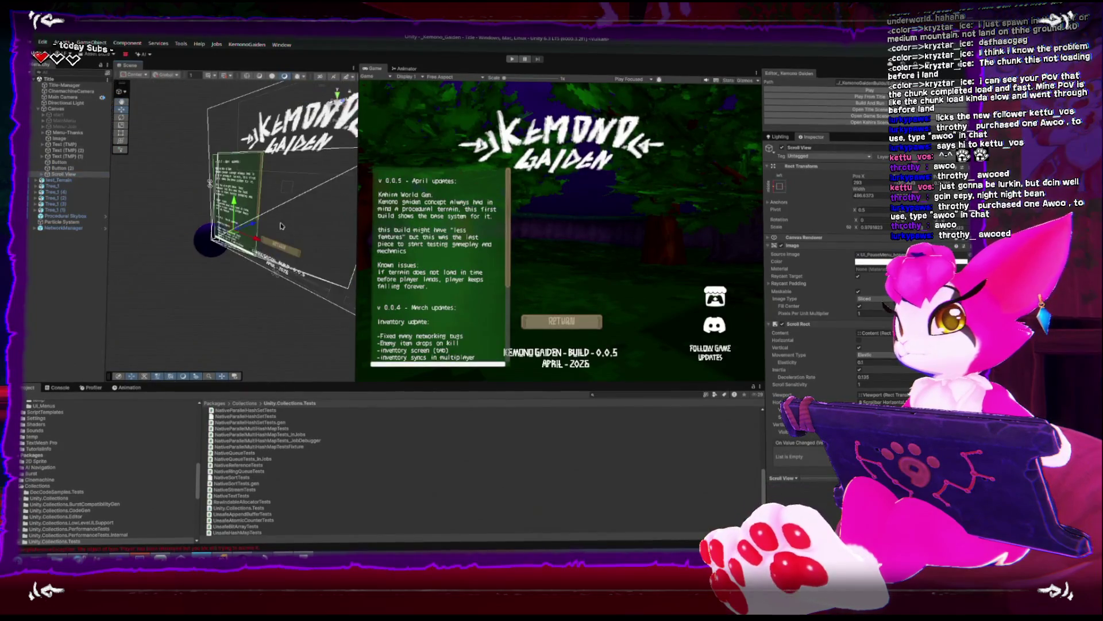
double_click(60, 173)
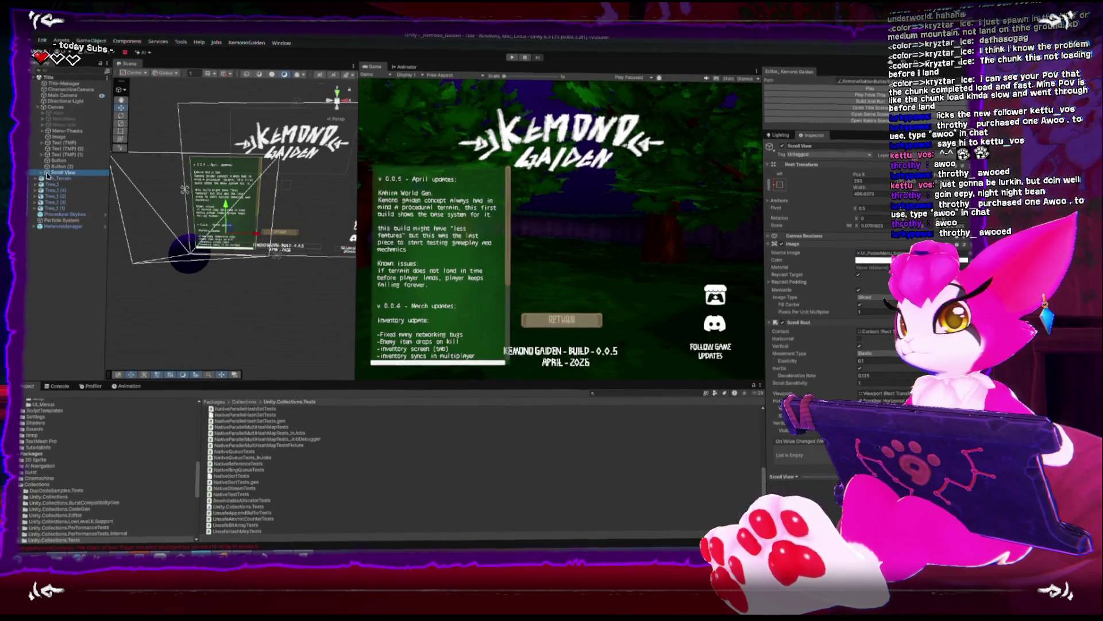
key("ctrl+d")
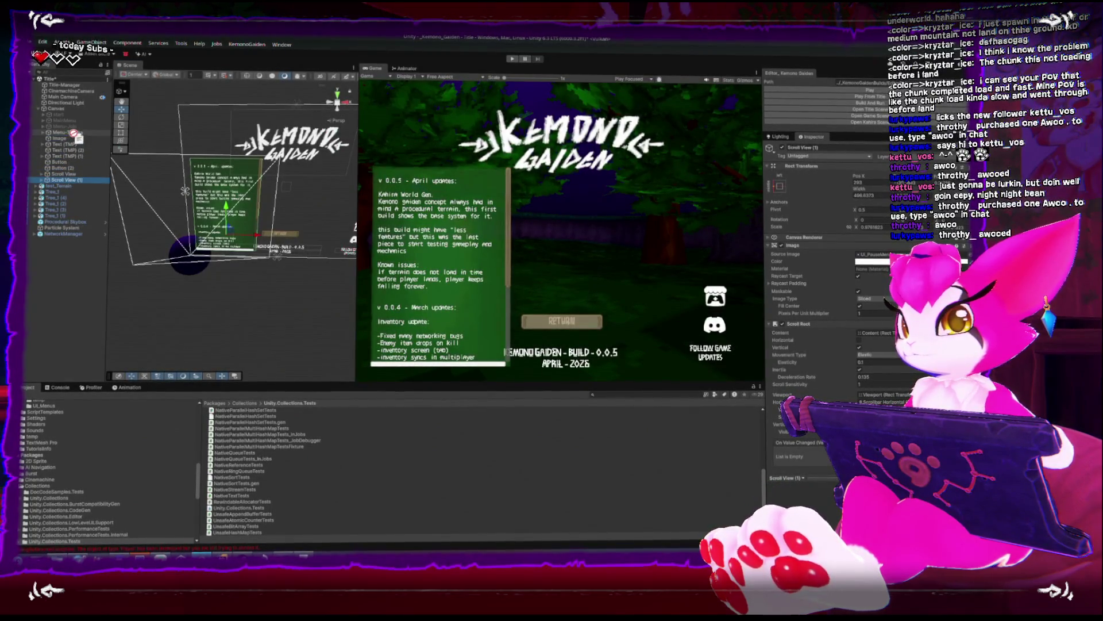
Apply the top-centre anchor preset to the copy and enter 0
left_click(53, 132)
left_click(59, 137)
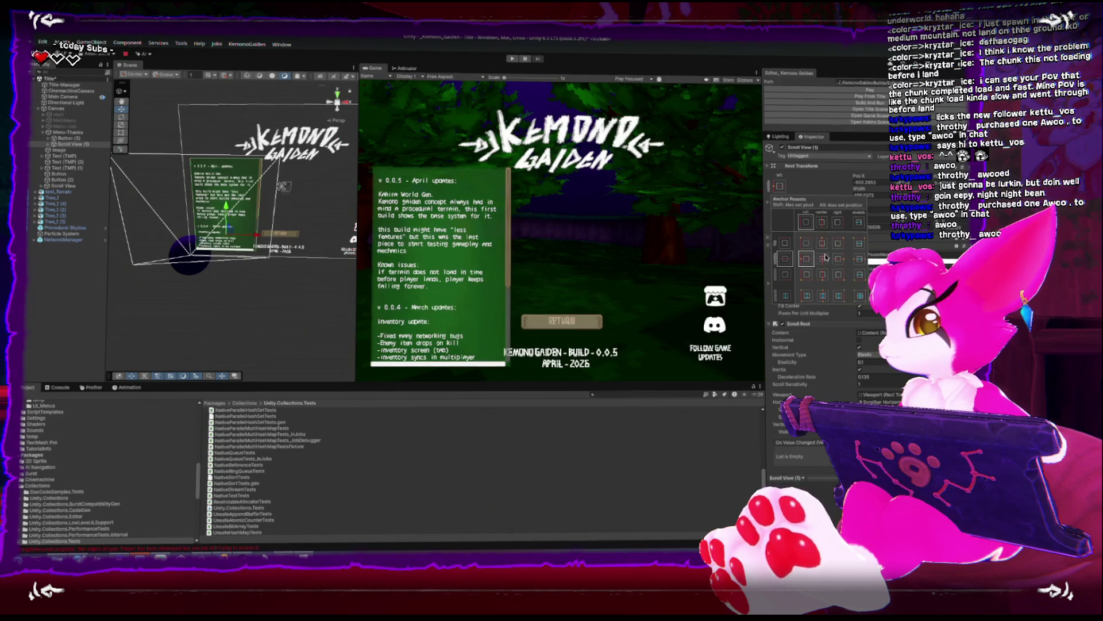
left_click(823, 246)
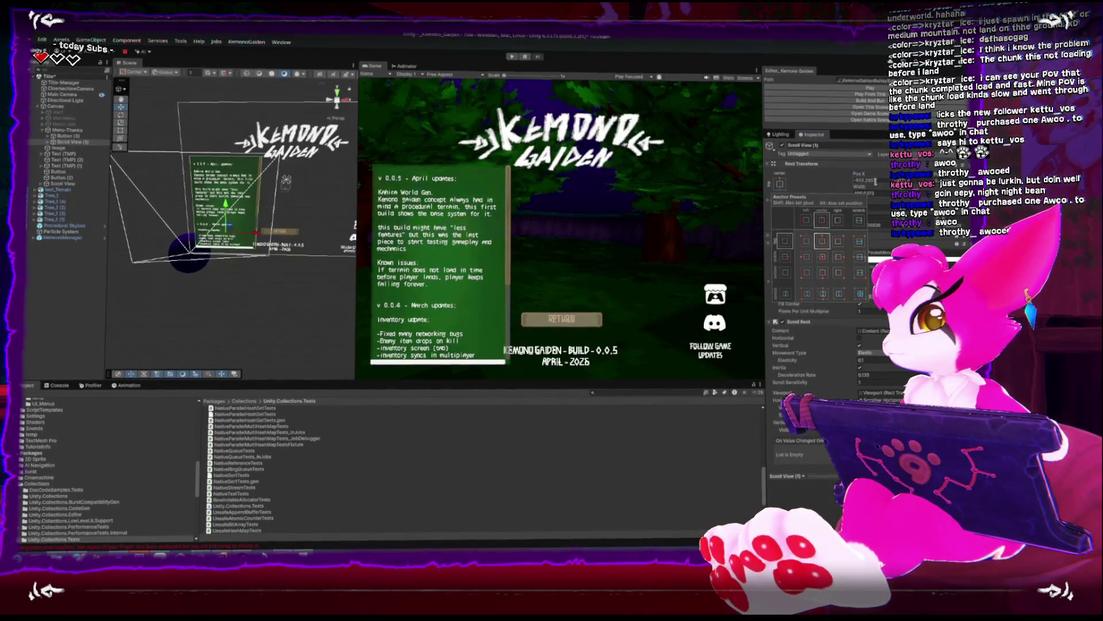
type("0")
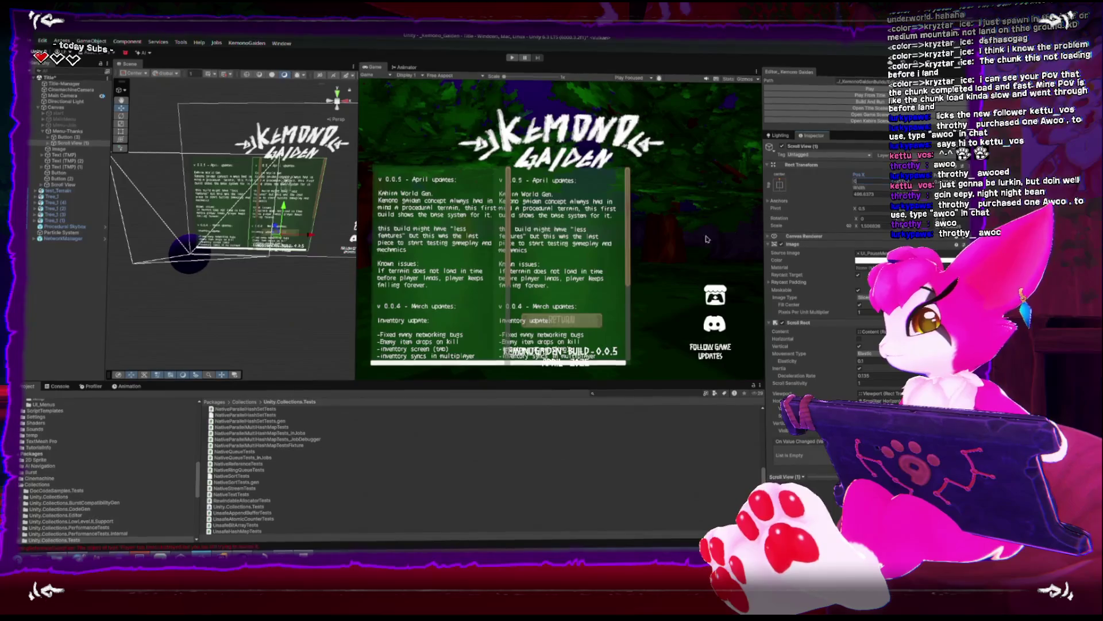
Widen the Game view and select the copied scroll panel's Content object
left_click_drag(355, 241, 271, 250)
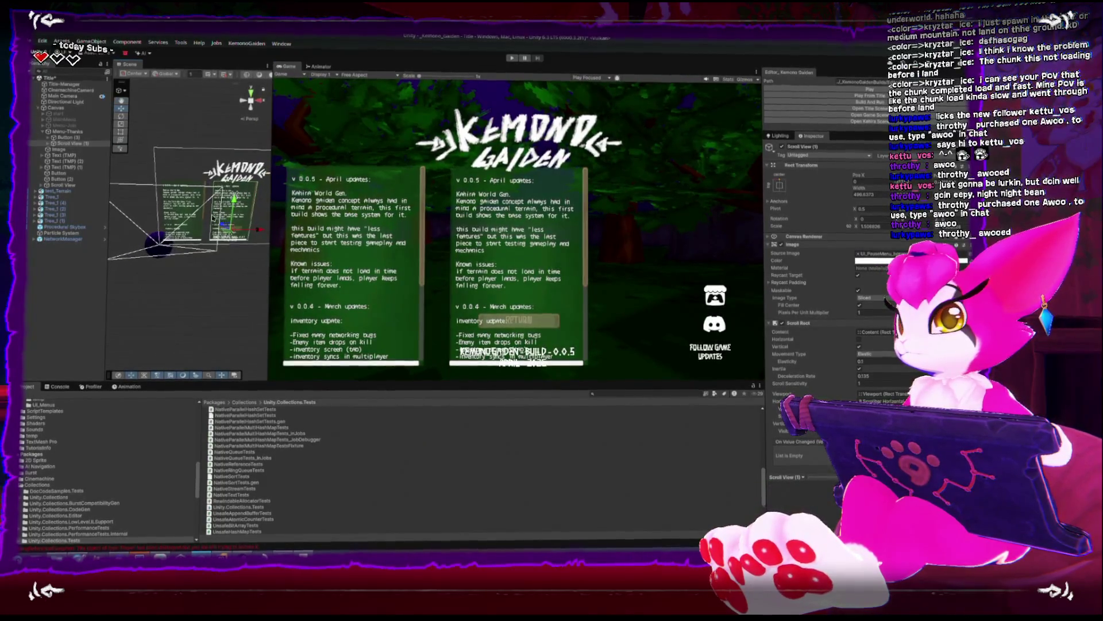
left_click(48, 145)
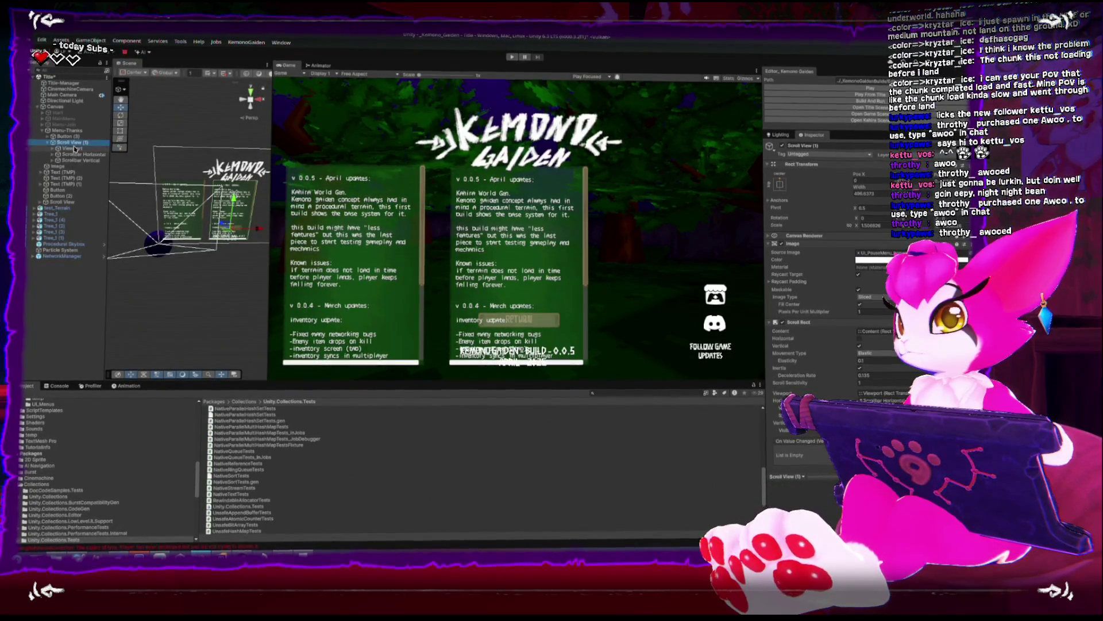
left_click(73, 148)
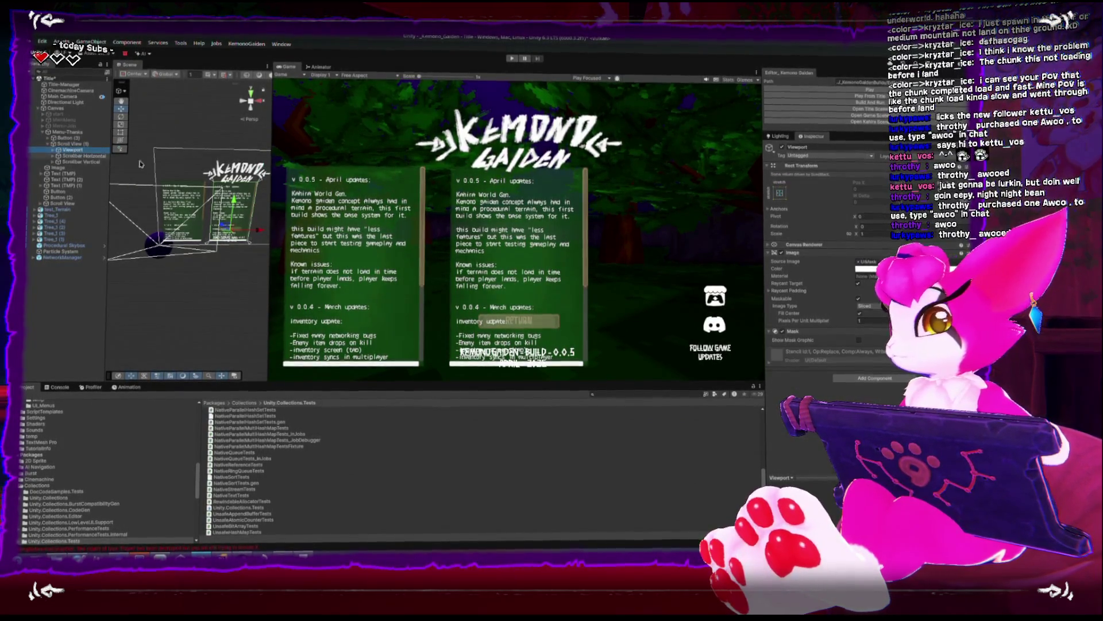
left_click(51, 150)
left_click(69, 144)
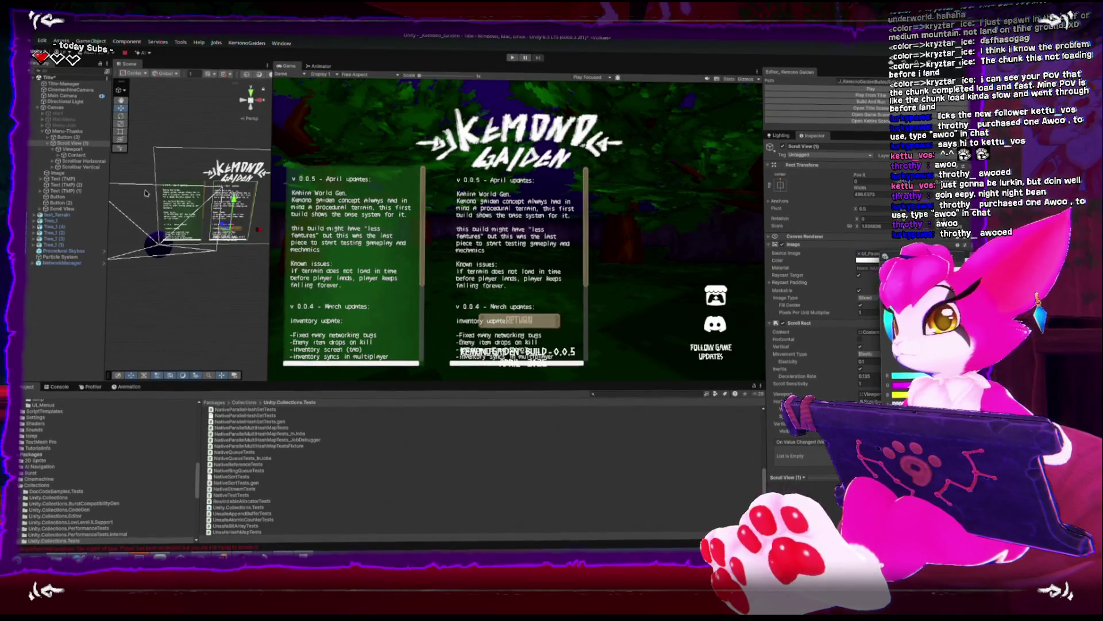
left_click(79, 155)
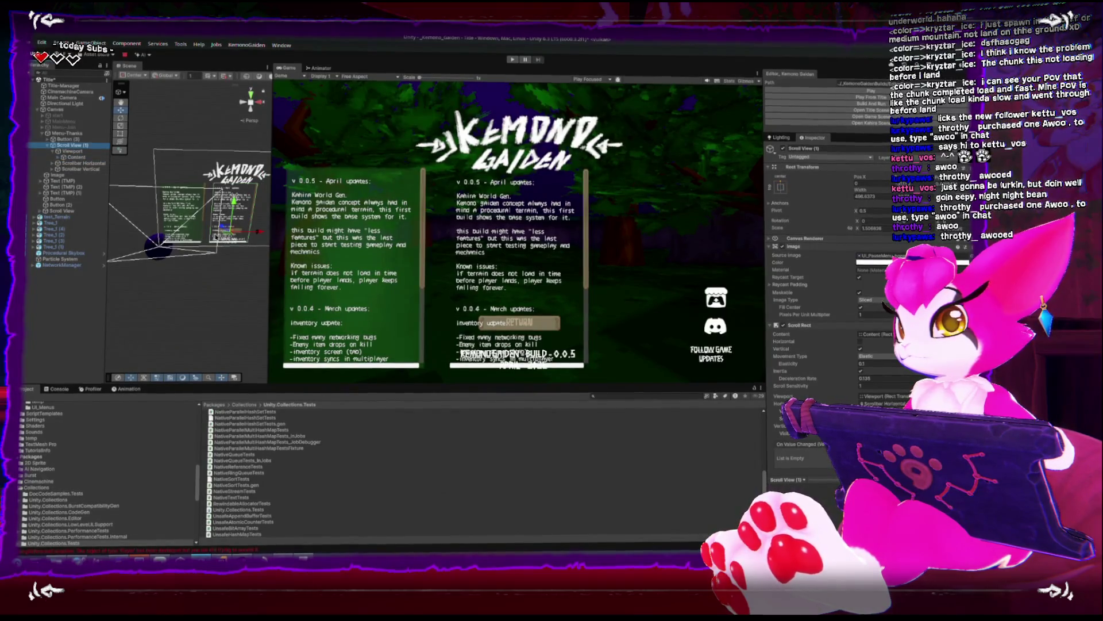
Drag the panel's bottom edge up with the Rect tool so it clears RETURN
left_click(121, 132)
scroll(248, 274, "up", 1)
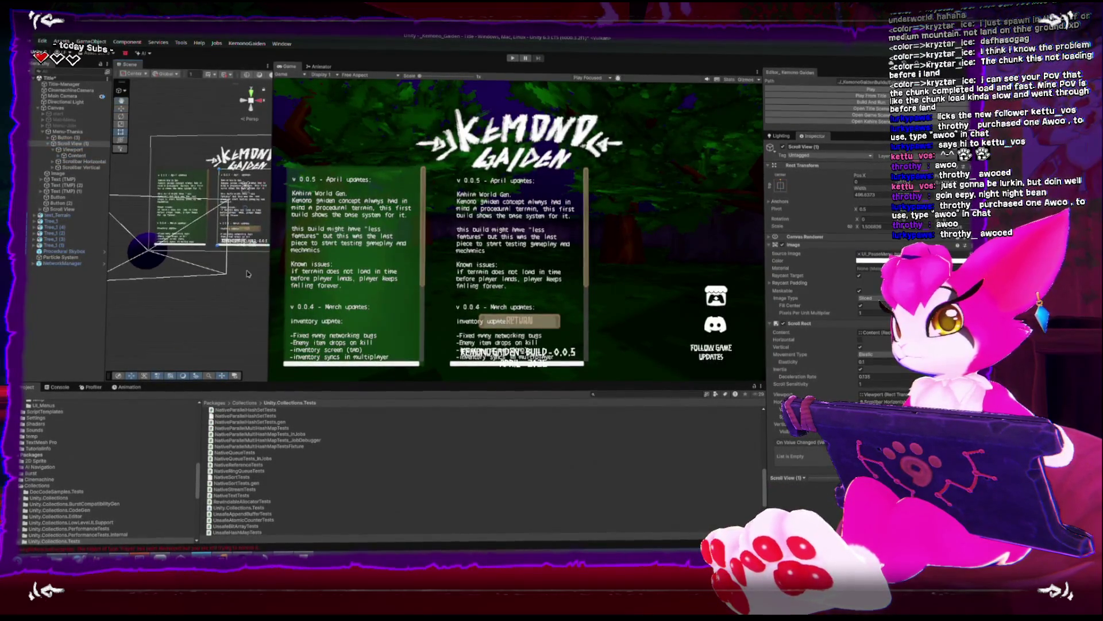
left_click_drag(249, 240, 249, 223)
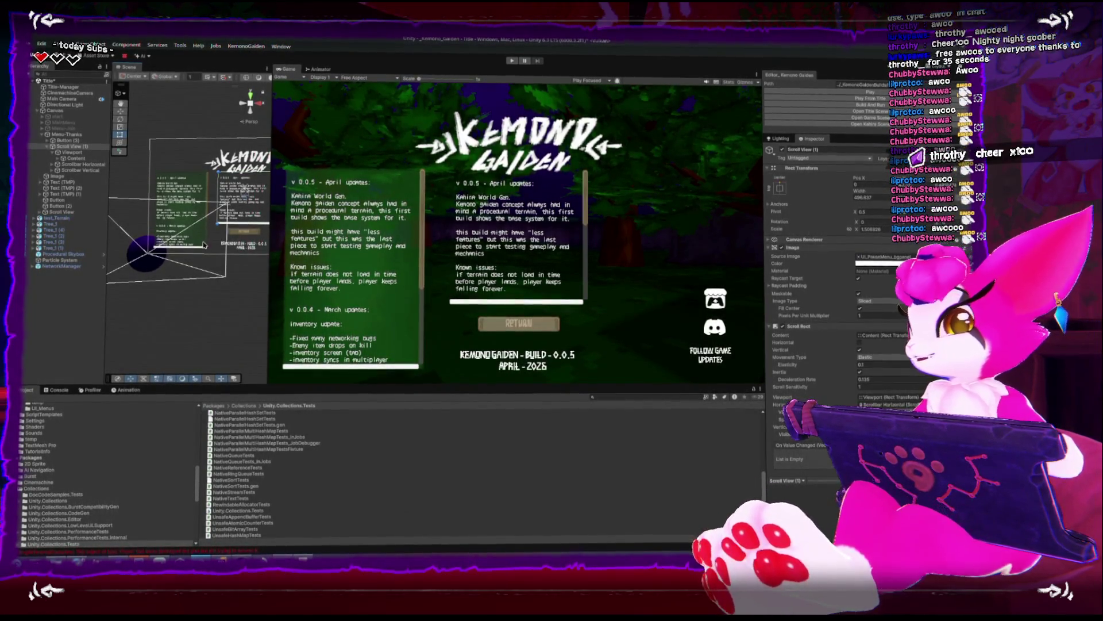
Copy the full Special Thanks credits list from the KWrite notes
left_click(64, 159)
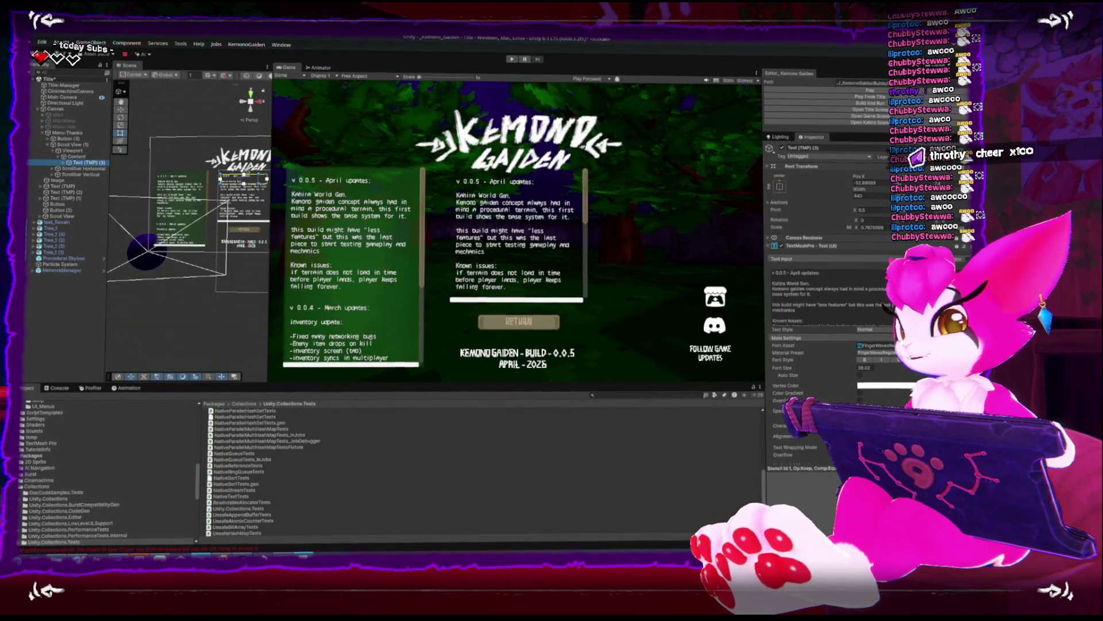
key("alt+Tab")
key("ctrl+a")
right_click(626, 237)
left_click(643, 256)
key("alt+Tab")
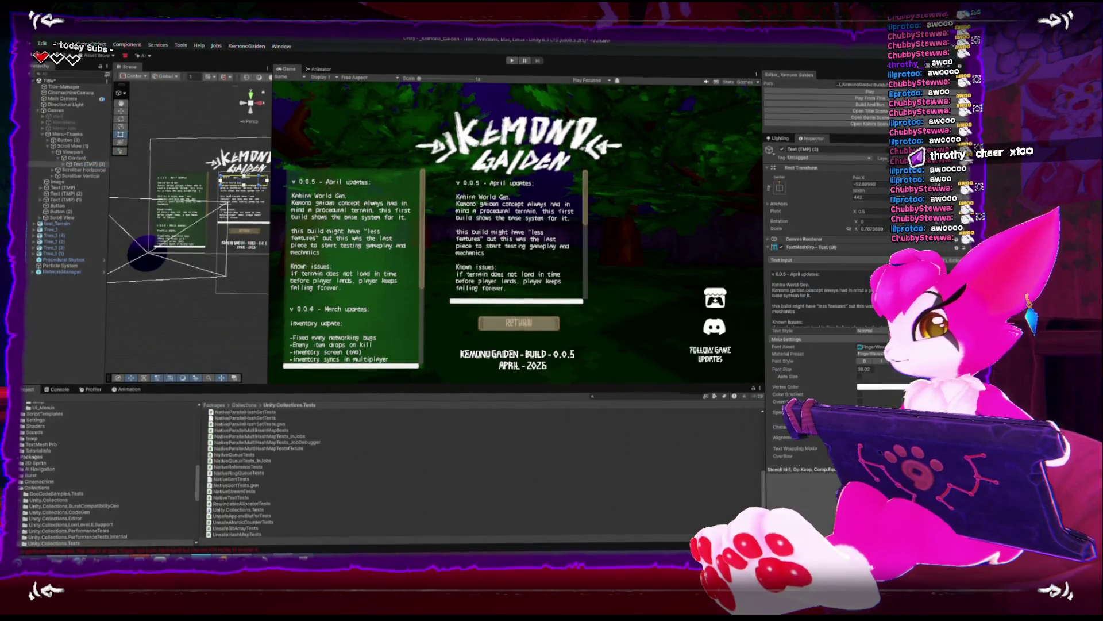
Paste the credits over the panel's changelog text and frame the Viewport in the scene
left_click(815, 298)
key("ctrl+a")
key("ctrl+v")
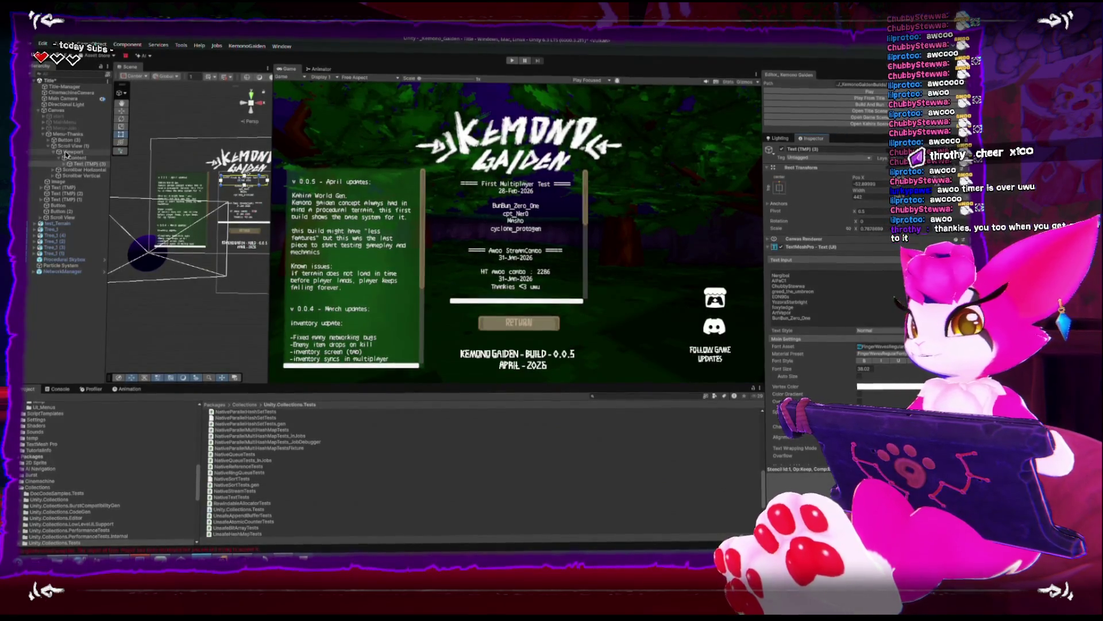
left_click(65, 151)
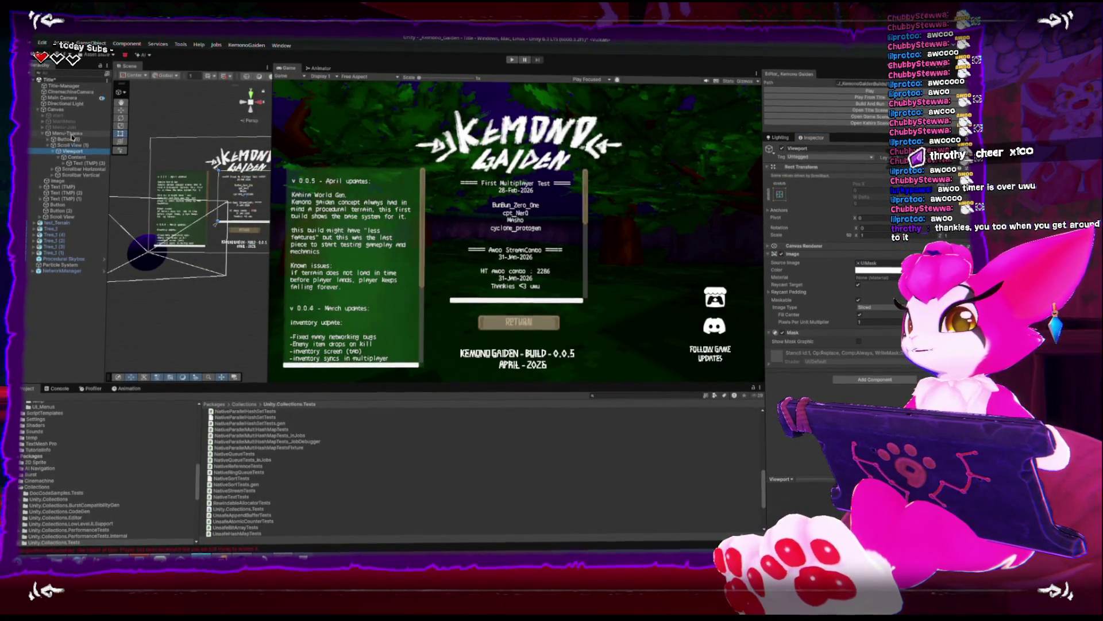
key("f")
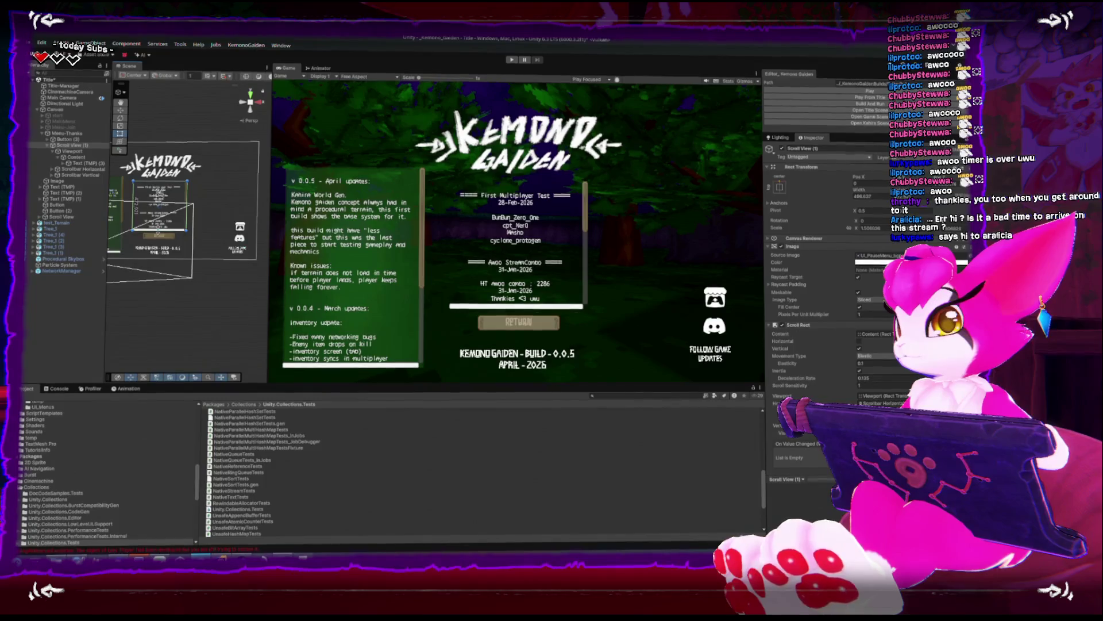
Raise the credits text's font size to about 43 and widen its box so headings fit
left_click(165, 240)
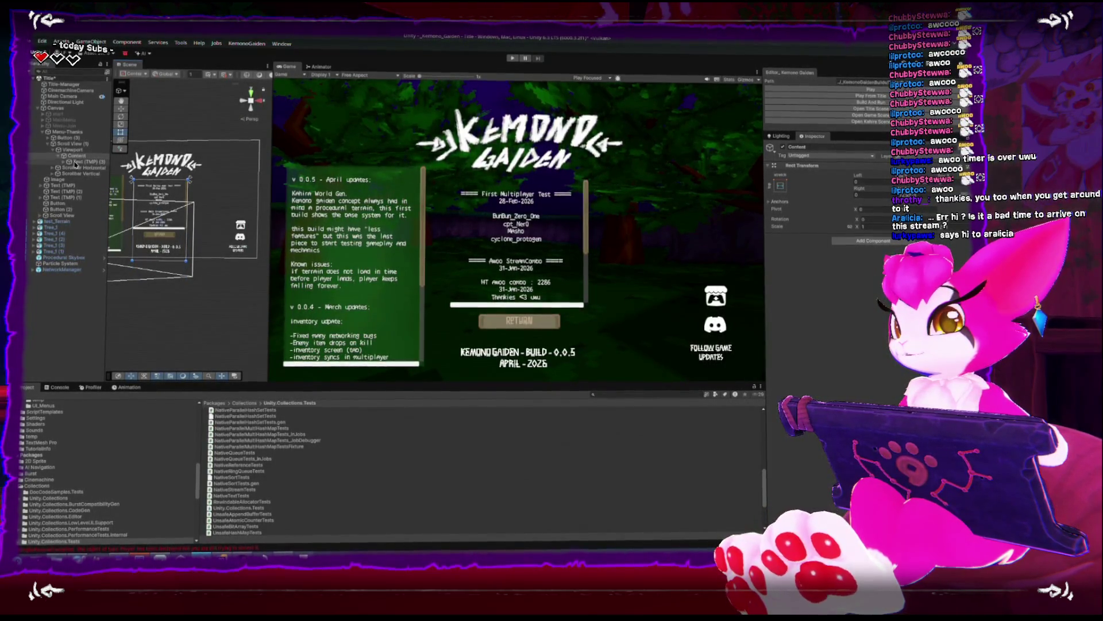
left_click(78, 163)
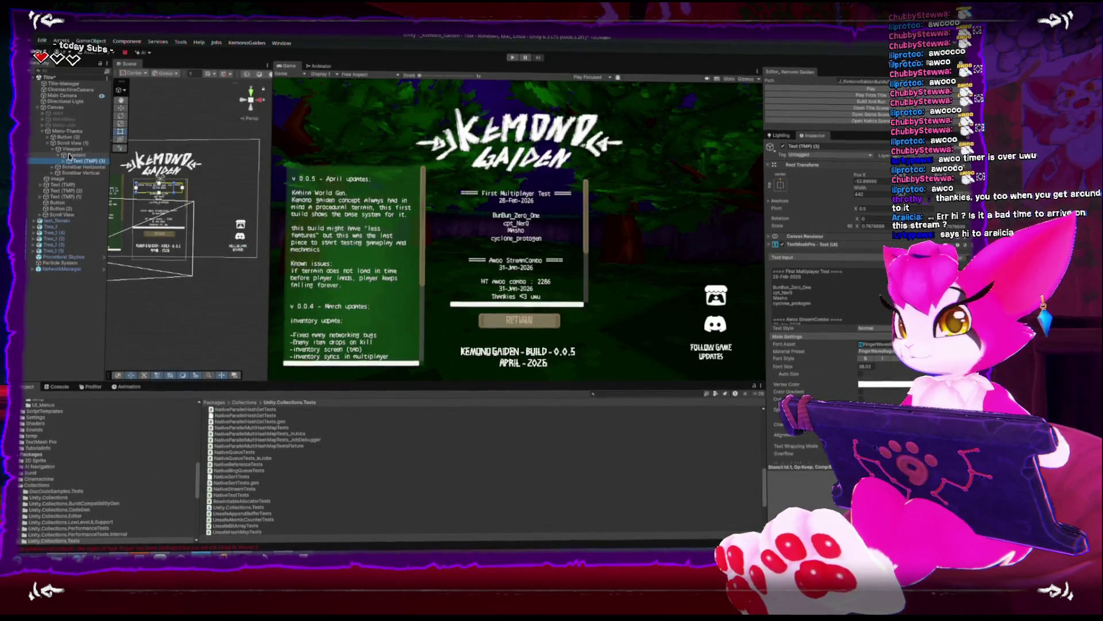
left_click_drag(805, 367, 815, 368)
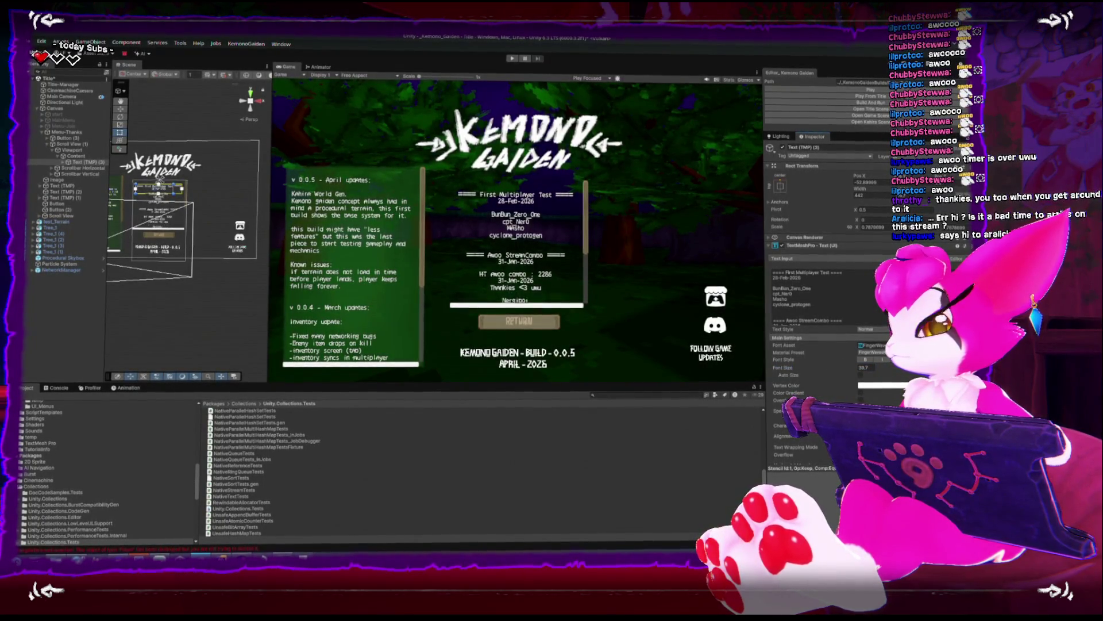
left_click_drag(796, 368, 807, 368)
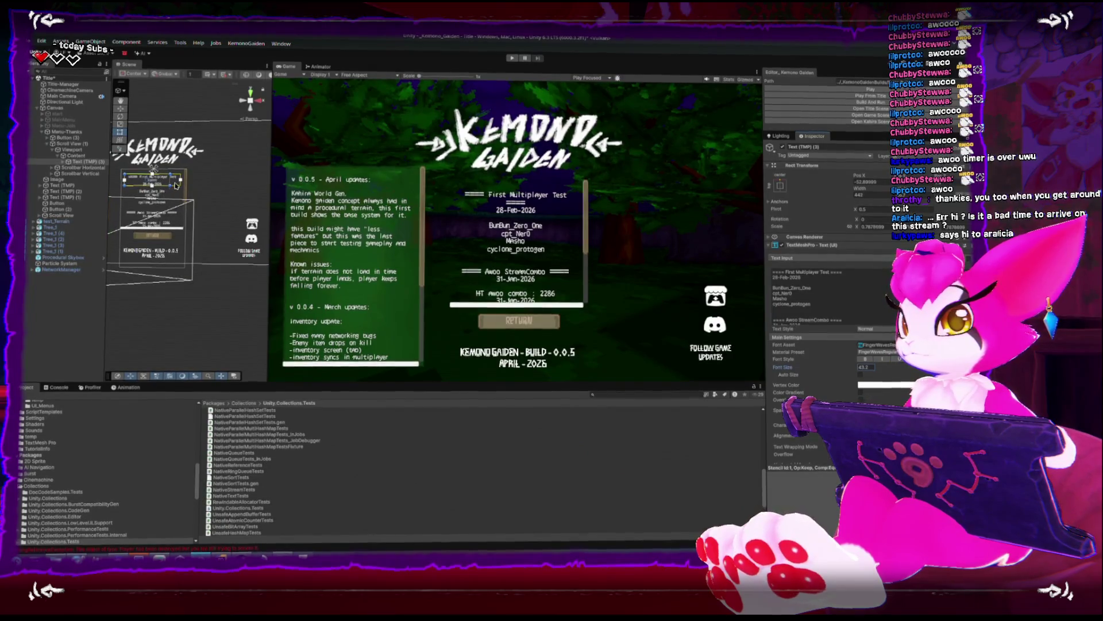
left_click_drag(183, 185, 186, 180)
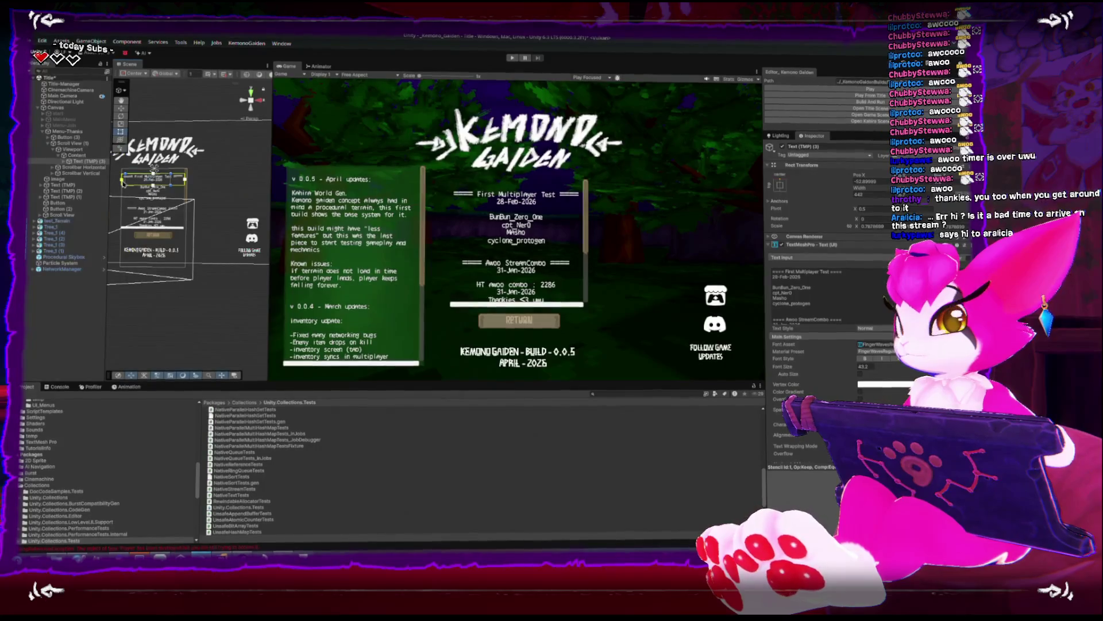
left_click(55, 131)
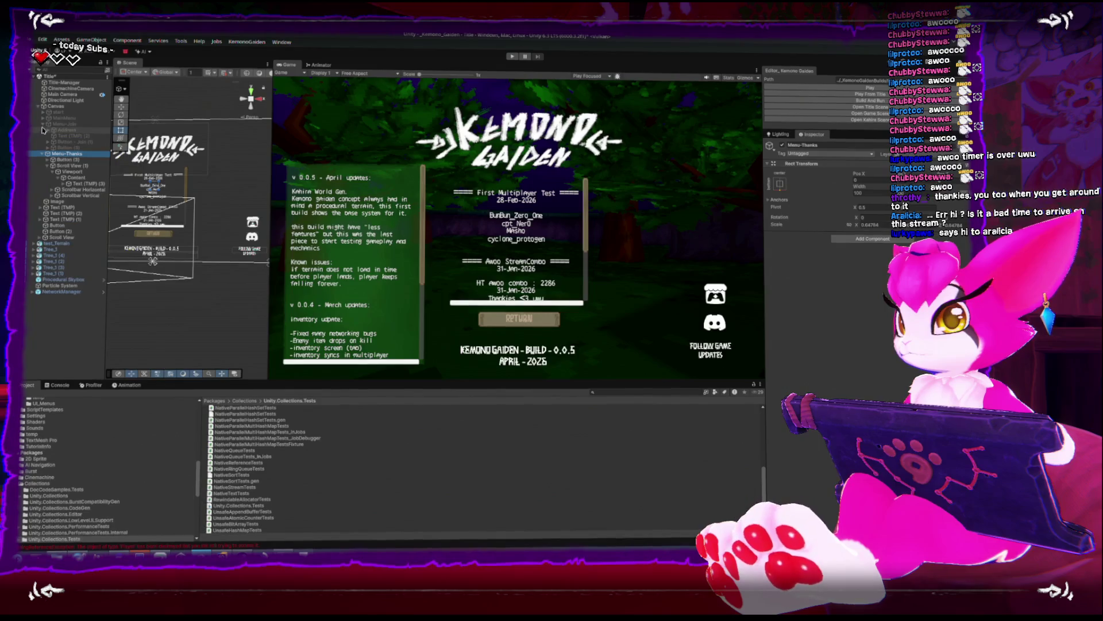
Review the menus listed in the Canvas's UI Menu Base settings
left_click(55, 107)
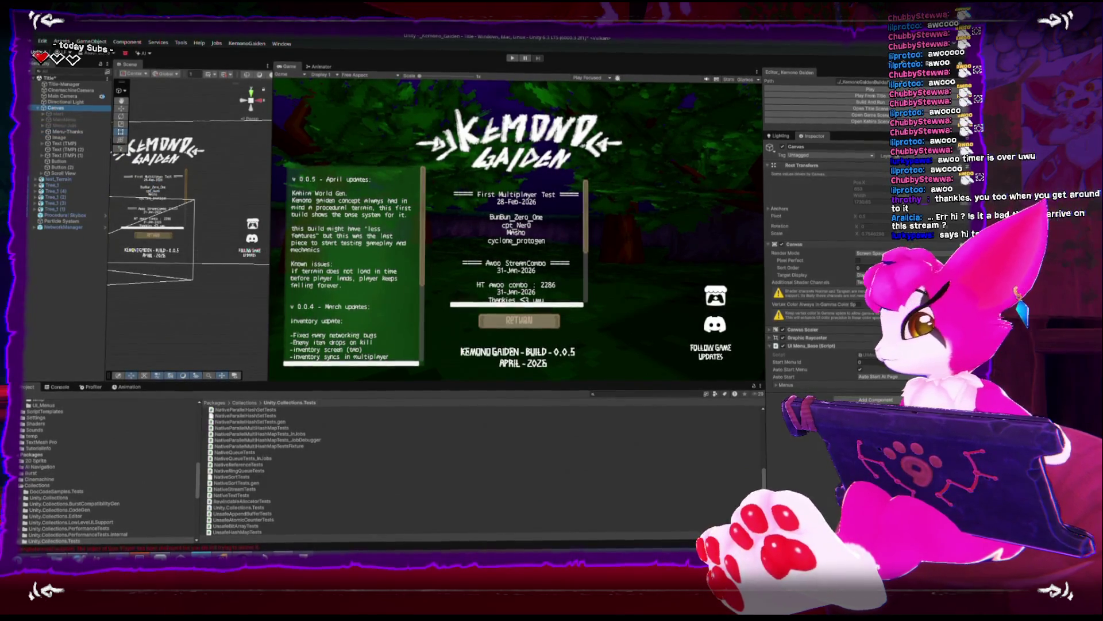
left_click(777, 385)
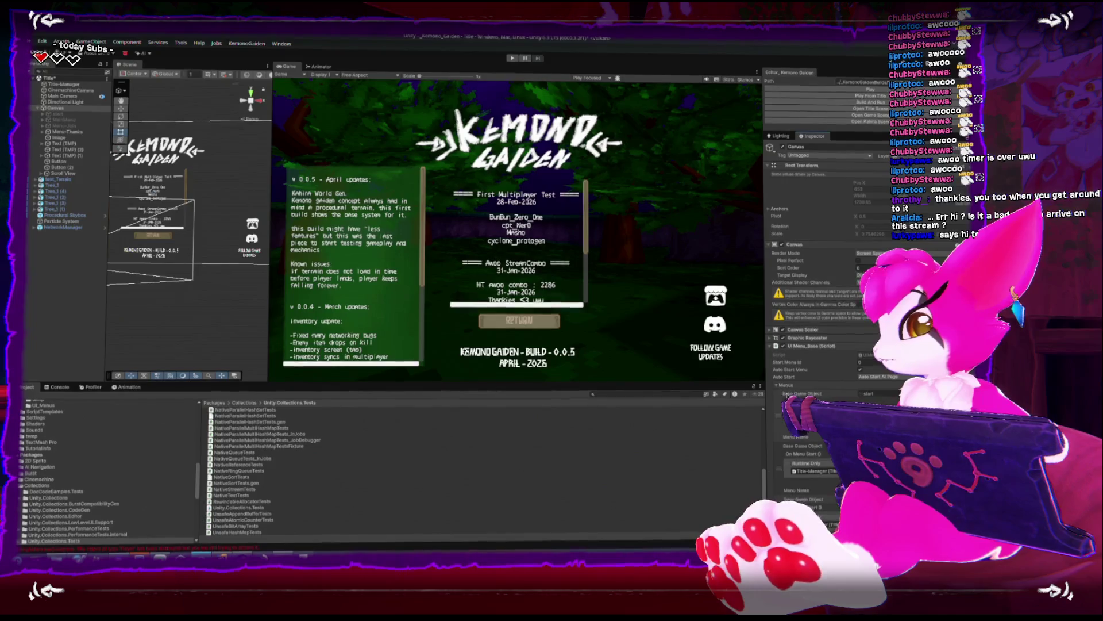
scroll(816, 344, "down", 2)
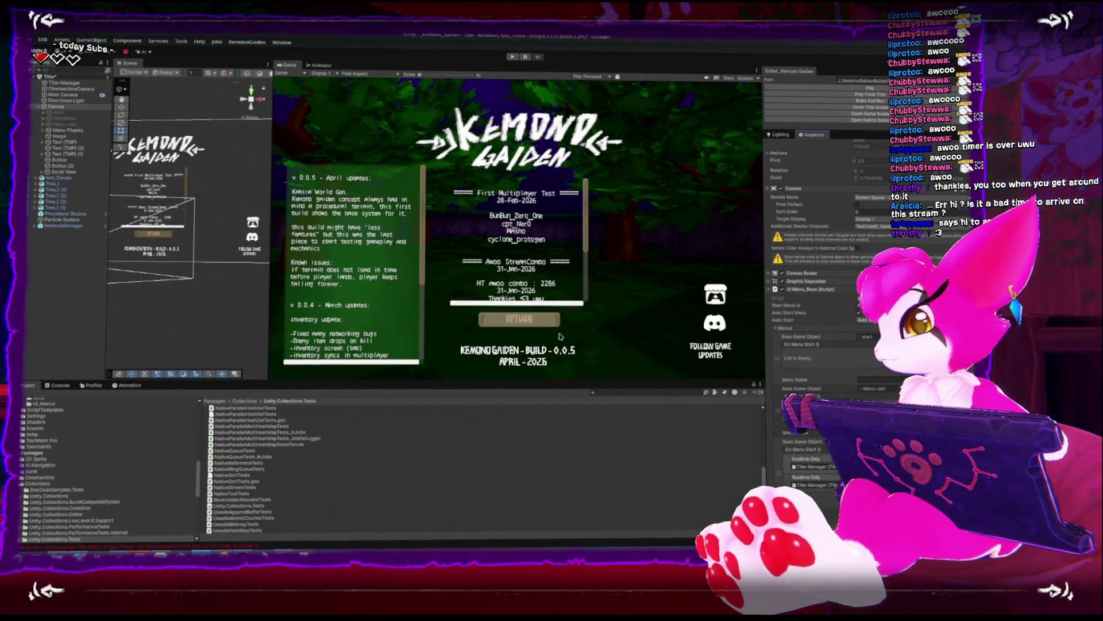
scroll(483, 468, "up", 2)
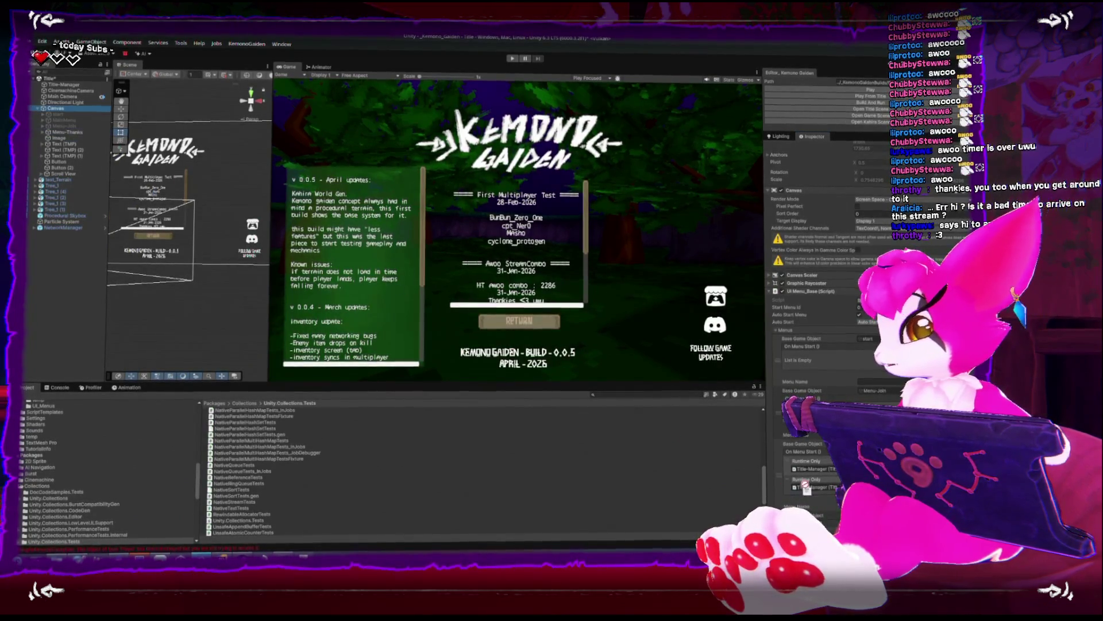
scroll(822, 288, "down", 2)
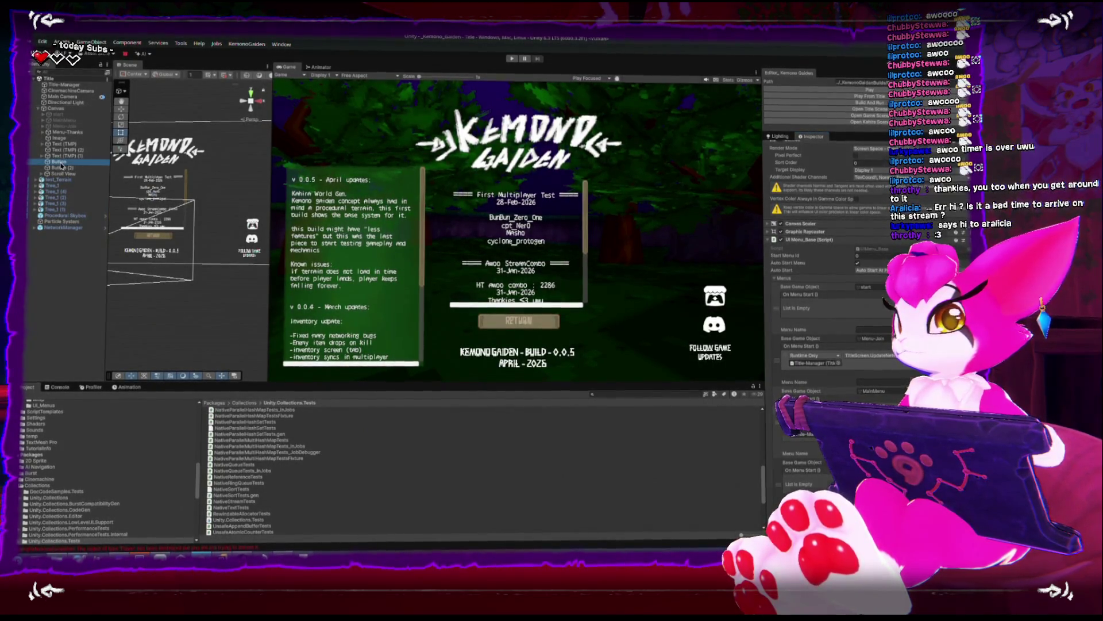
Inspect the Return button, then deactivate the Menu-Thanks group to hide the credits
left_click(151, 242)
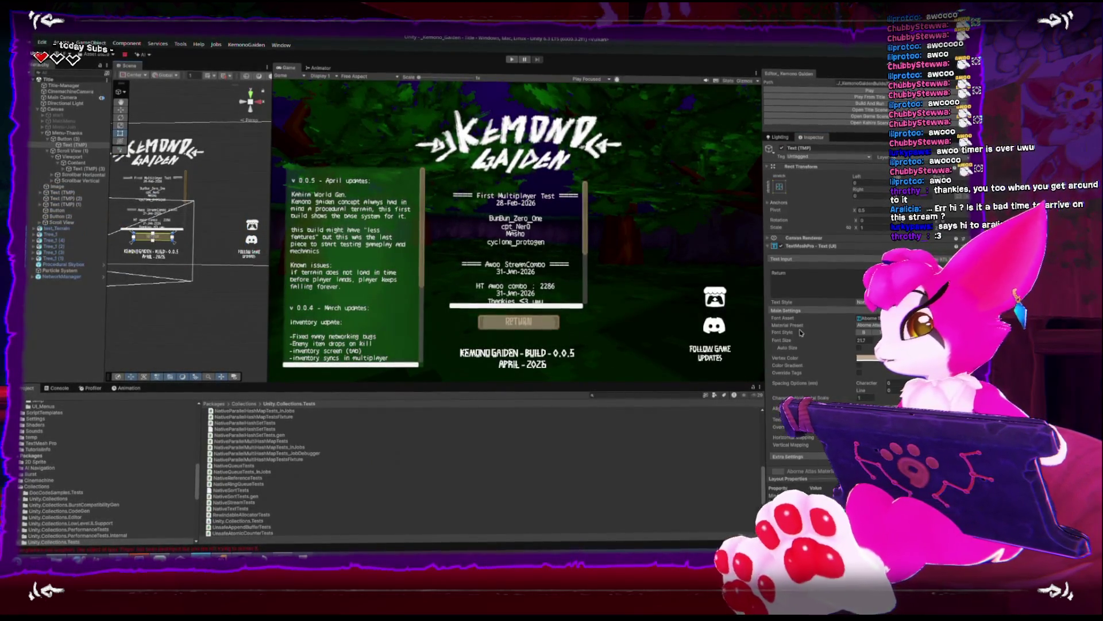
scroll(800, 332, "down", 10)
scroll(813, 341, "up", 10)
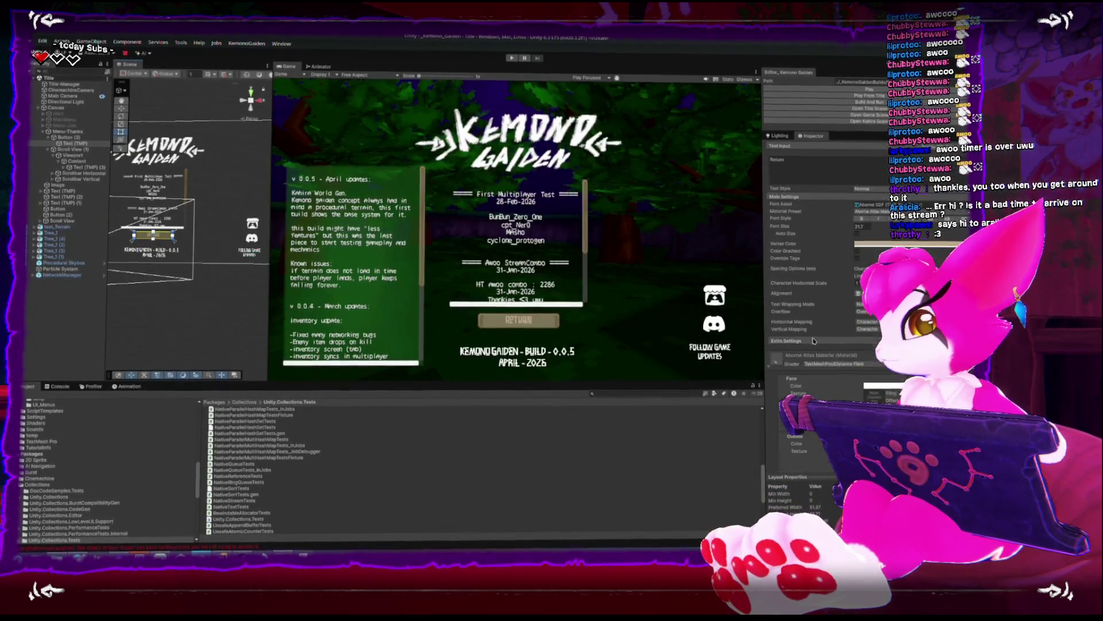
left_click(77, 138)
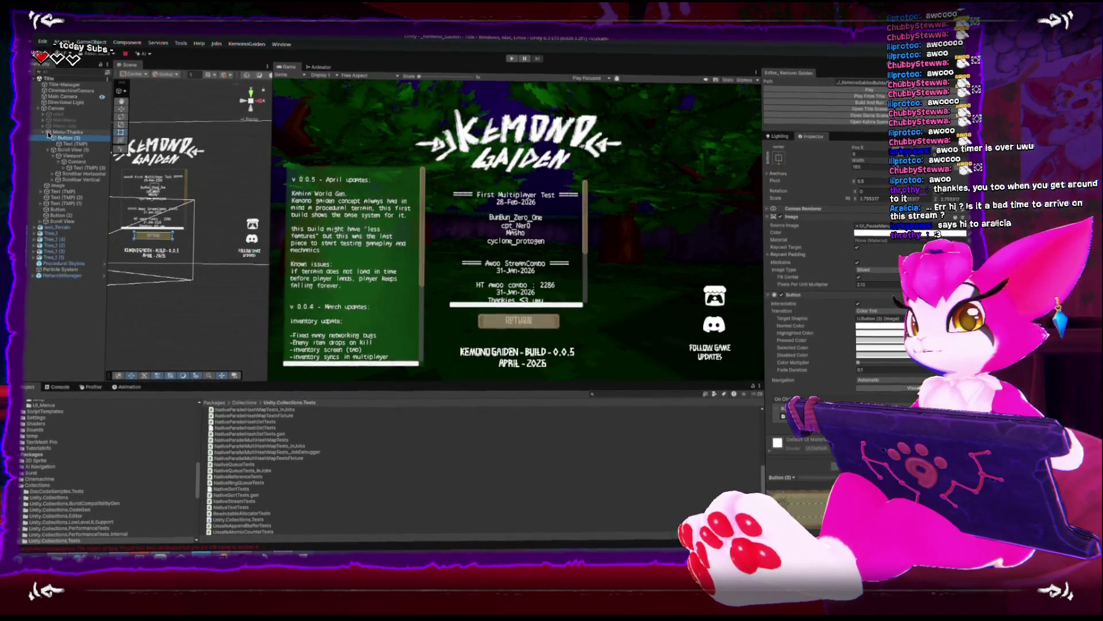
left_click(43, 133)
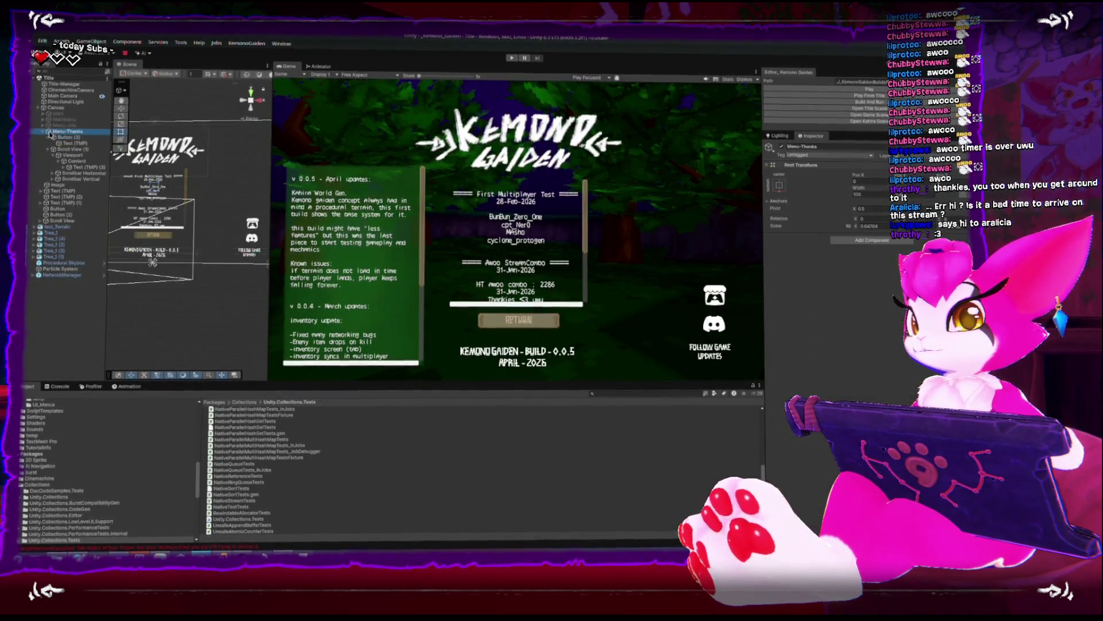
left_click(782, 147)
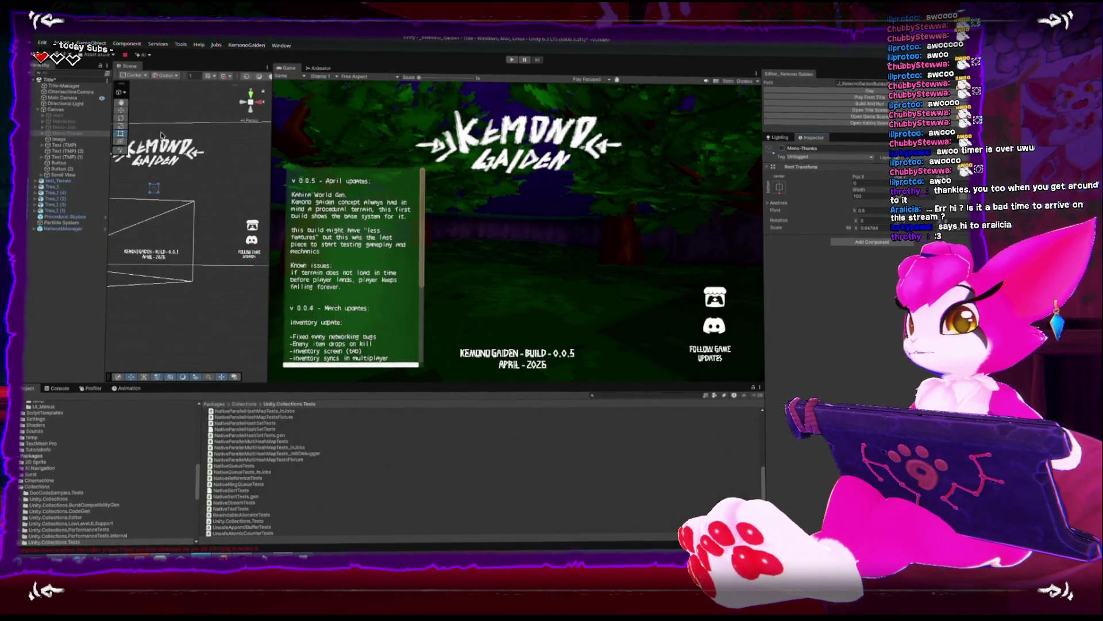
Select the MainMenu's Special Thanks button and review its On Click action in the Inspector
left_click(62, 122)
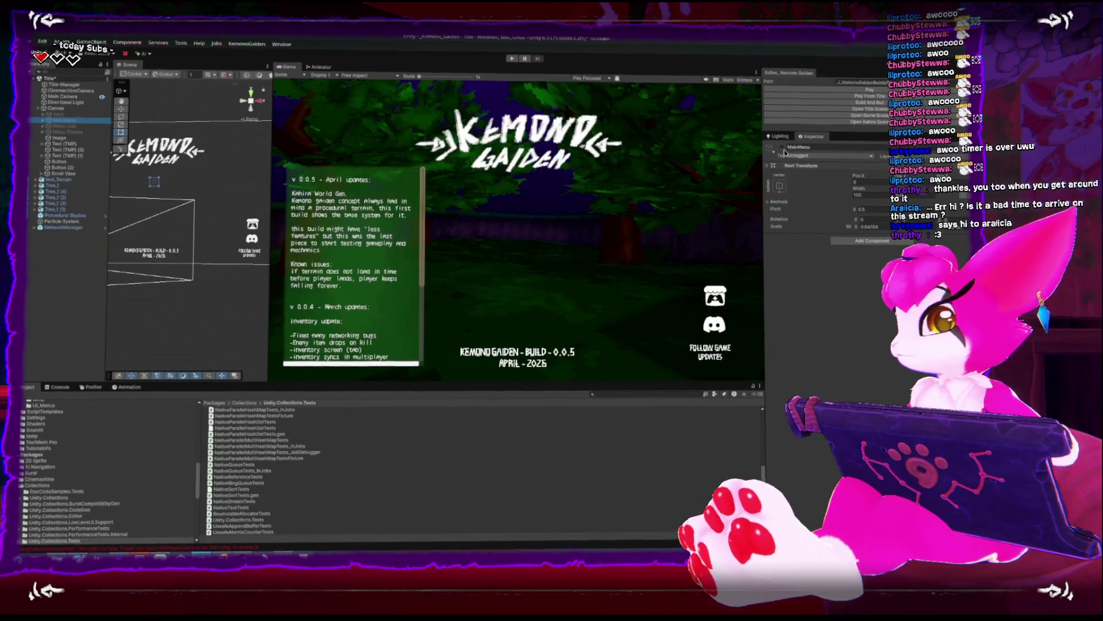
left_click(64, 155)
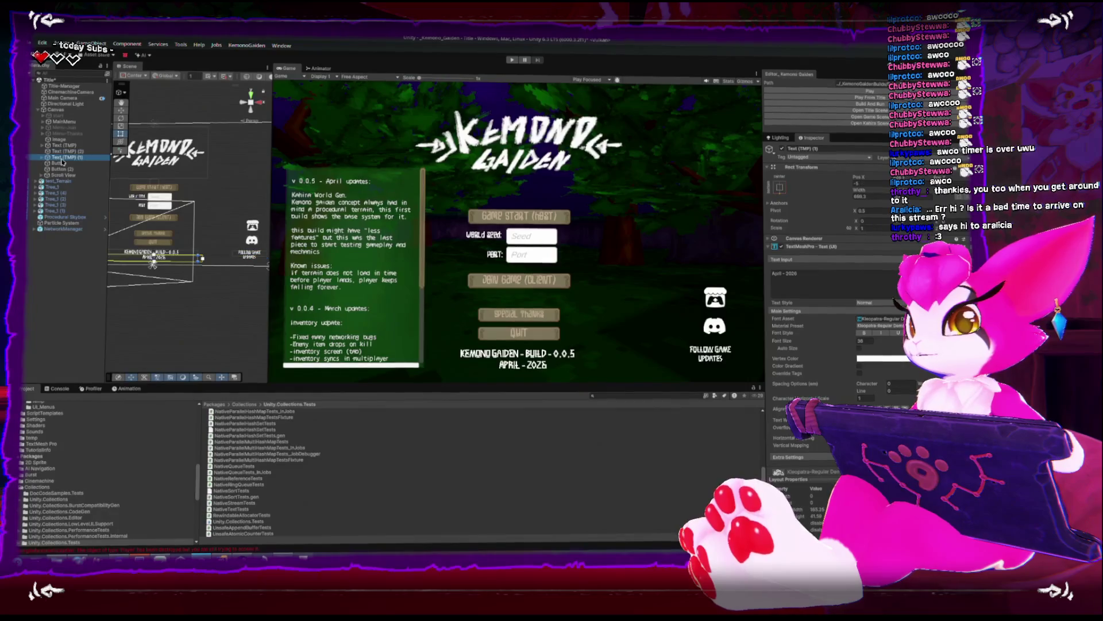
left_click(49, 122)
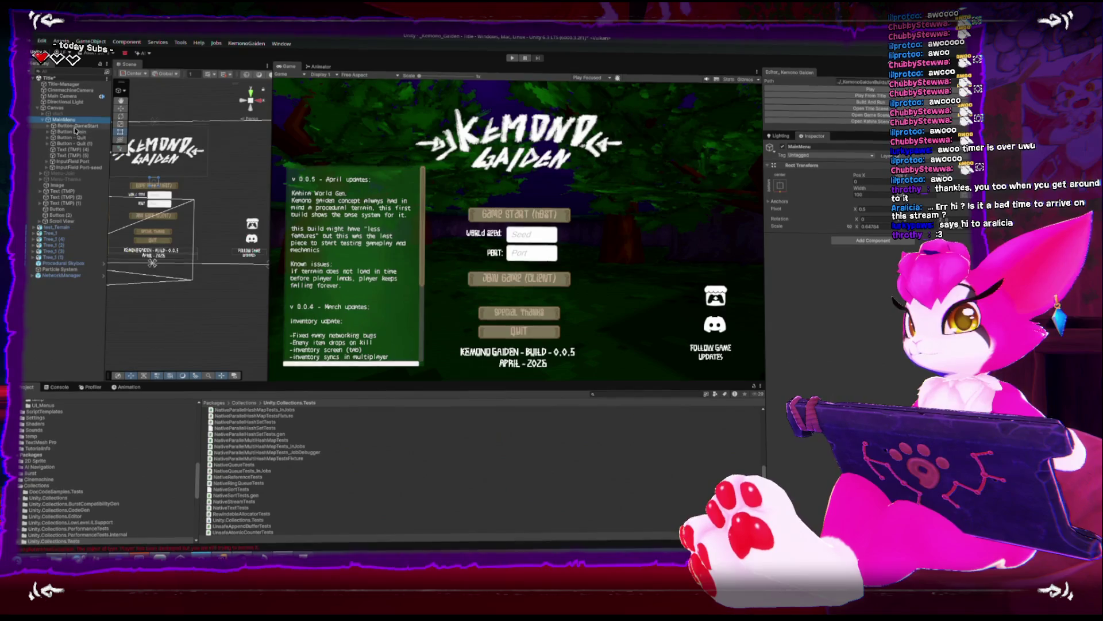
left_click(76, 145)
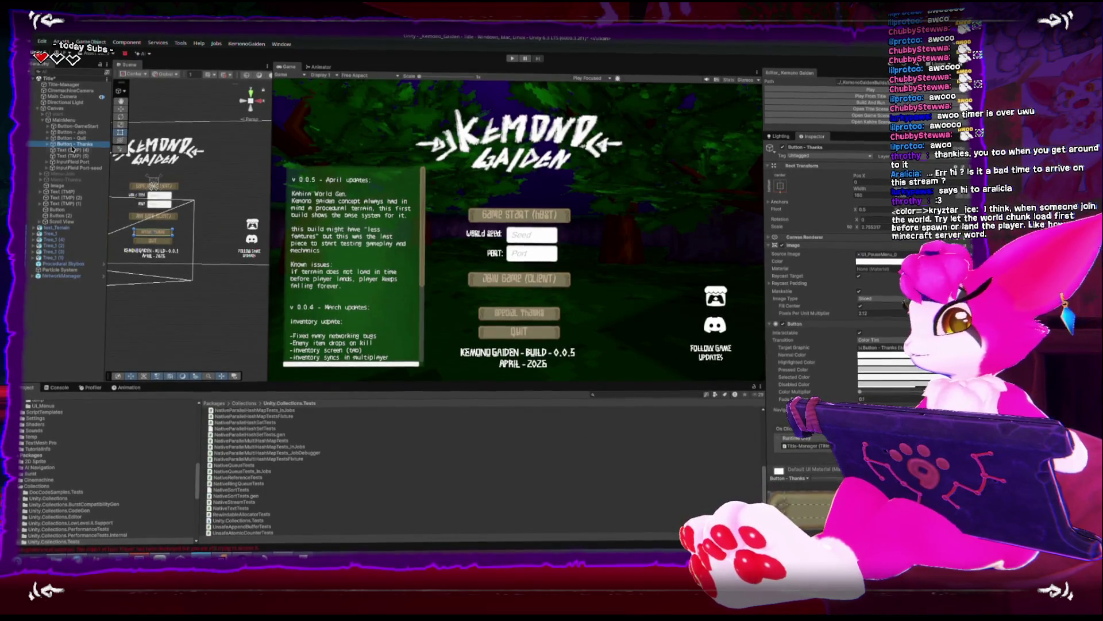
scroll(818, 441, "down", 2)
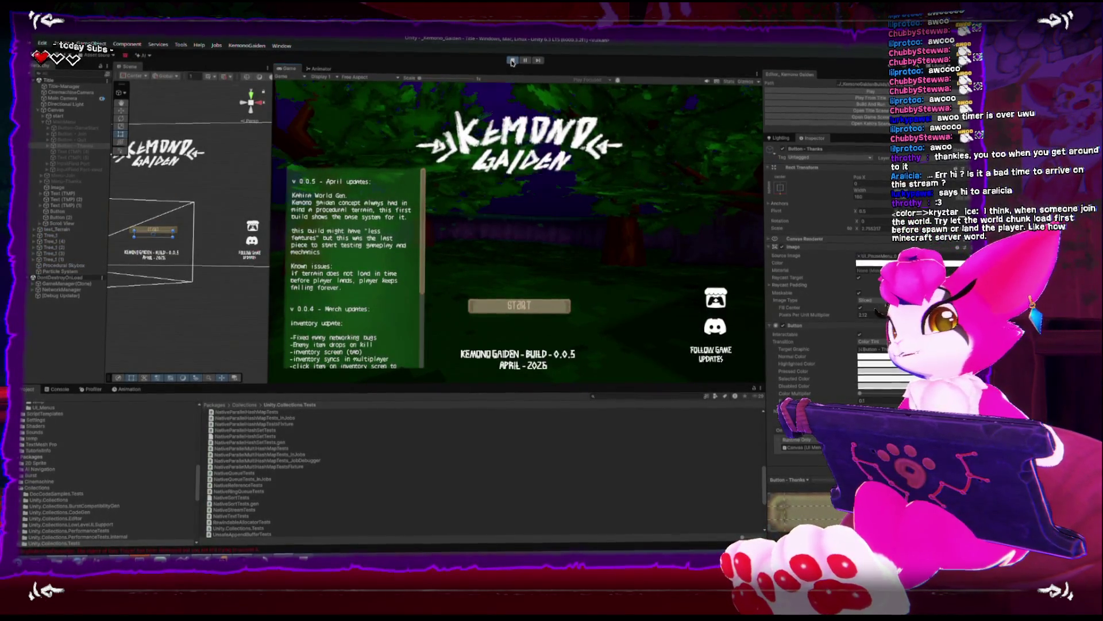
Play-test START, Special Thanks, credits scrolling and RETURN, then stop the game
left_click(508, 299)
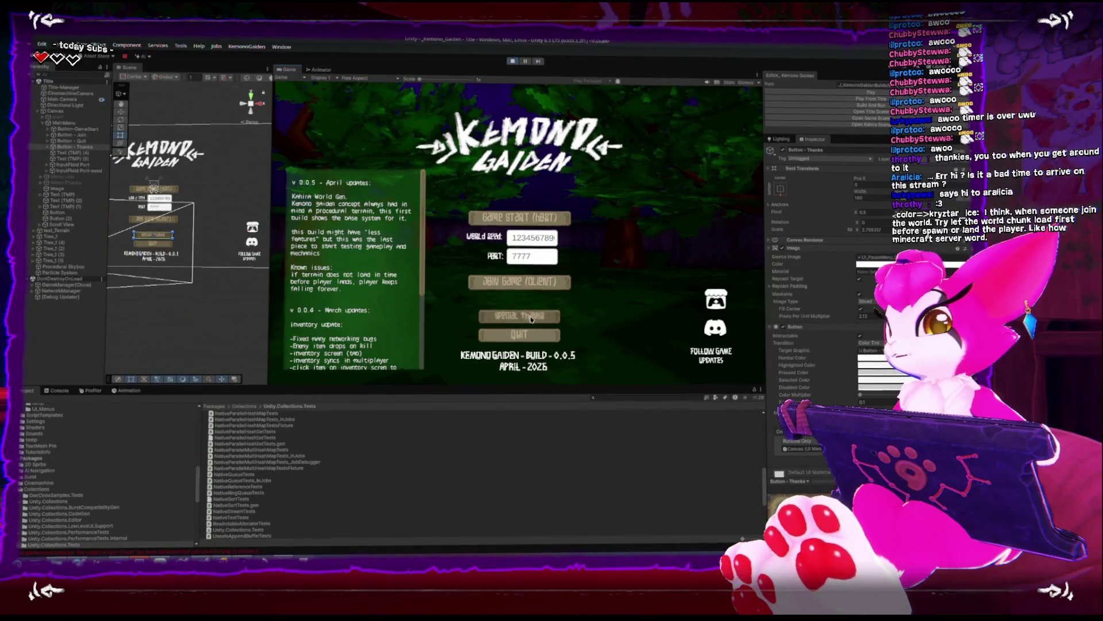
left_click(520, 315)
scroll(534, 260, "up", 2)
scroll(525, 260, "down", 5)
left_click(517, 323)
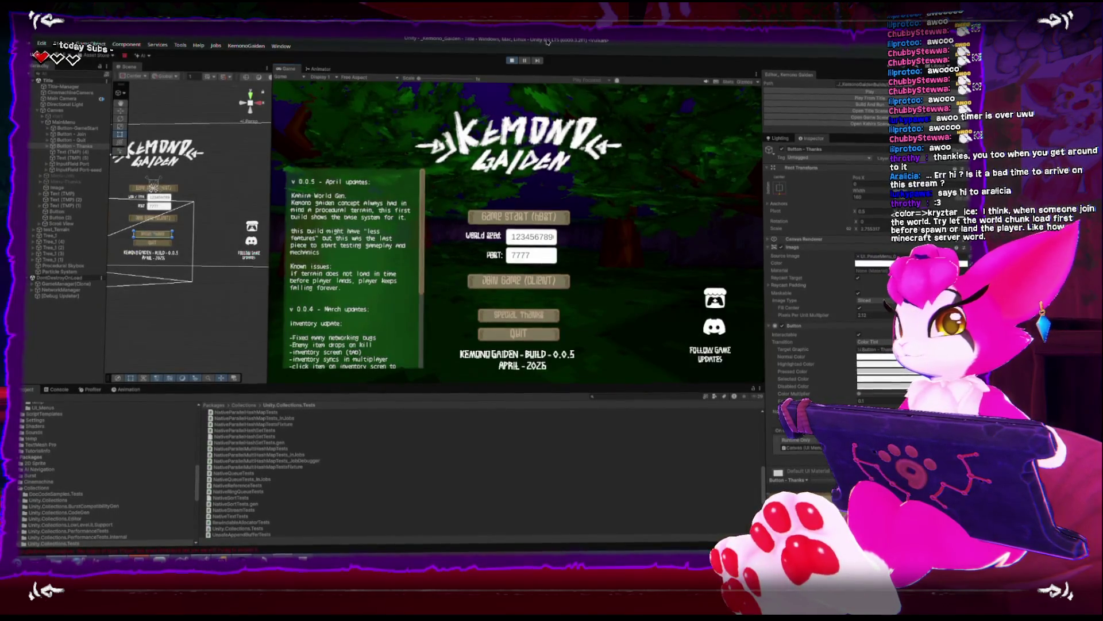
key("ctrl+p")
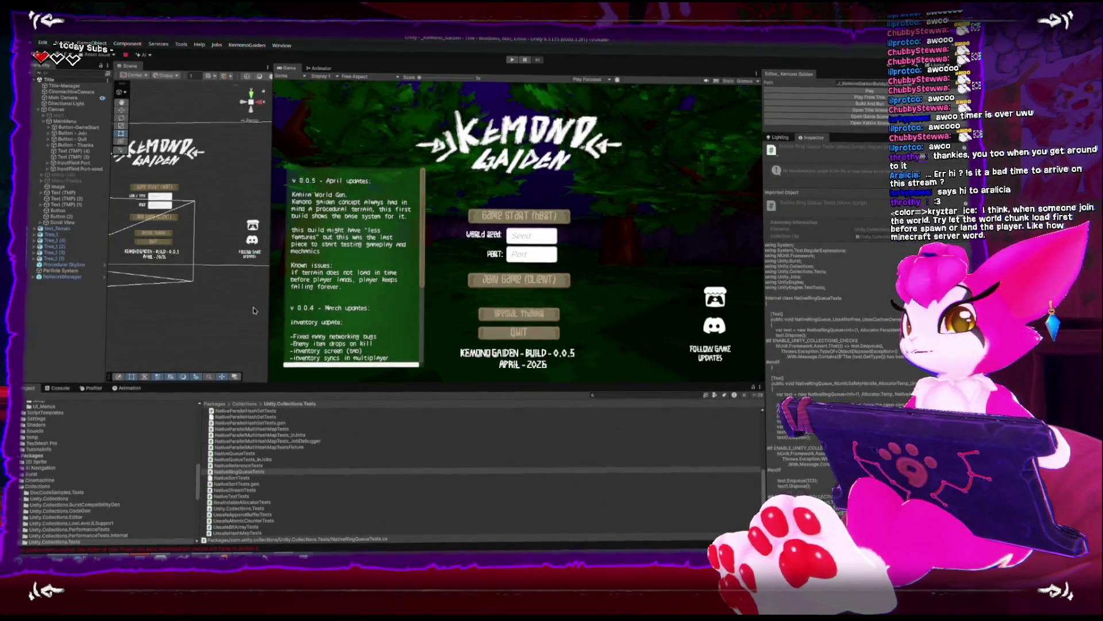
Widen the Scene view and move the whole main menu block slightly upward
mouse_move(270, 306)
left_mouse_down()
mouse_move(309, 304)
mouse_move(267, 306)
mouse_move(279, 305)
left_mouse_up()
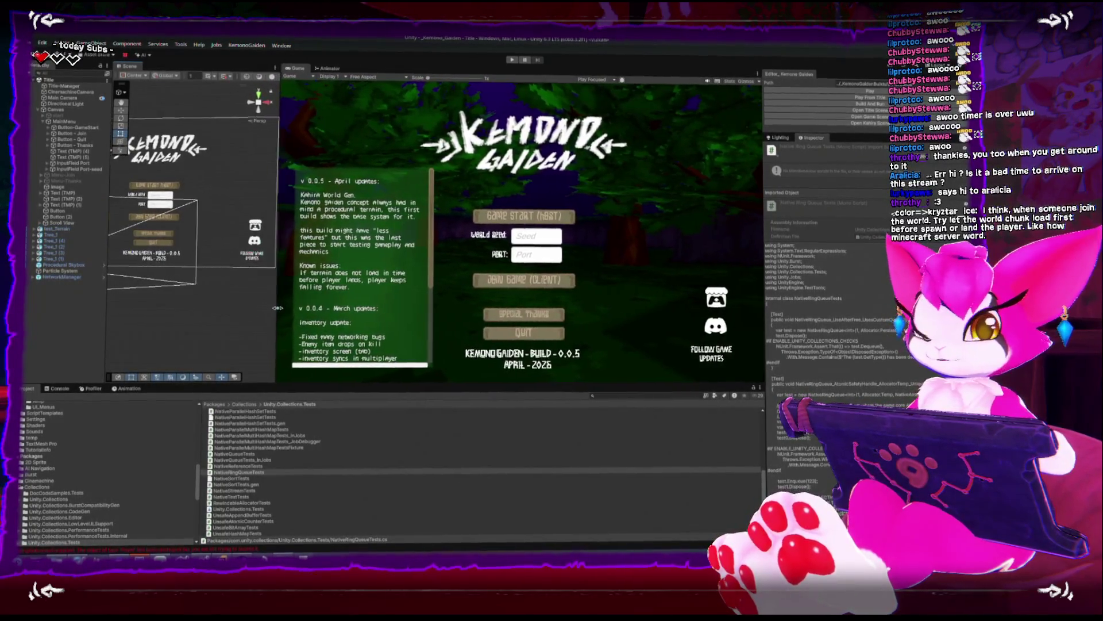
scroll(219, 314, "down", 2)
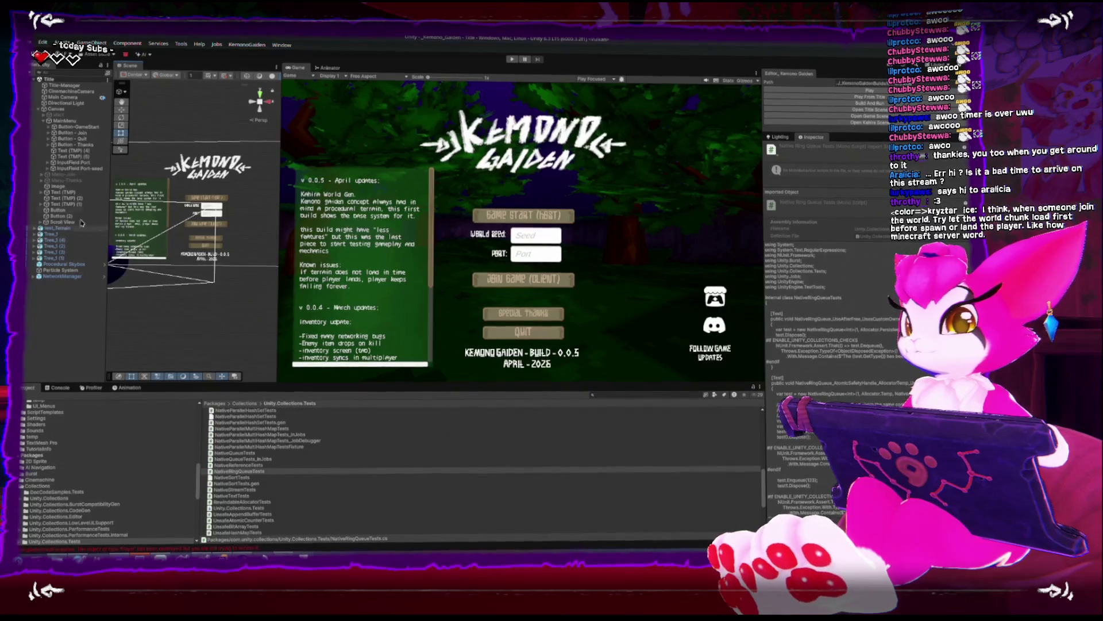
left_click(59, 125)
left_click(74, 167, "shift")
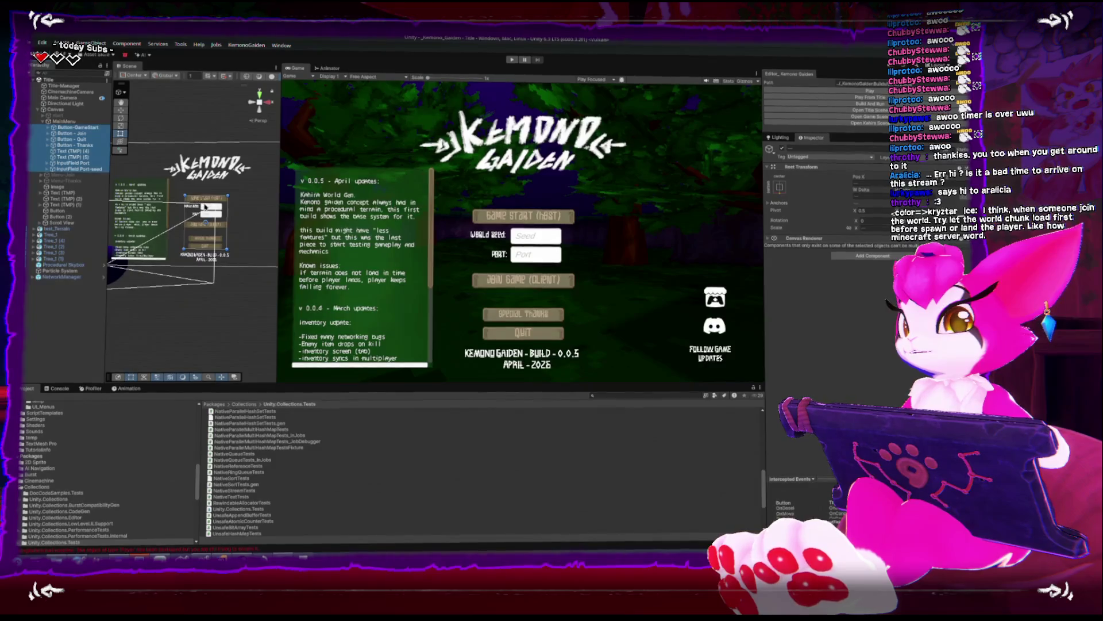
key("w")
left_click_drag(207, 192, 206, 184)
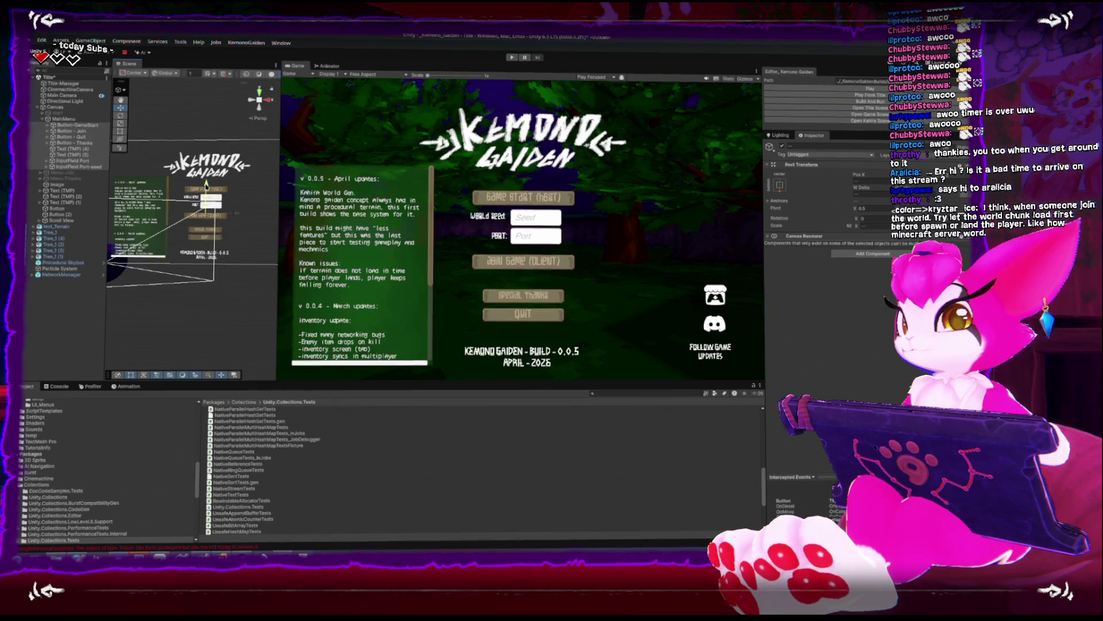
Nudge the Join, Special Thanks and Quit buttons down, then switch to the Clip Studio Paint sketch
left_click(221, 230)
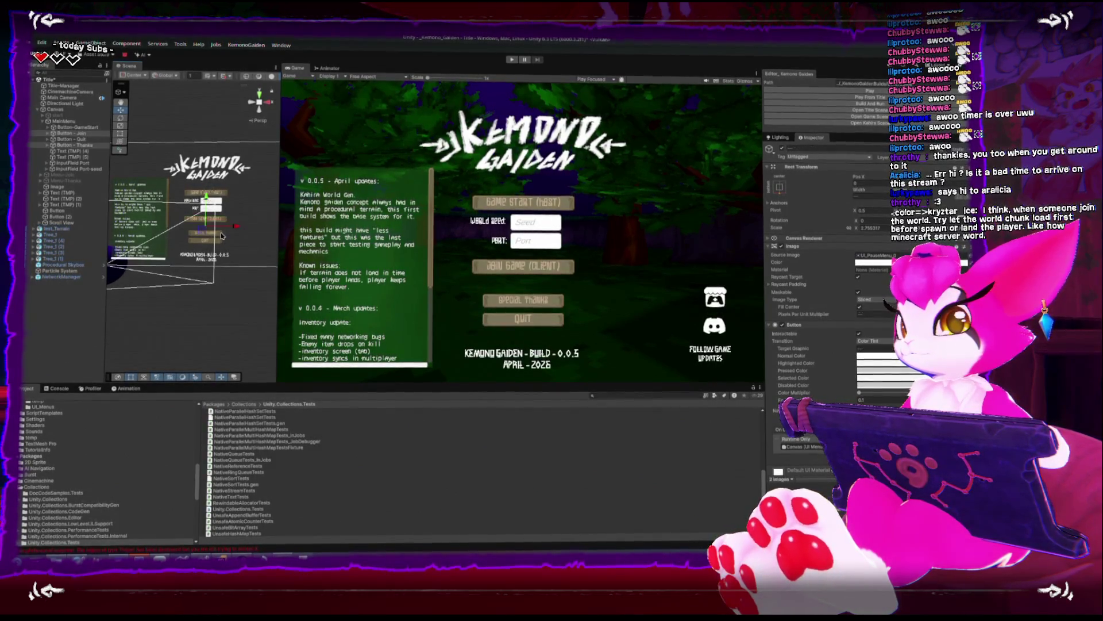
left_click_drag(206, 200, 206, 203)
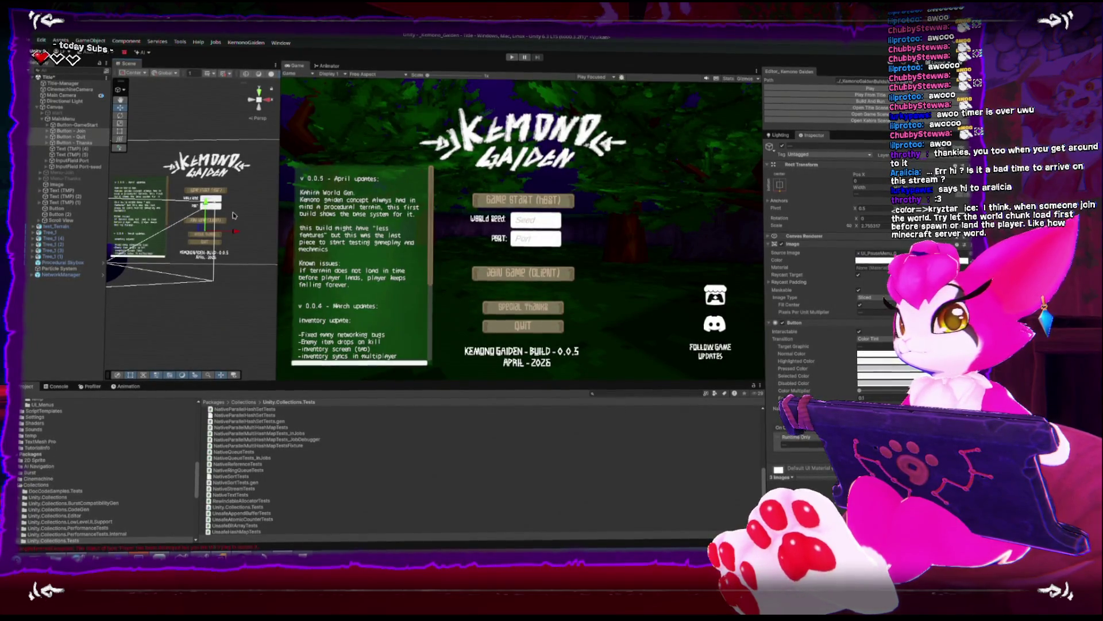
left_click(222, 196)
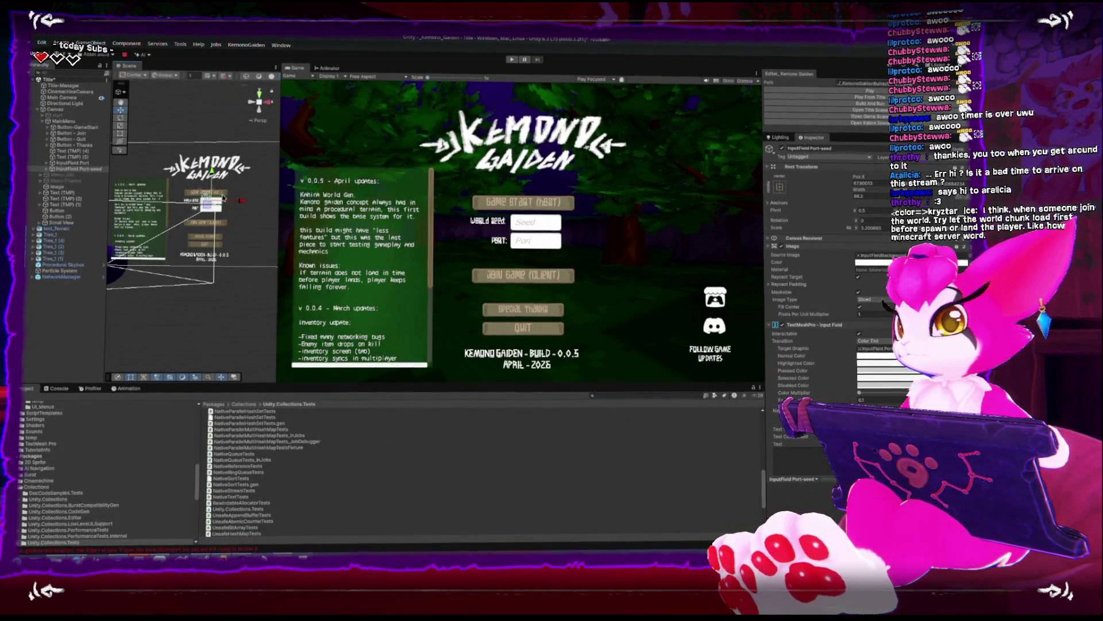
left_click(72, 163, "ctrl")
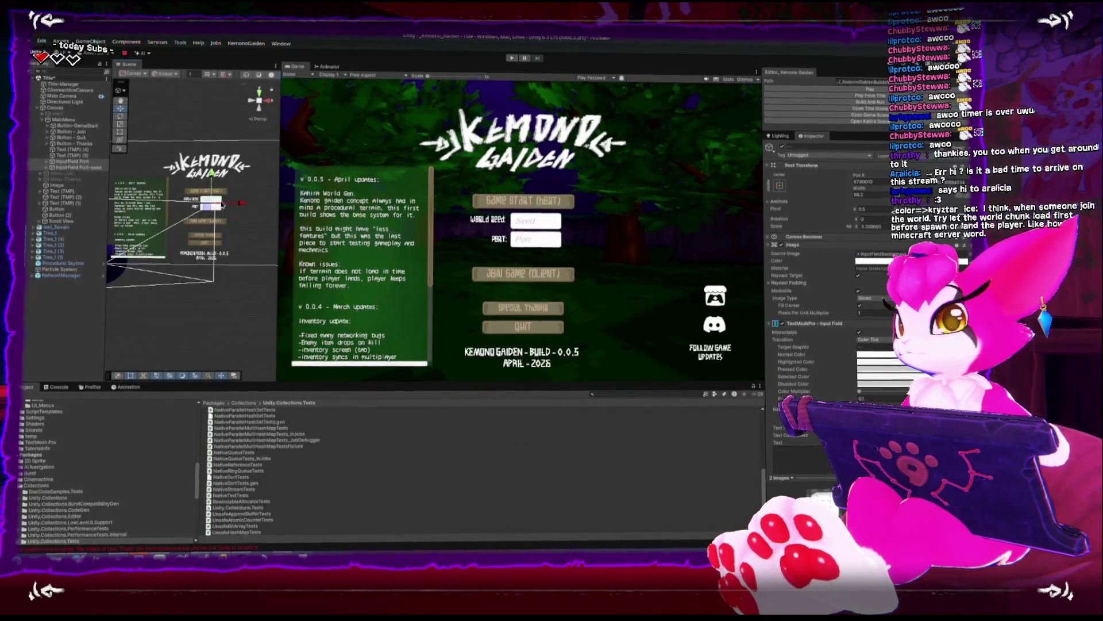
left_click(206, 220)
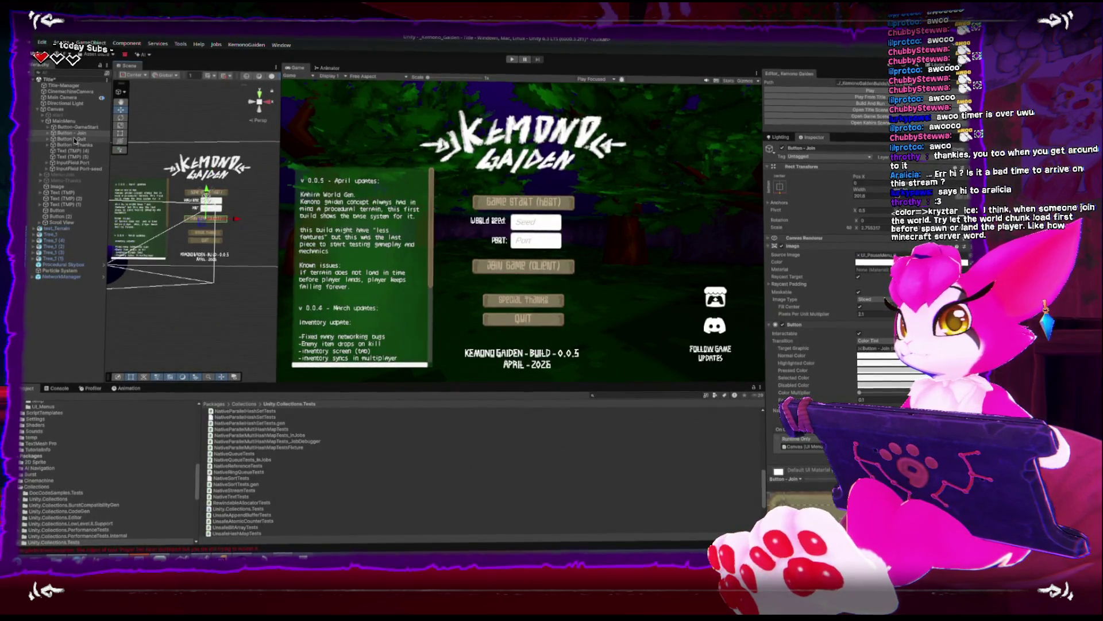
left_click(75, 166, "shift")
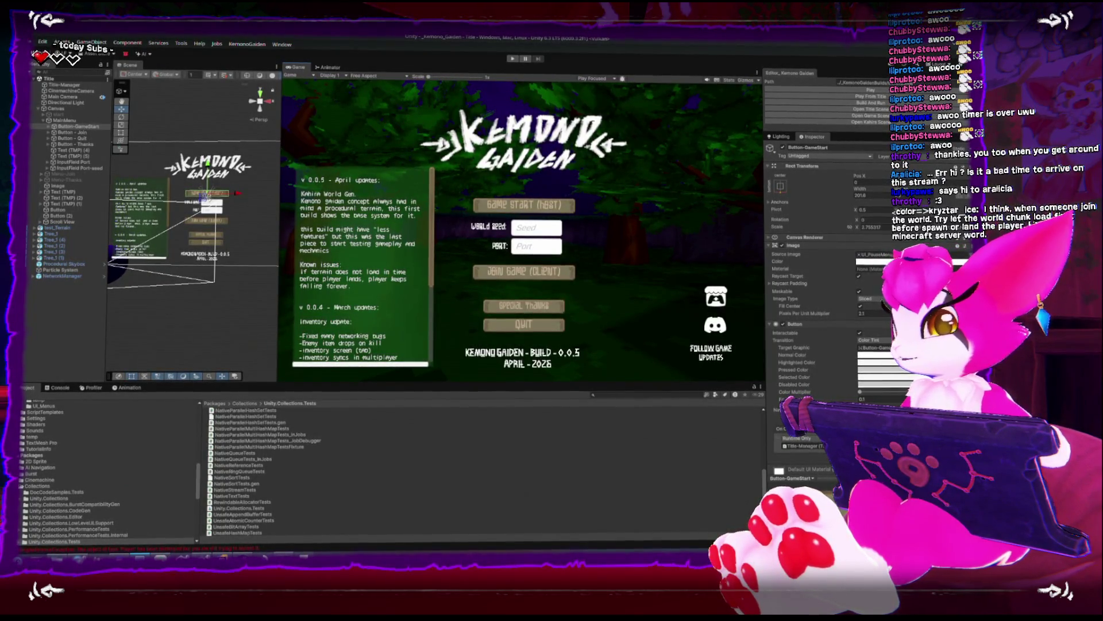
mouse_move(159, 555)
left_click(184, 520)
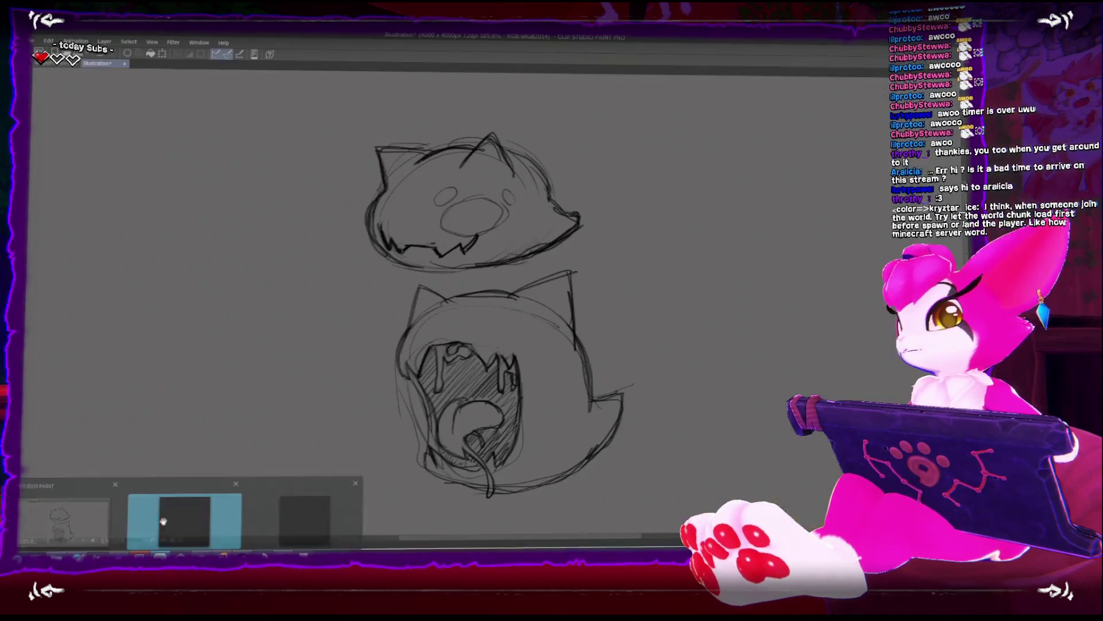